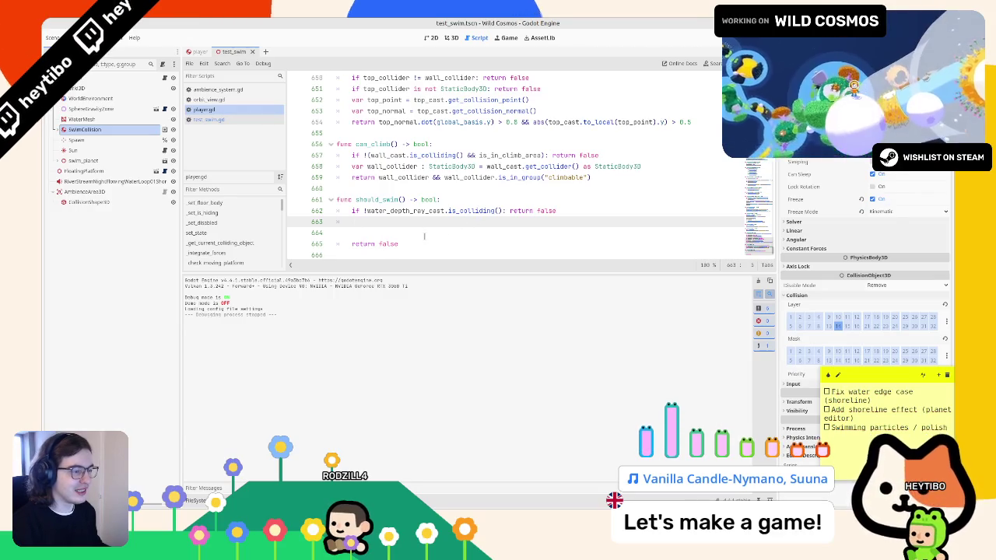
On empty line 663, write water_depth_ray_cast.get_collision_point() using autocomplete.
double_click(409, 211)
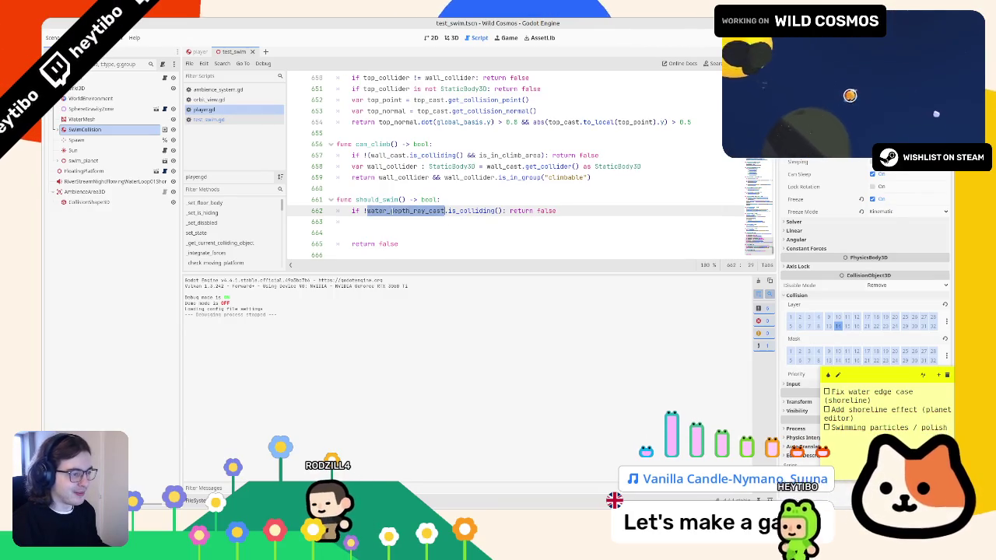
click(383, 218)
double_click(391, 211)
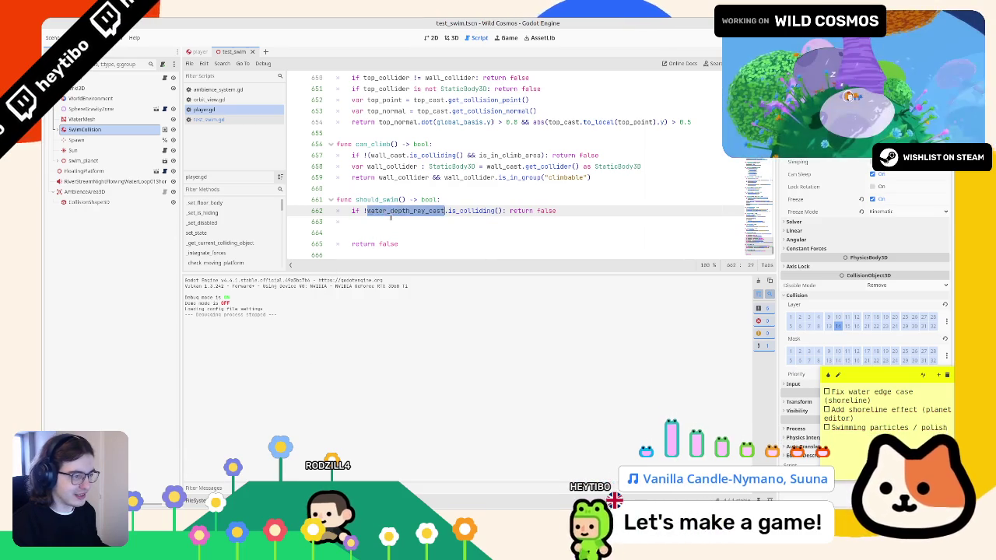
click(389, 222)
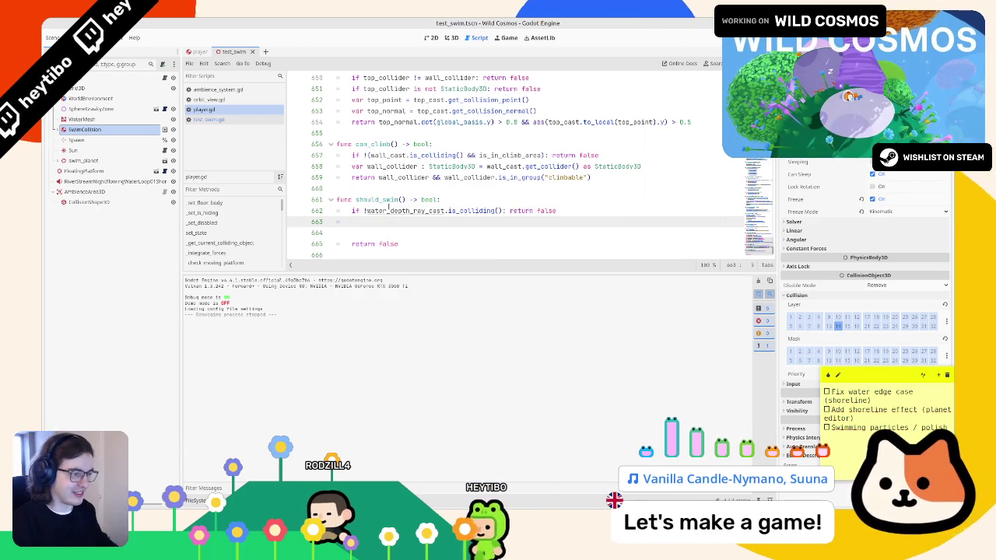
text(water_depth_ray_cast.co)
key(BackSpace)
key(BackSpace)
text(position)
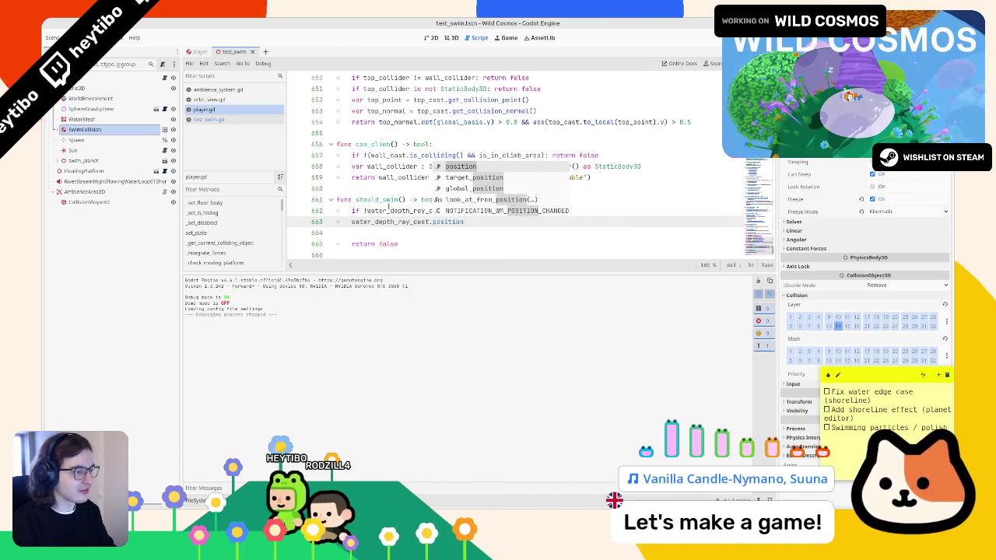
key(BackSpace)
key(BackSpace)
key(BackSpace)
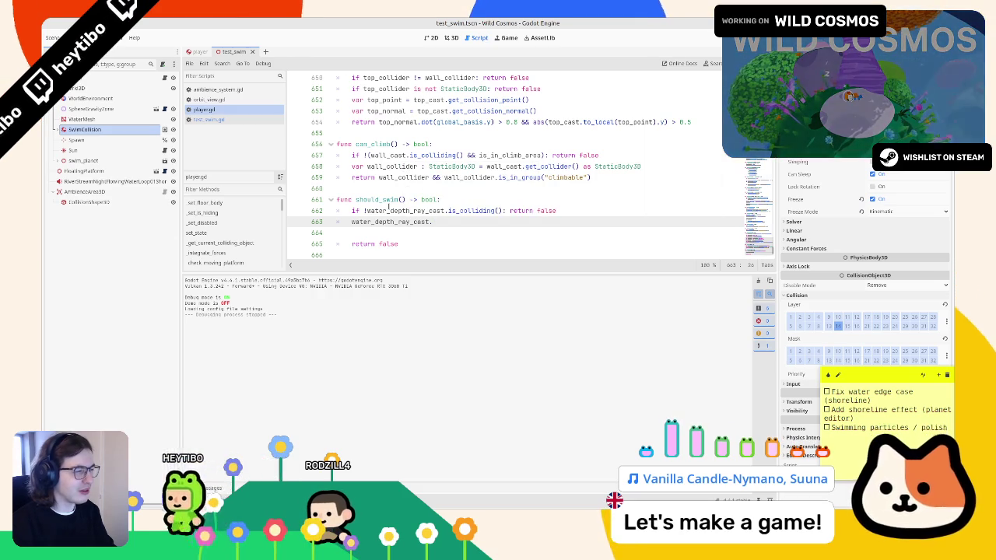
text(get_point)
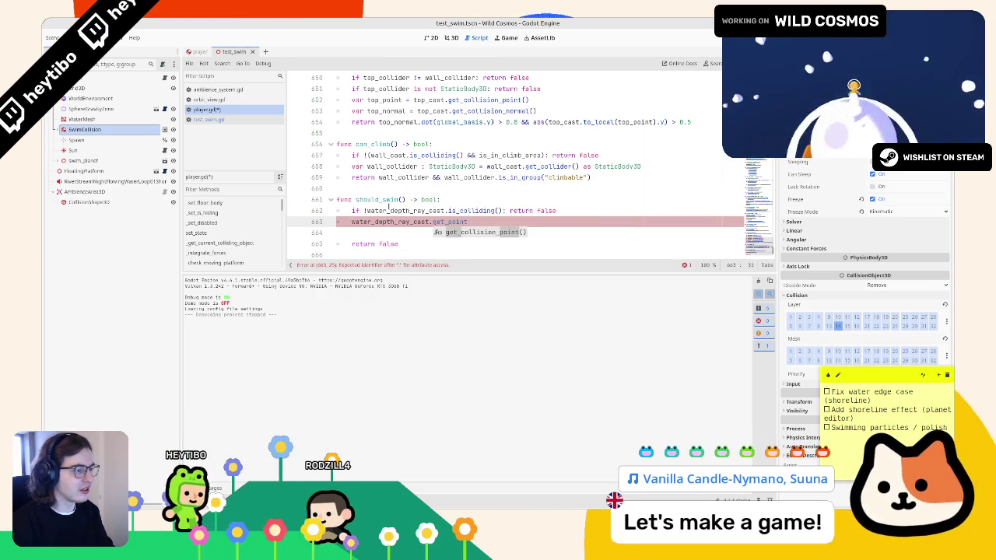
key(Return)
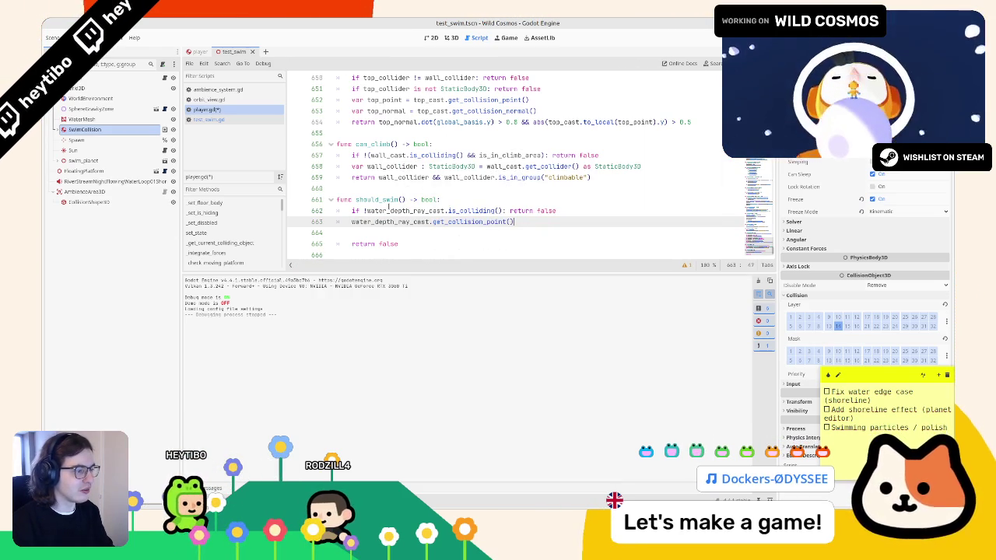
Check get_collision_point's RayCast3D documentation, close it, and select the ray expression on line 663.
ctrl+click(465, 221)
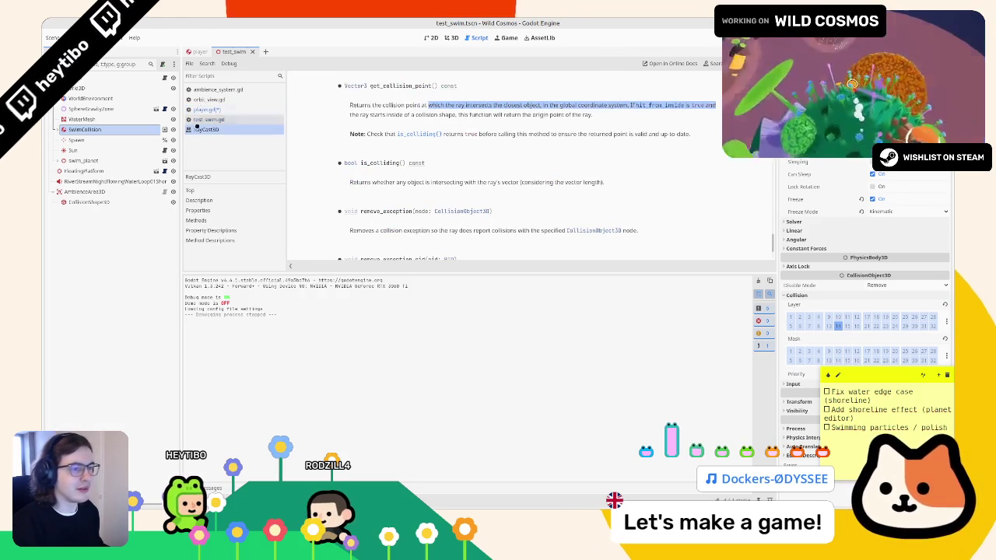
key(ctrl+w)
mouse_move(428, 221)
mouse_down()
mouse_move(555, 213)
mouse_move(352, 222)
mouse_up()
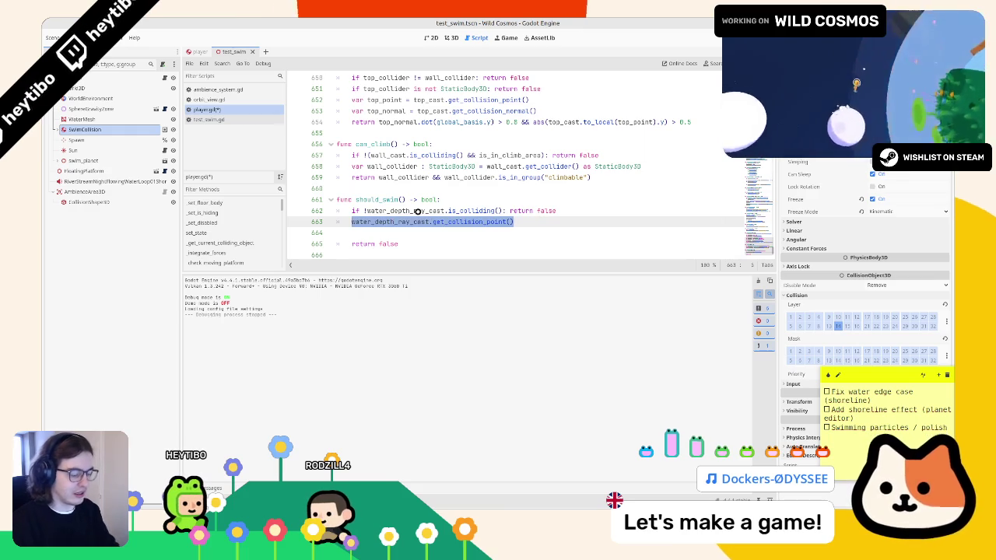
Wrap the collision-point call inside water_depth_ray_cast.to_local() to get the local hit point.
key(ctrl+x)
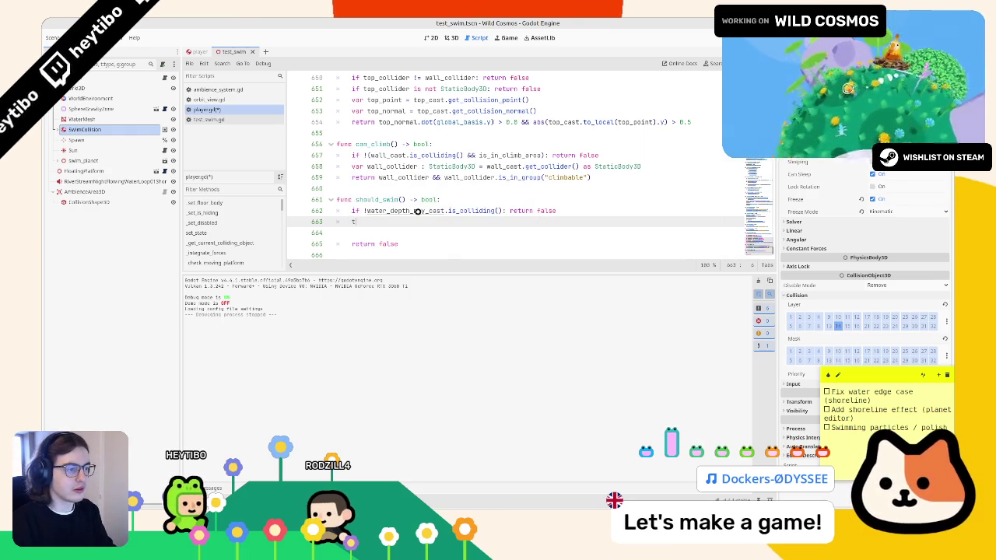
key(ctrl+z)
click(410, 221)
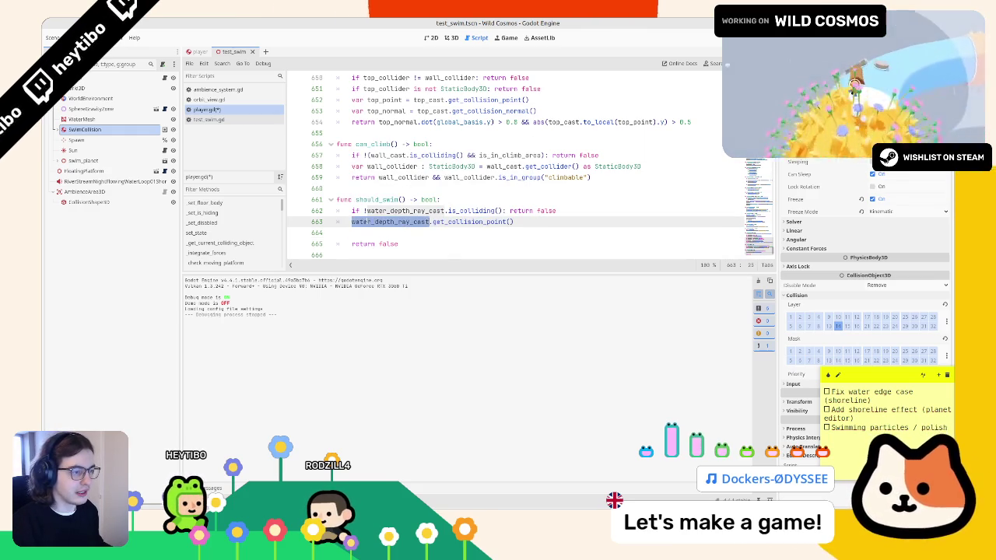
text(.to)
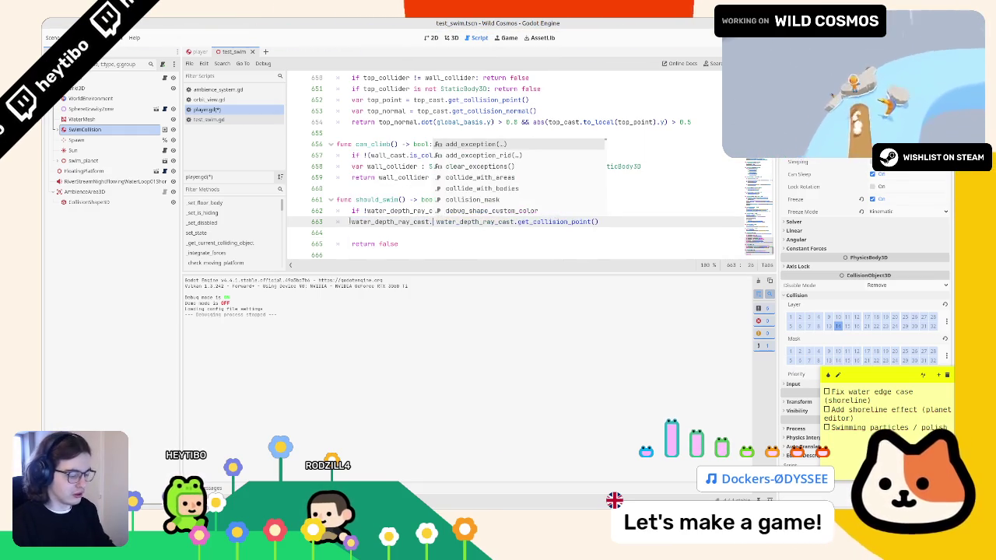
key(Return)
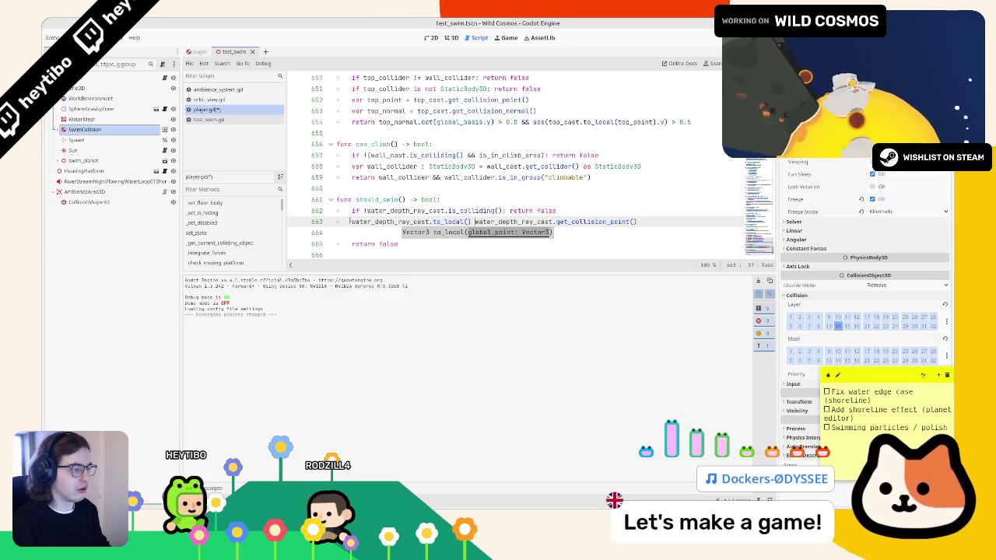
key(ctrl+shift+Right)
key(ctrl+shift+Right)
key(ctrl+x)
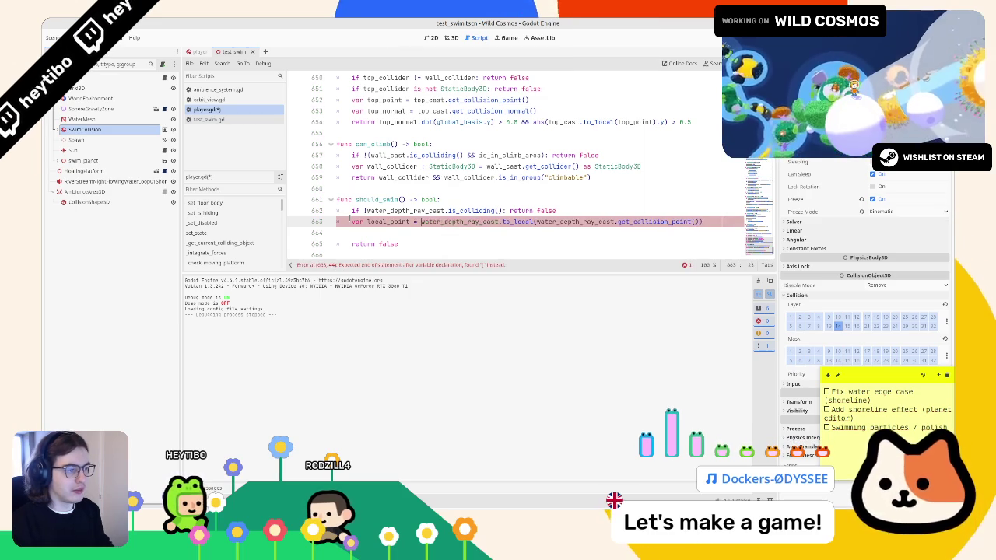
Add print(local_point) on the next line and run the game with F5.
key(Down)
key(BackSpace)
key(BackSpace)
key(BackSpace)
text(print)
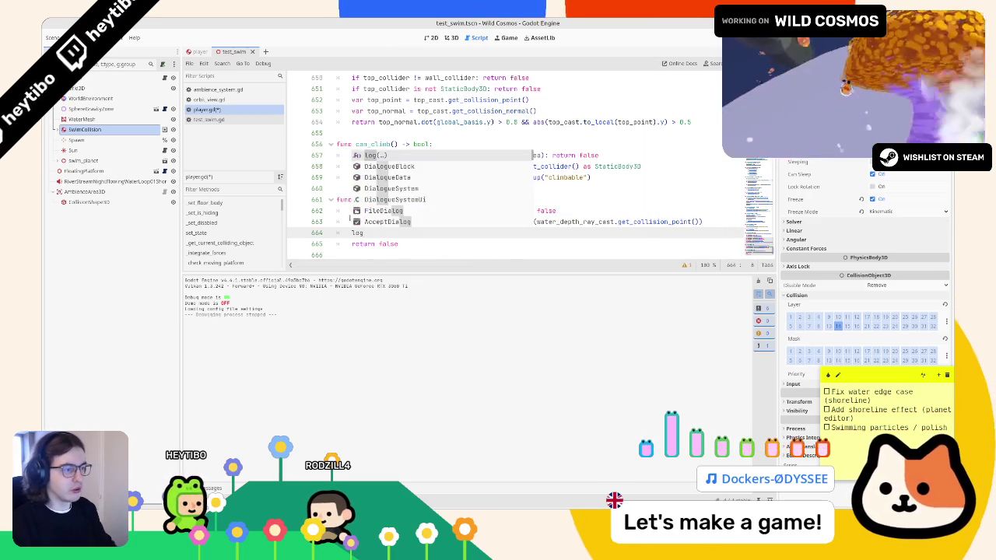
key(Return)
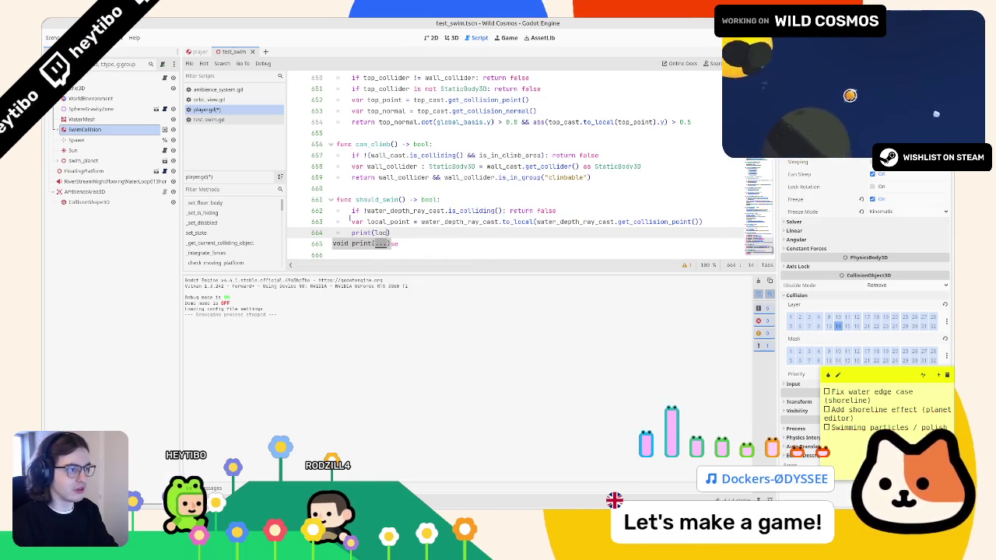
text(al_point))
key(F5)
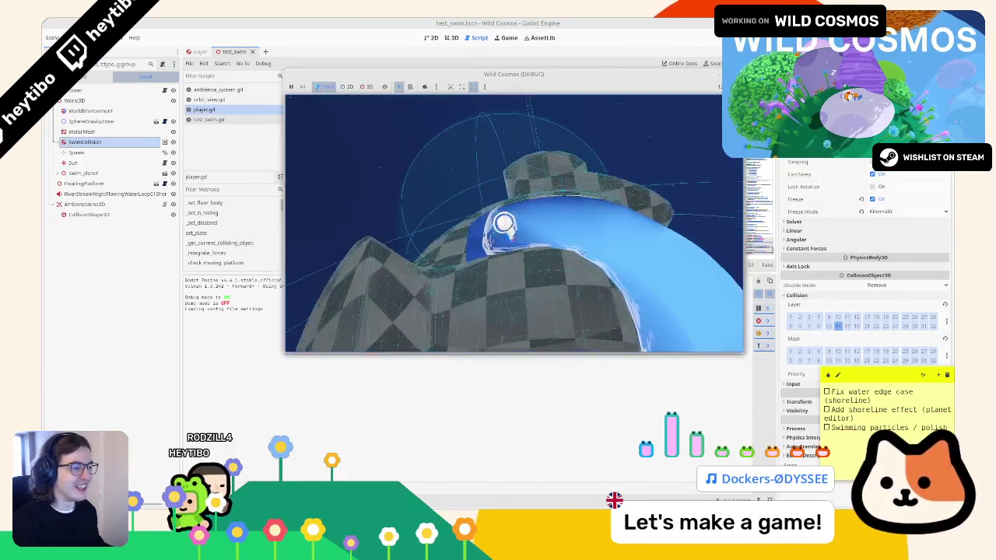
Return from the game to the editor and review should_swim() in player.gd.
key(alt+Tab)
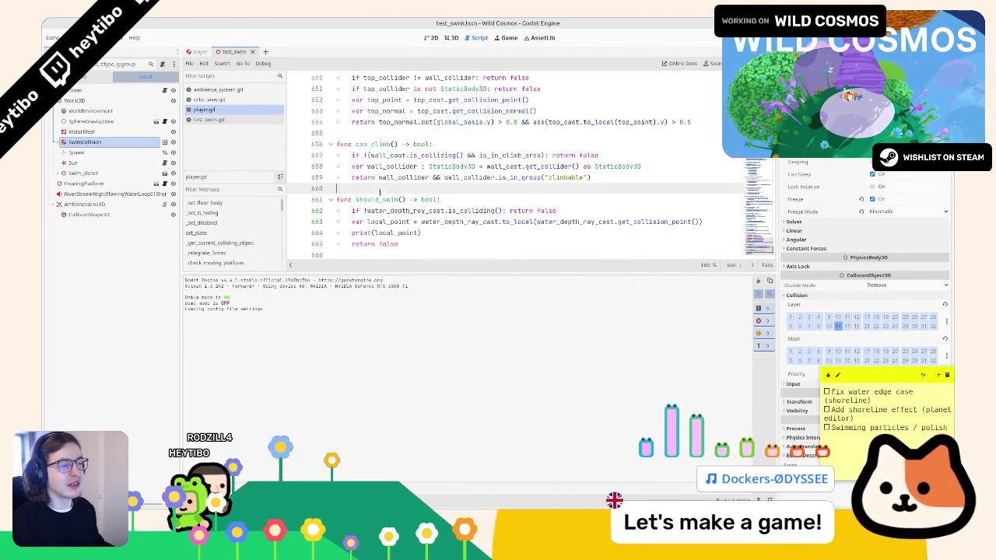
double_click(377, 200)
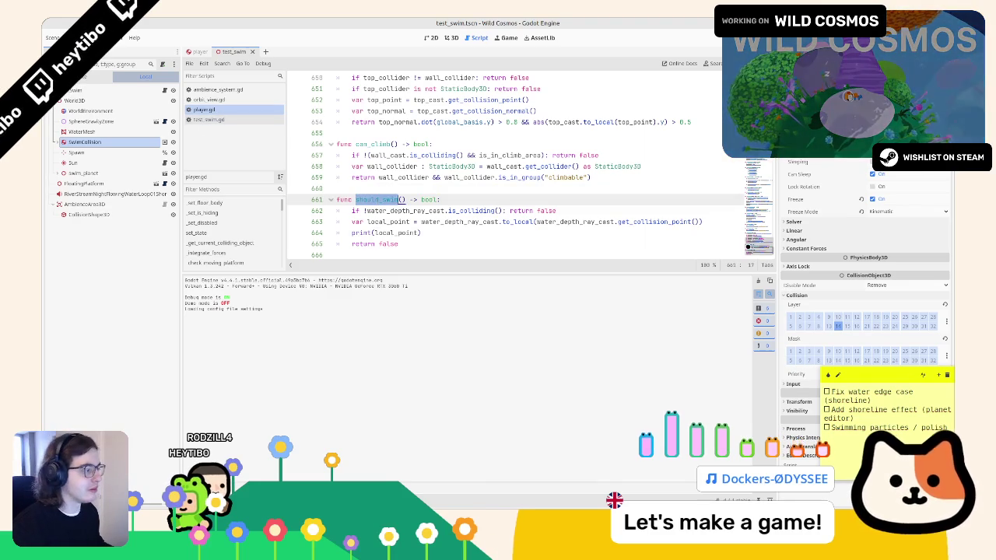
scroll(599, 158, up, 20)
scroll(599, 159, down, 10)
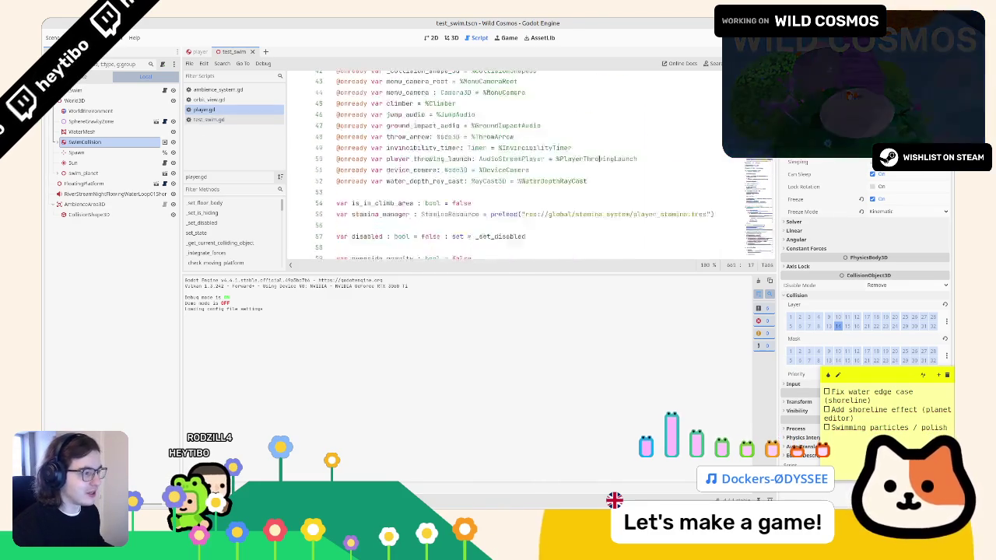
scroll(599, 159, down, 18)
scroll(509, 187, down, 5)
scroll(501, 158, up, 5)
Open the ground_state.gd, test_swim.gd and air_state.gd state scripts.
ctrl+click(510, 134)
scroll(407, 155, down, 2)
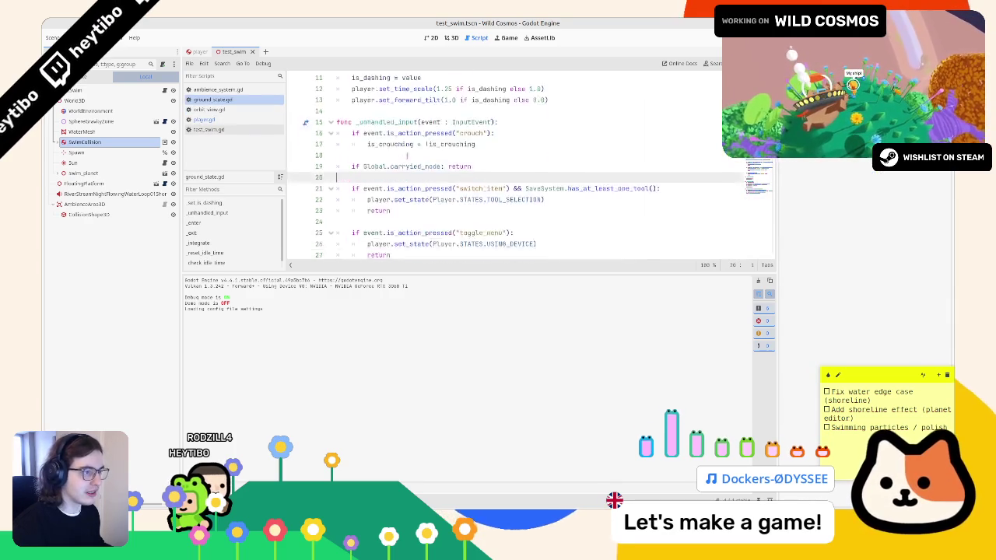
scroll(407, 155, up, 4)
click(208, 129)
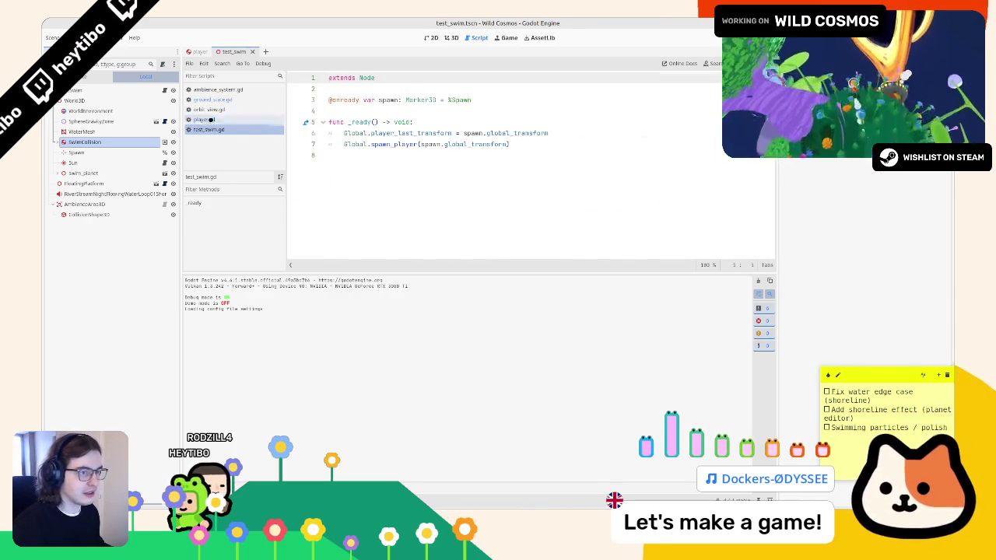
click(210, 119)
ctrl+click(494, 145)
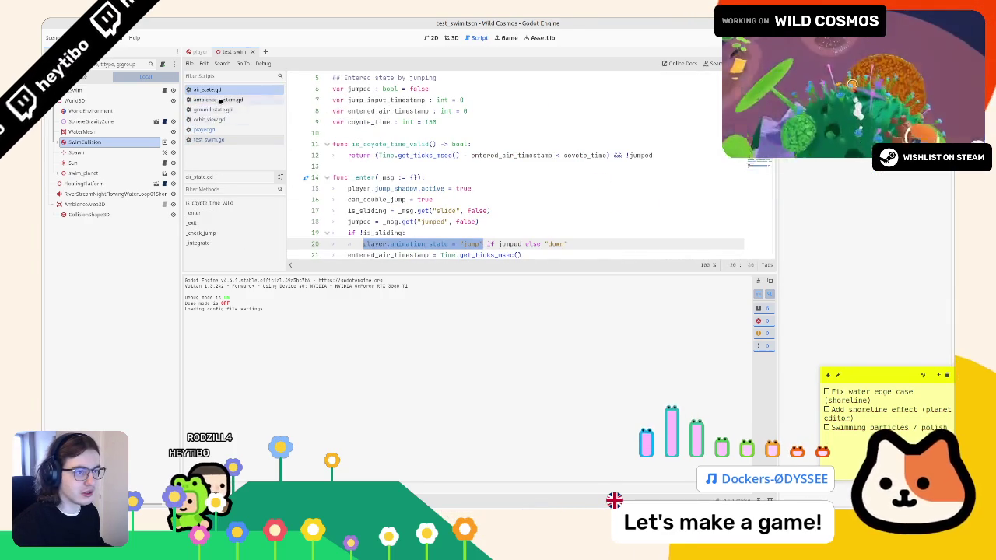
Close the ambience, orbit_view.gd and test_swim.gd scripts, then scroll ground_state.gd to its floor check.
middle_click(220, 101)
middle_click(218, 109)
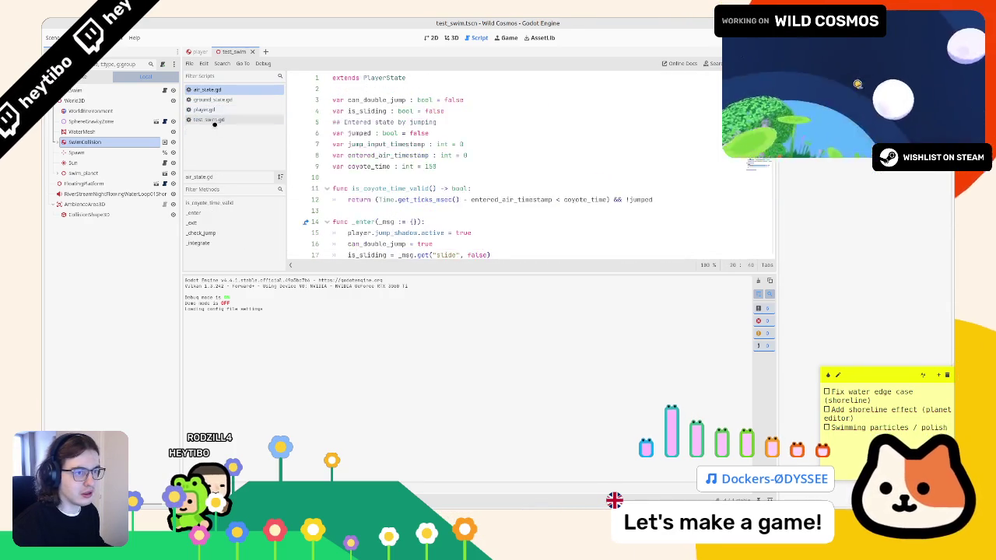
middle_click(215, 119)
click(220, 101)
scroll(442, 180, down, 15)
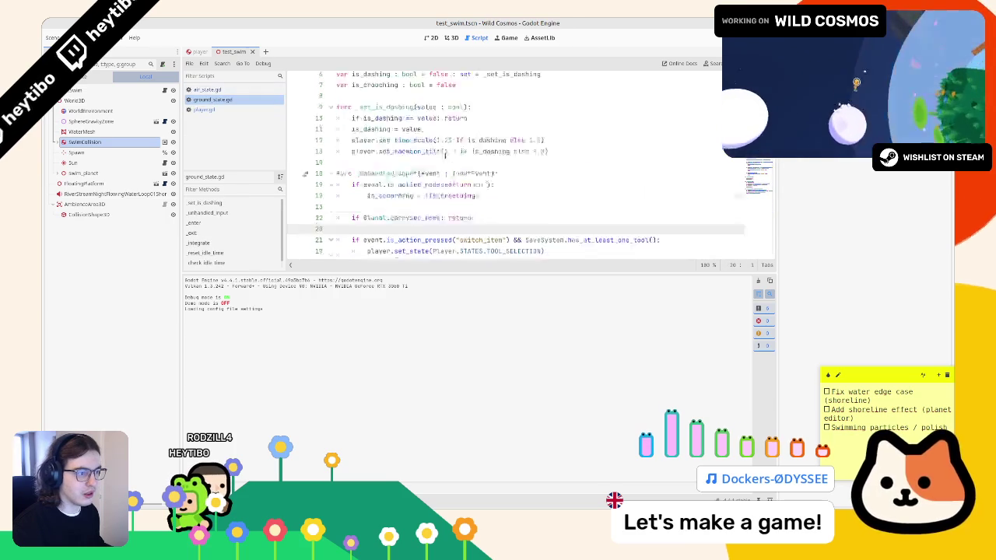
scroll(442, 181, down, 7)
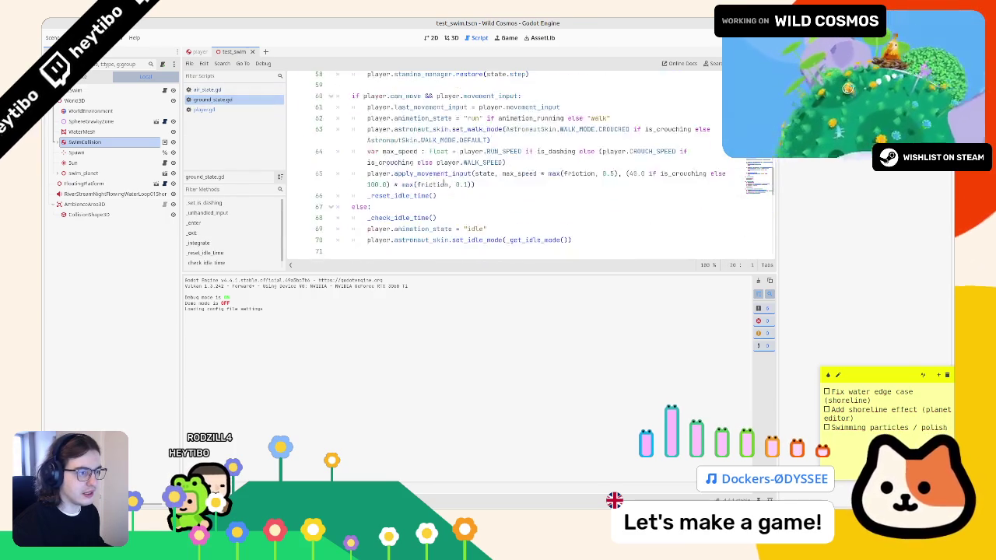
scroll(432, 197, down, 4)
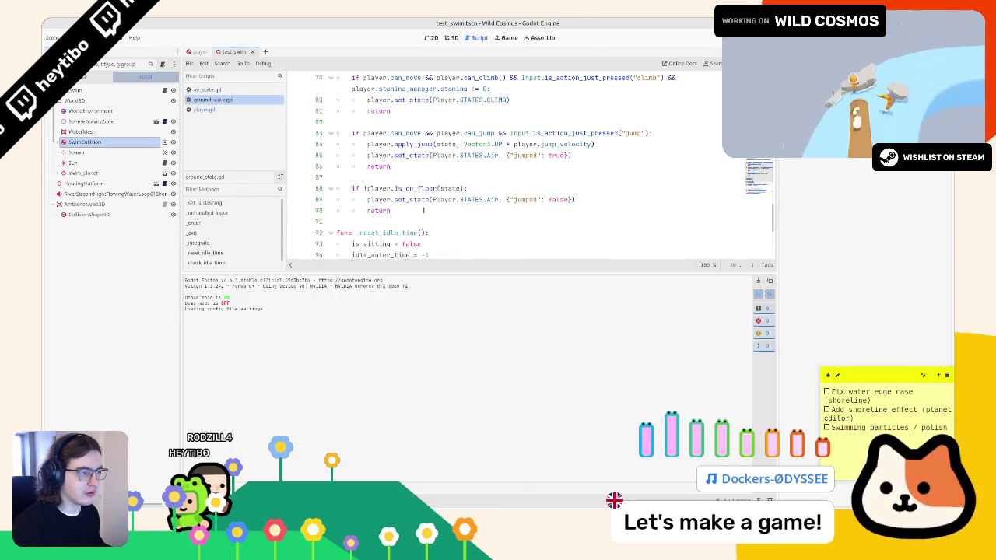
click(423, 210)
Add a player.should_swim() call after the is_on_floor block in ground_state.gd and save.
key(Return)
key(Return)
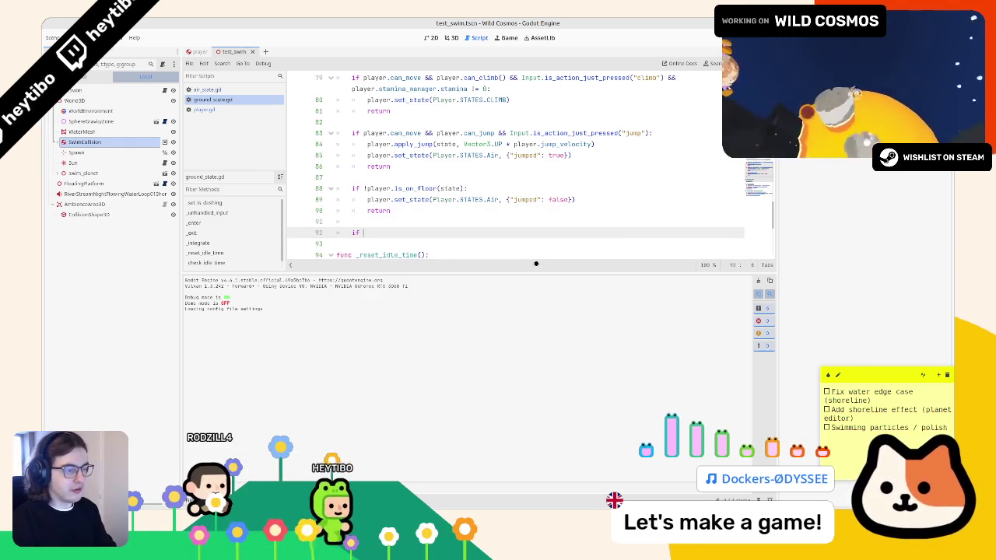
text(player.should_swim();)
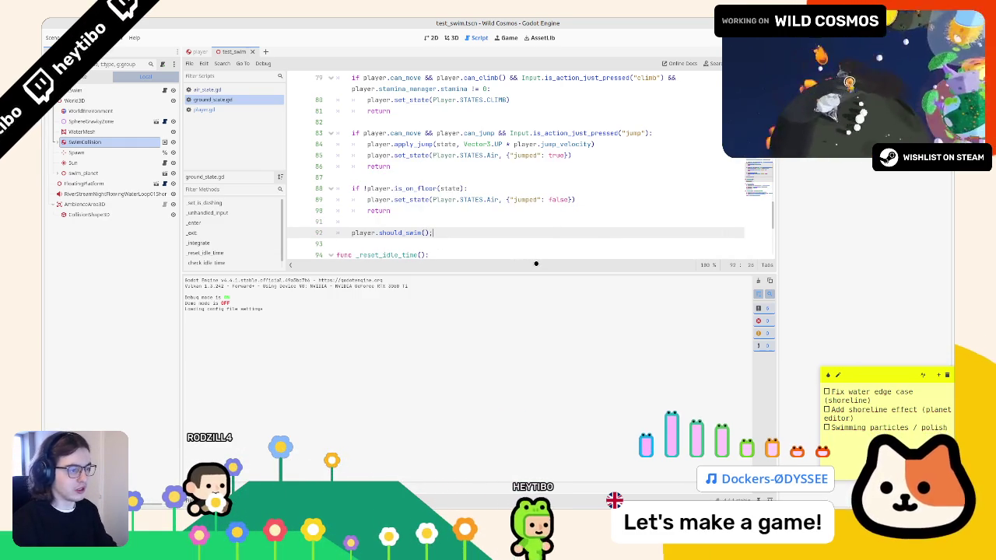
key(ctrl+s)
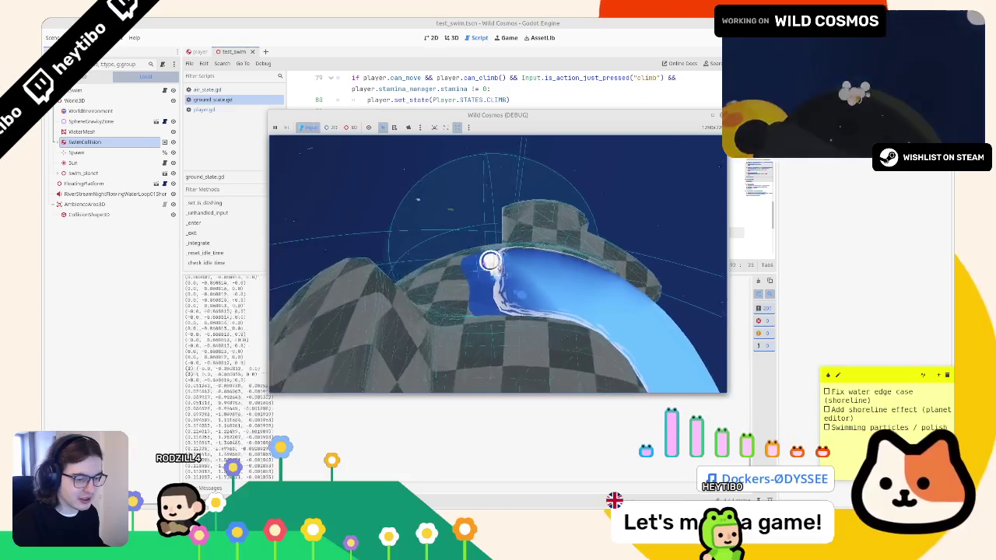
Stop the game and go to the print(local_point) line in player.gd's should_swim().
key(F8)
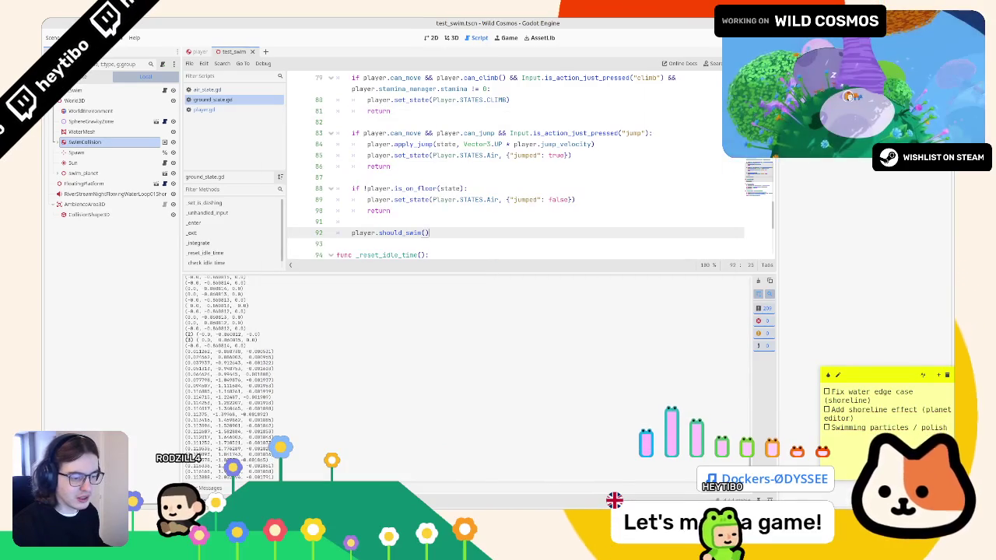
click(225, 110)
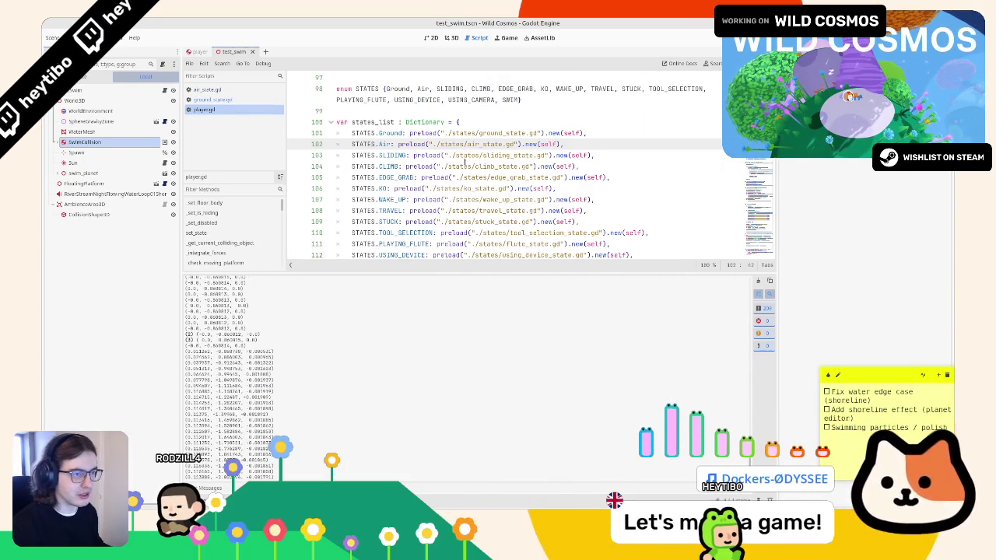
key(ctrl+End)
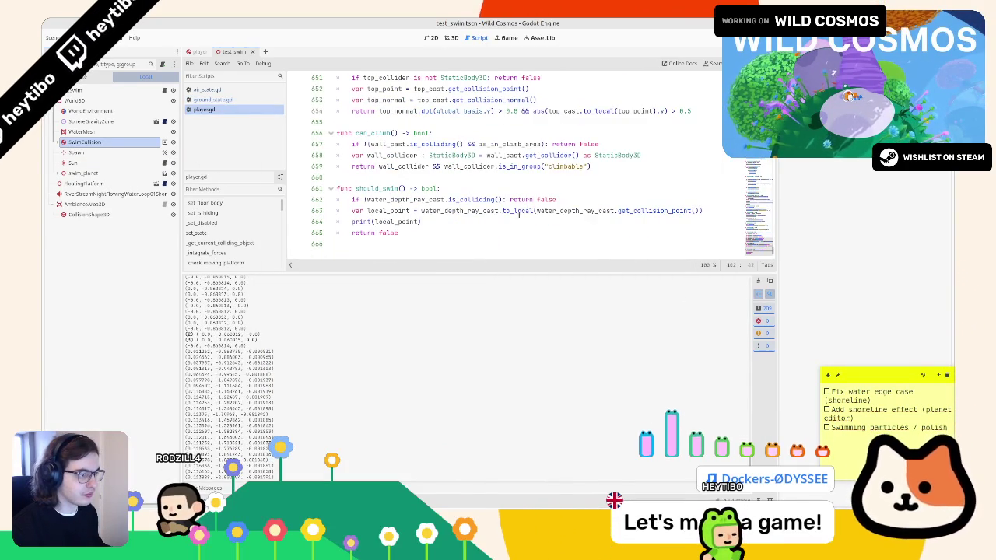
click(495, 226)
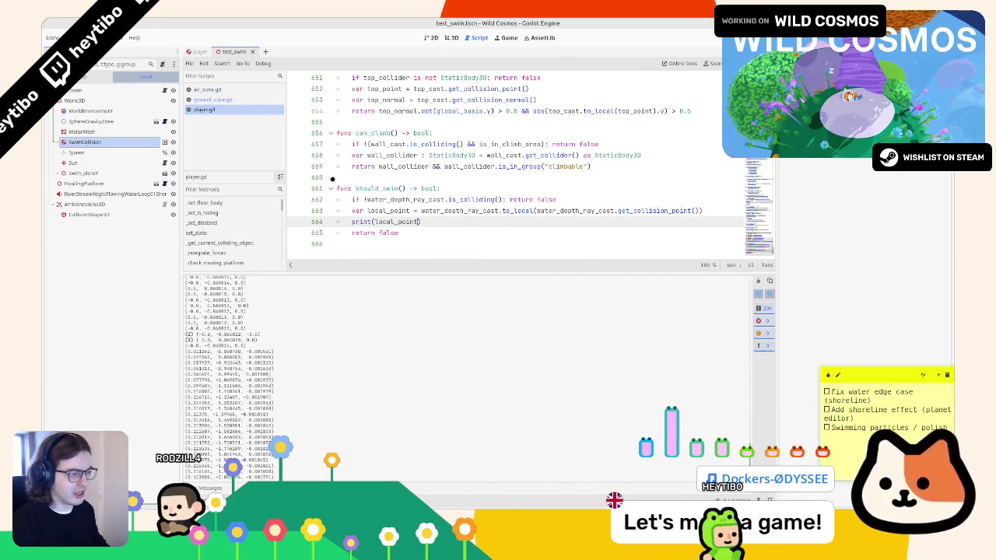
Test-run printing local_point.length(), then revert to print(local_point).
text(.le)
key(Return)
key(F6)
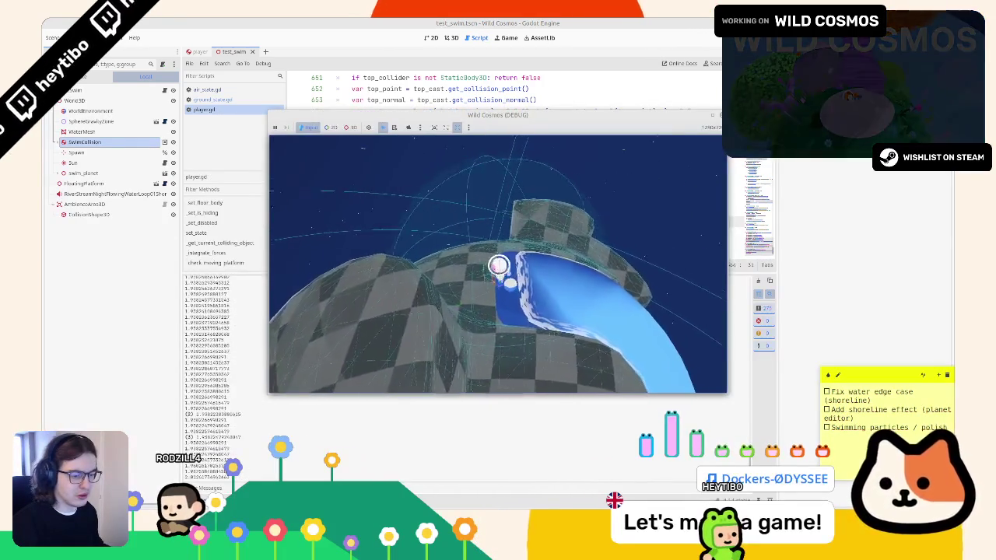
key(F8)
key(BackSpace)
key(BackSpace)
key(BackSpace)
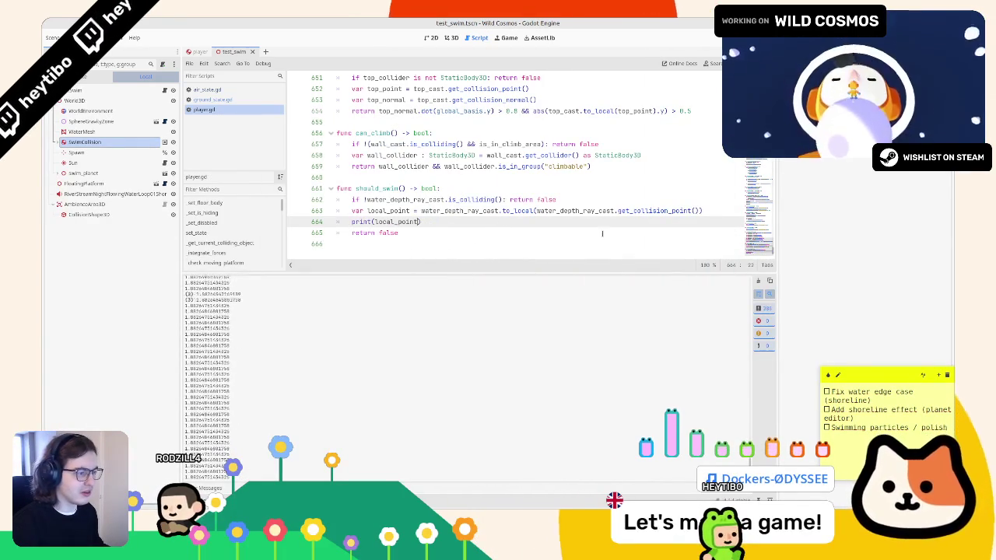
click(708, 211)
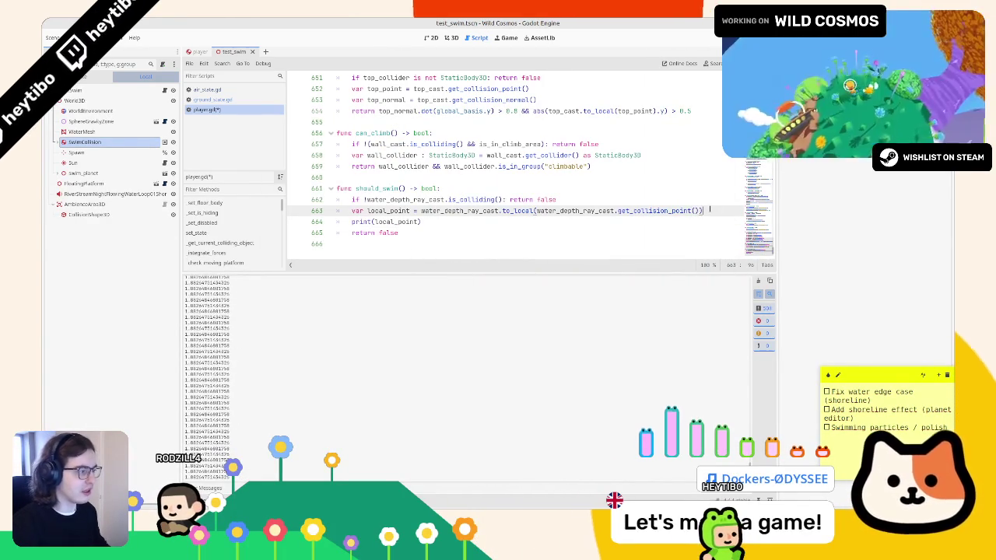
Store the local hit point's y in var ray_length : float, print ray_length, and test-run it.
text(.uy)
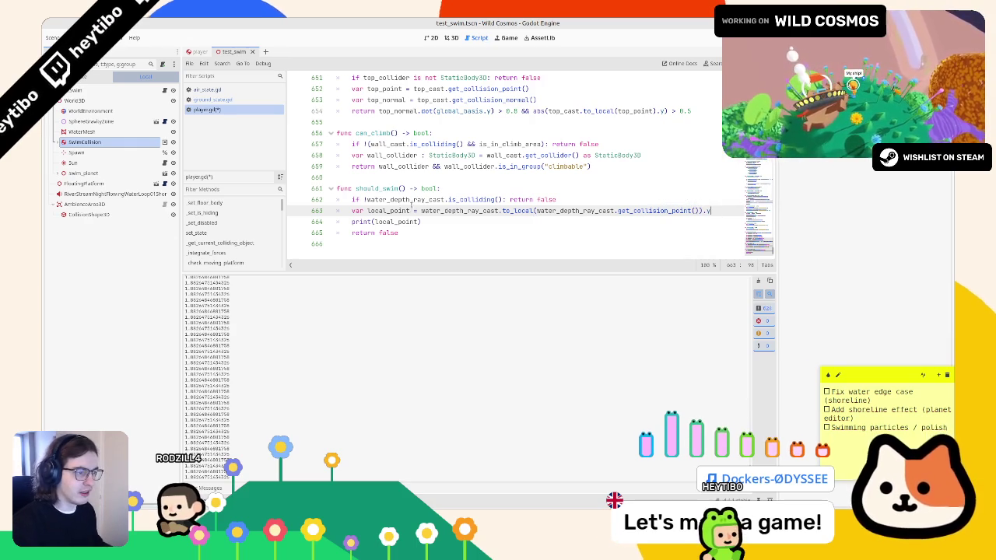
text( : float)
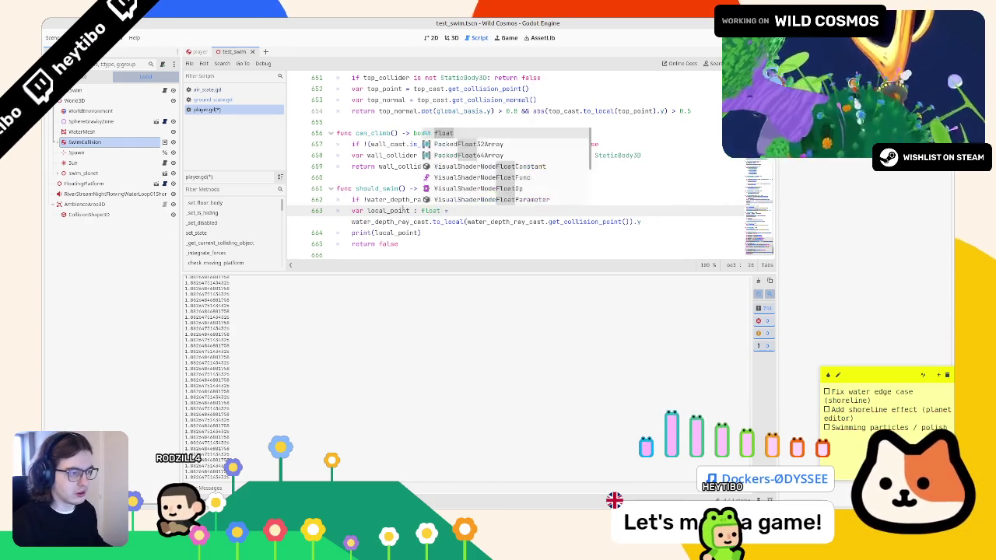
text(water_depth)
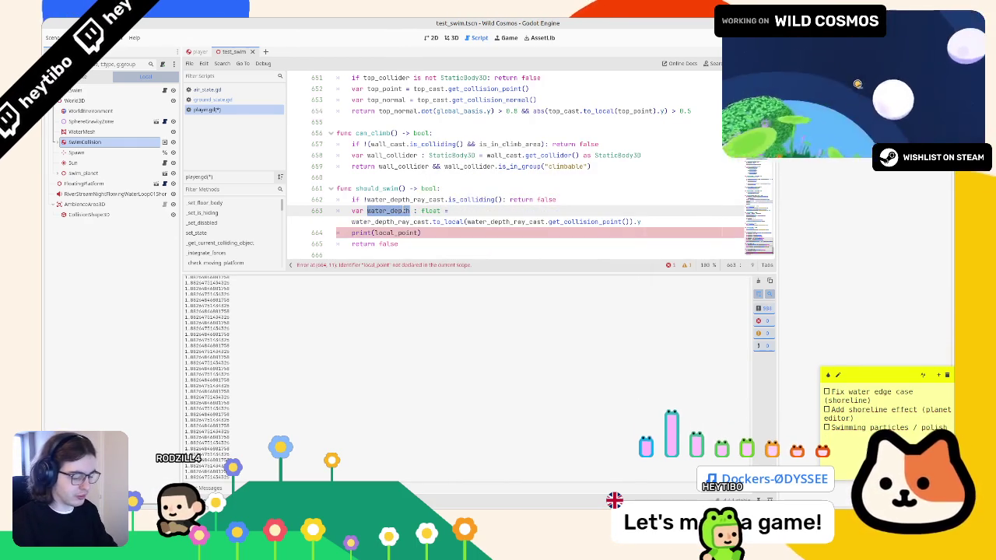
text(tay)
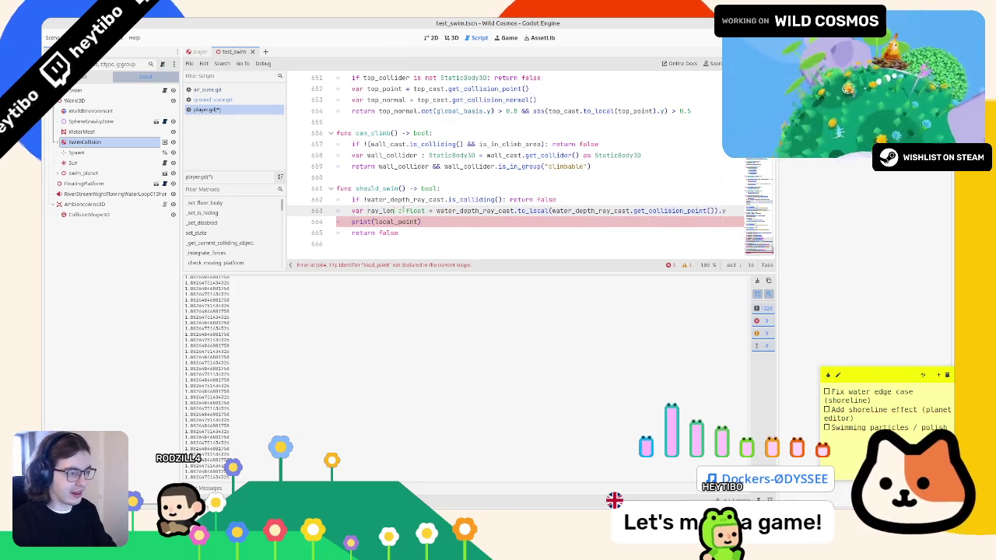
text(ngth)
click(382, 233)
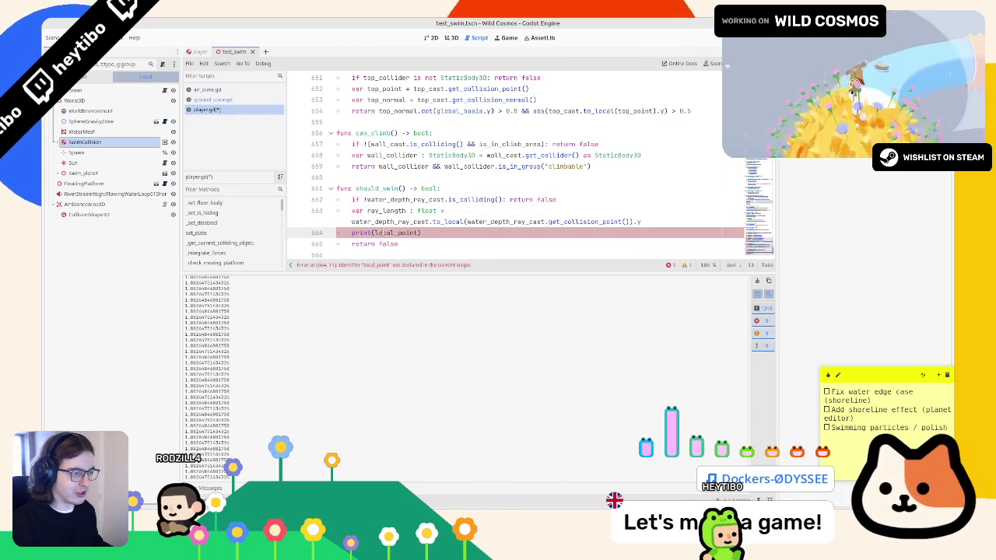
key(F6)
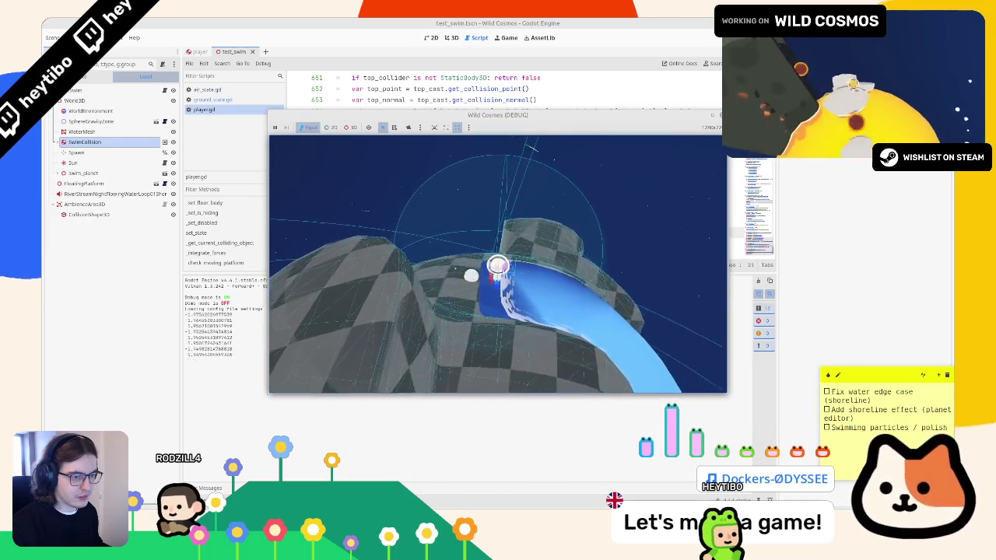
key(F8)
double_click(394, 233)
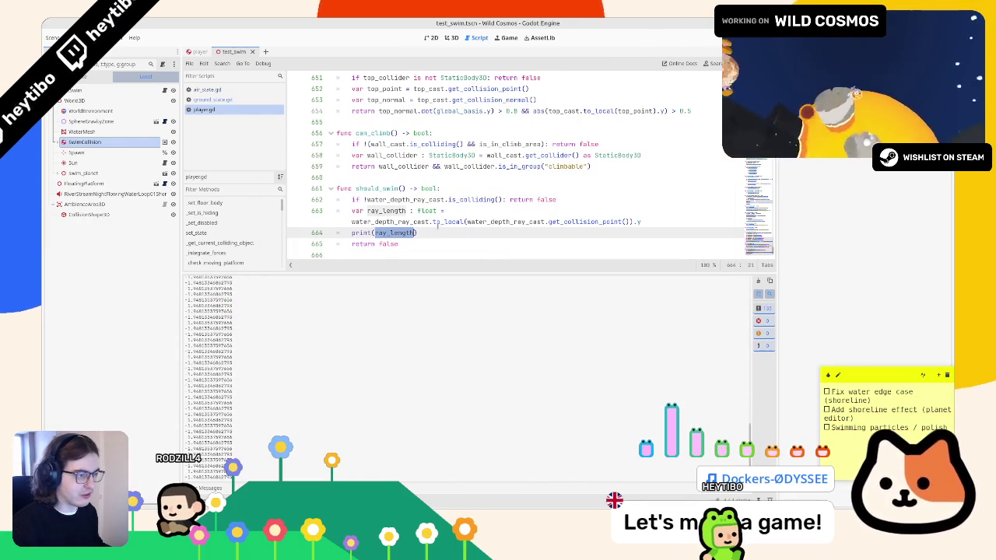
drag(777, 211, 875, 211)
click(770, 209)
key(Return)
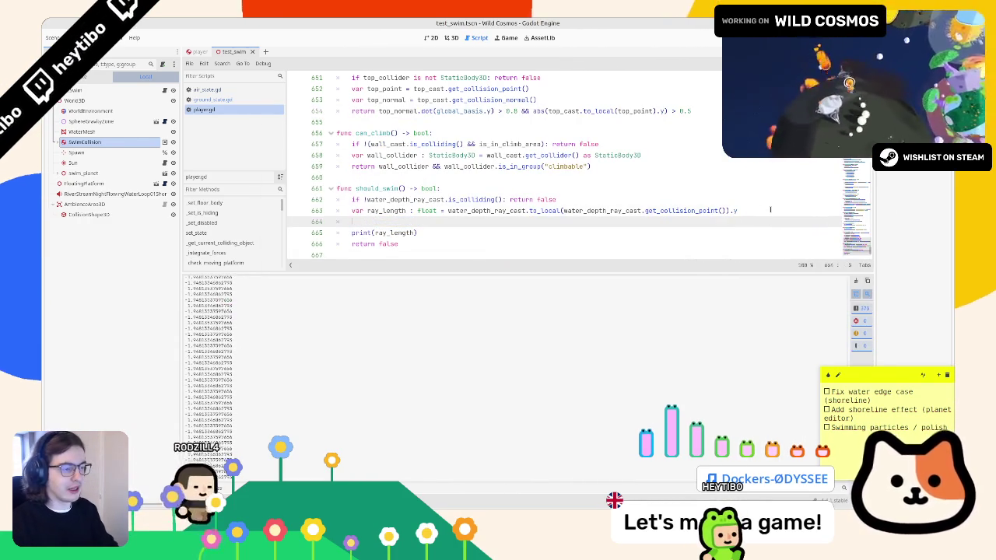
Add ray_length = clamp(abs(ray_length), 0.0, 2.0), test-running before and after adding abs.
text(ray_length = )
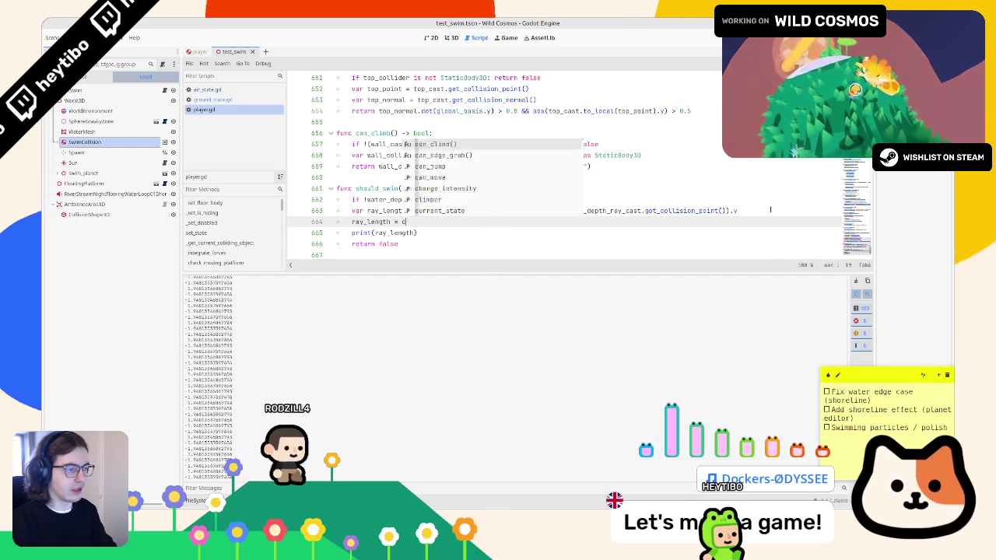
text(clamp(ray_length, 0.0, 2)
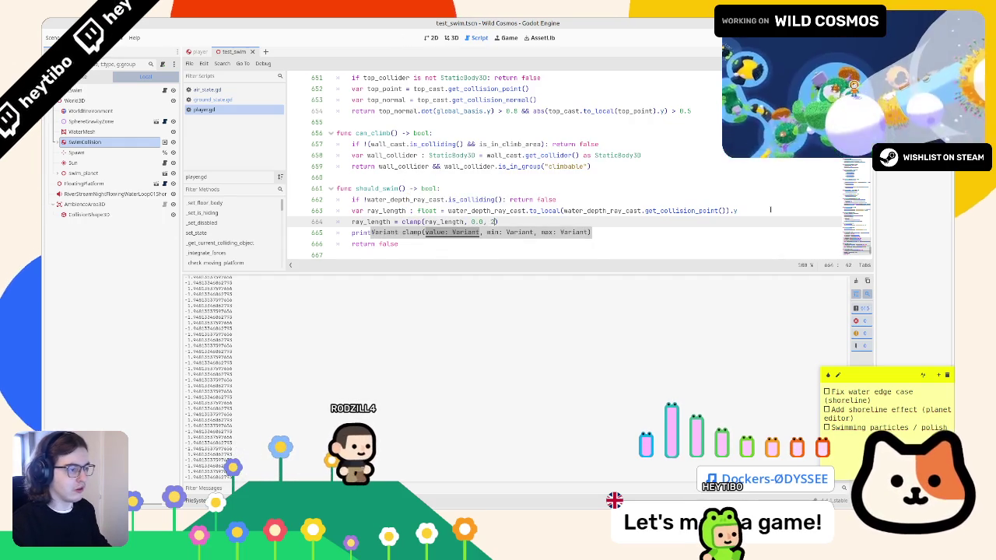
text(.0))
click(354, 222)
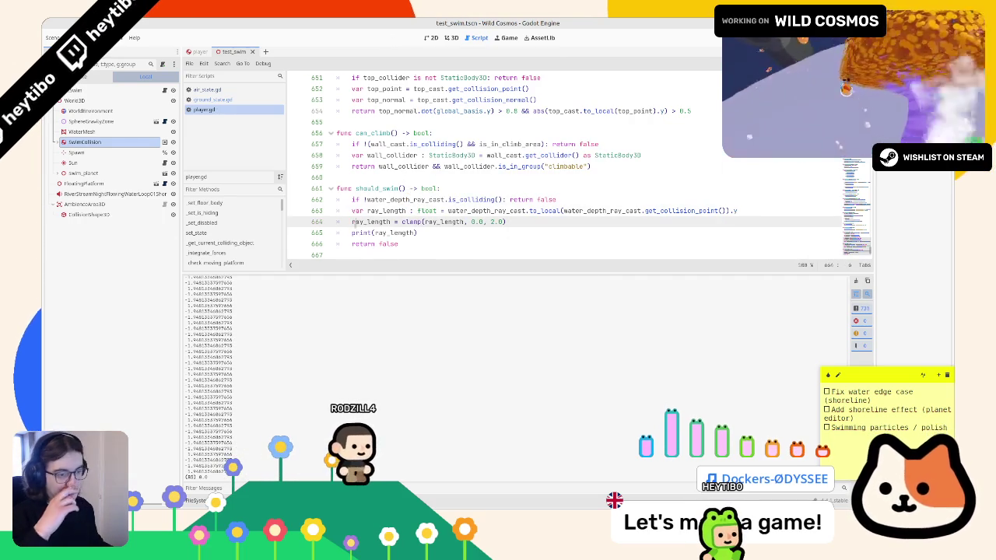
key(F6)
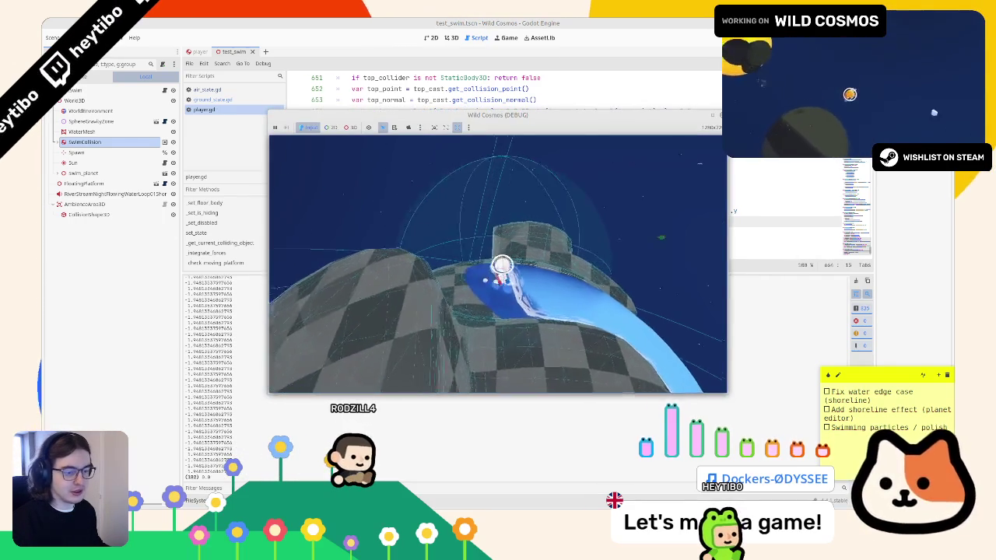
key(F8)
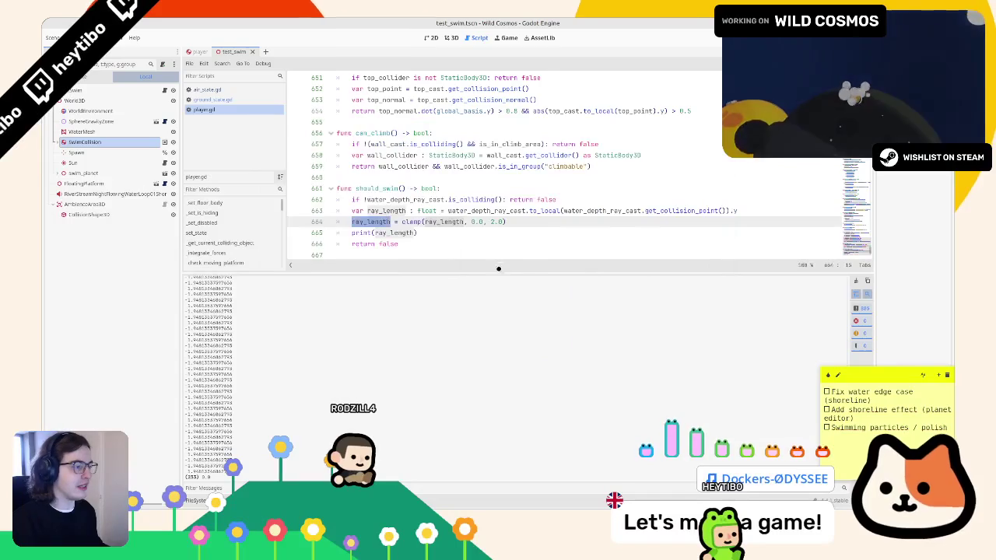
text(abs(ray_length)
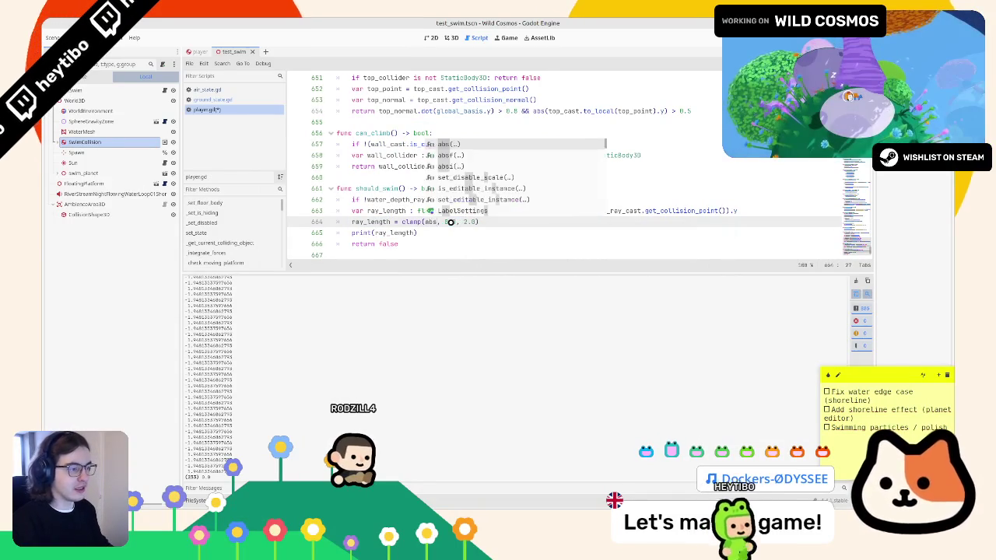
key(F6)
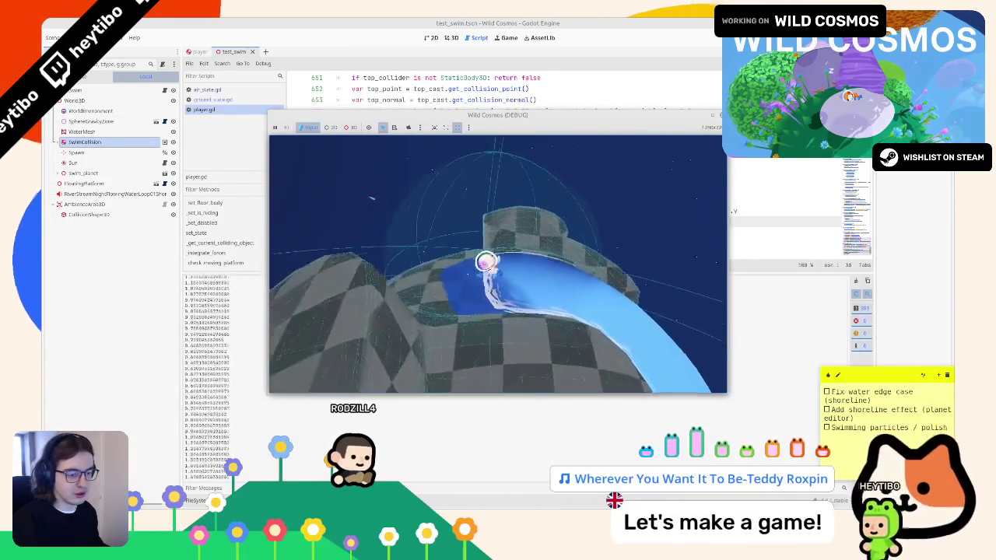
key(F8)
Change the print to print 2.0 - ray_length and test-run the game.
click(374, 233)
text(2.0 -)
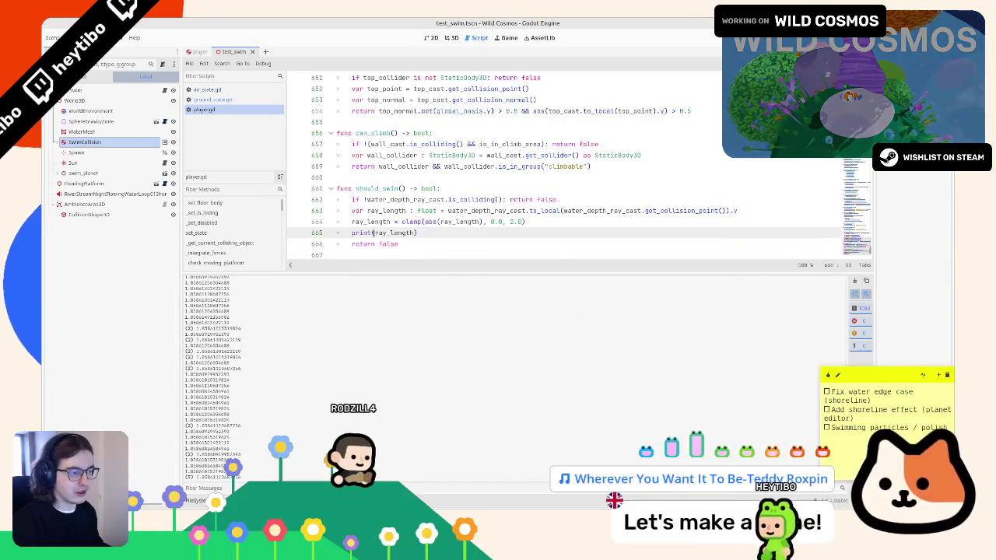
key(F6)
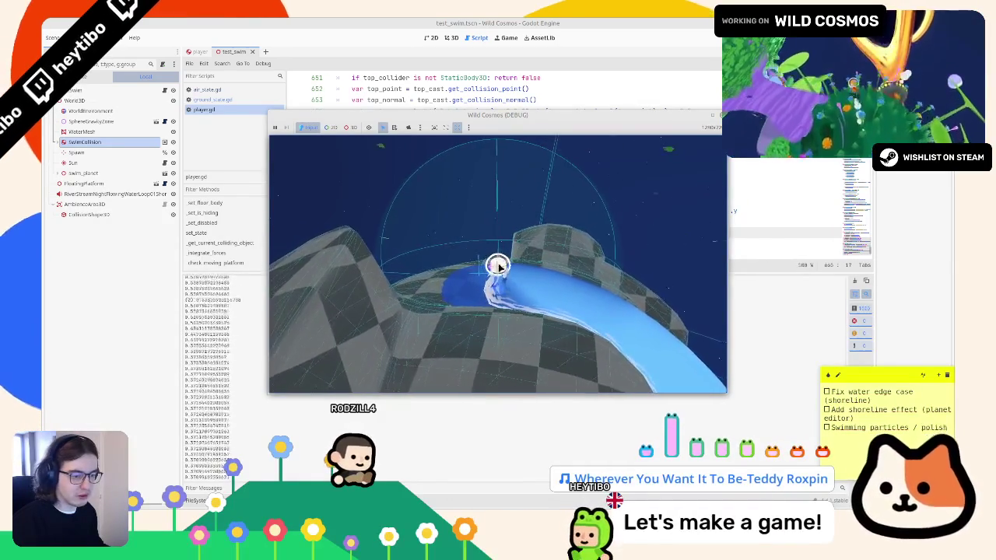
key(F8)
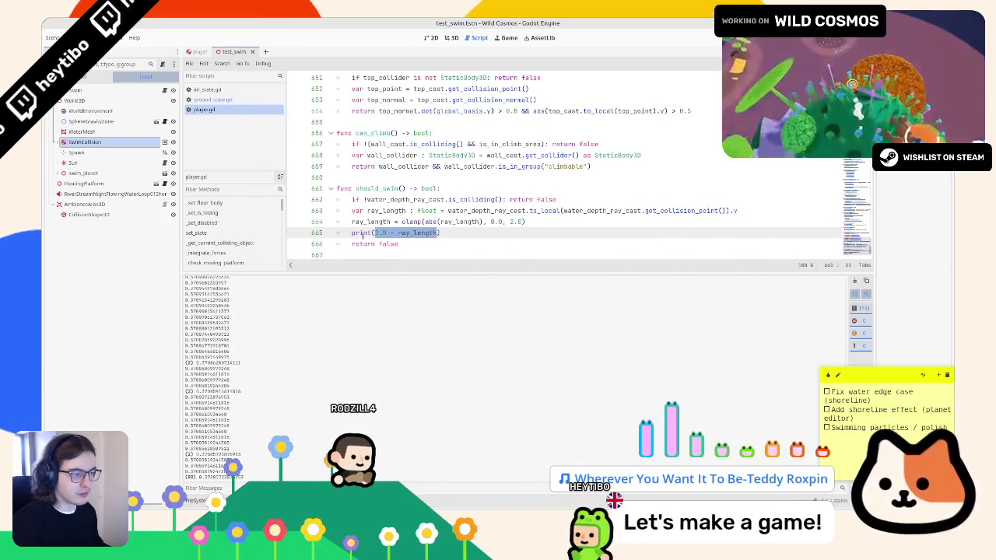
text(var water_depth)
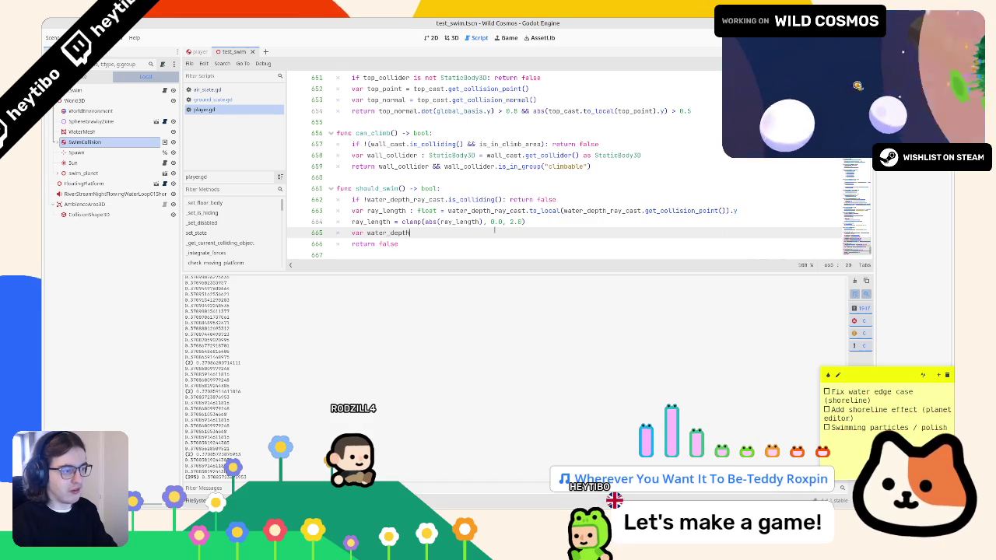
Replace the print with a float water_depth = 2.0 - ray_length and remove the empty line 666.
text(= 2.0 - ray_length;)
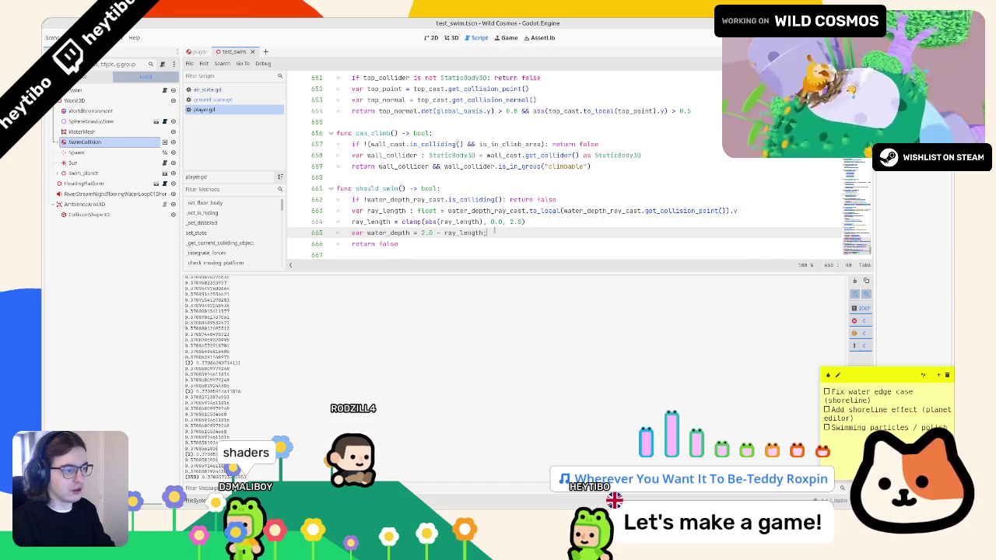
key(BackSpace)
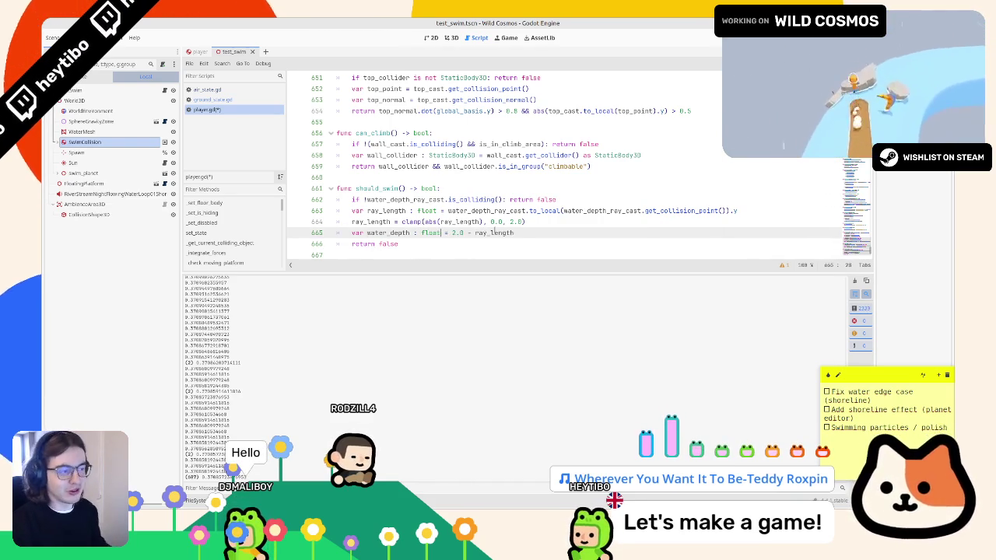
text(t)
key(Escape)
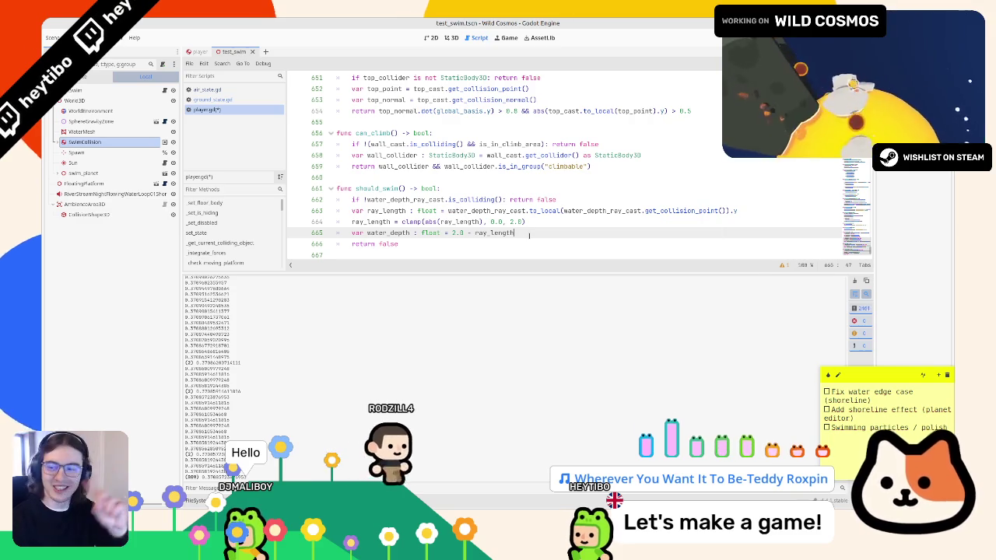
key(Return)
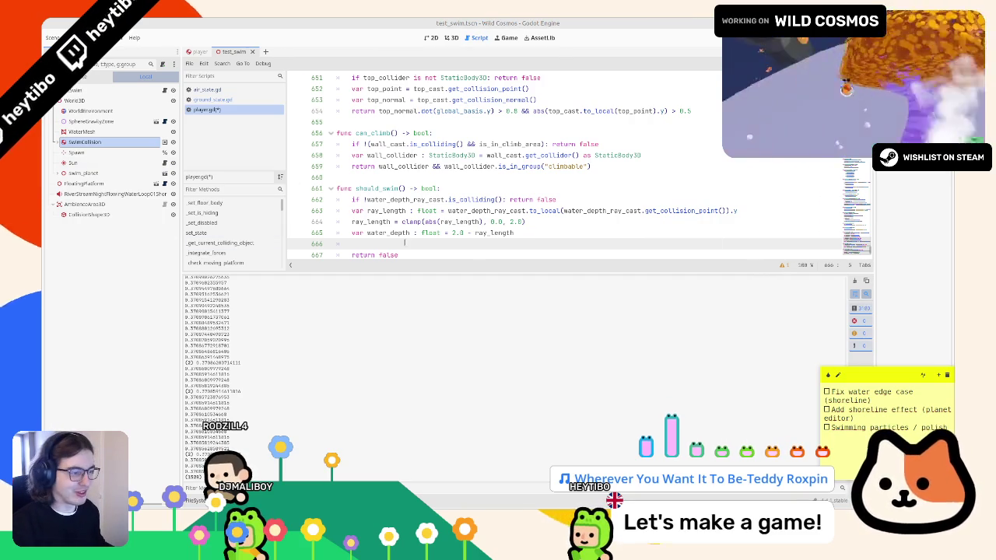
double_click(389, 232)
click(390, 243)
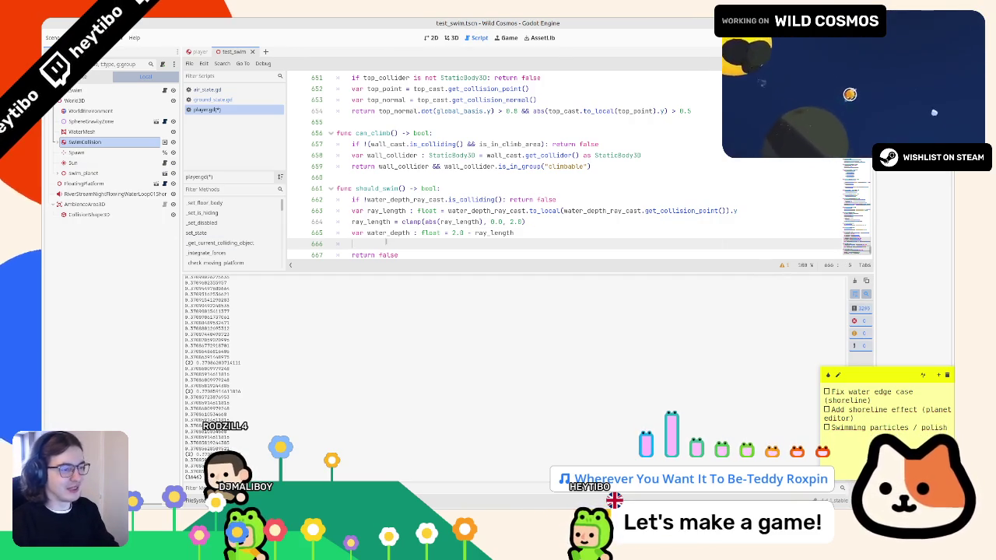
key(ctrl+z)
key(ctrl+z)
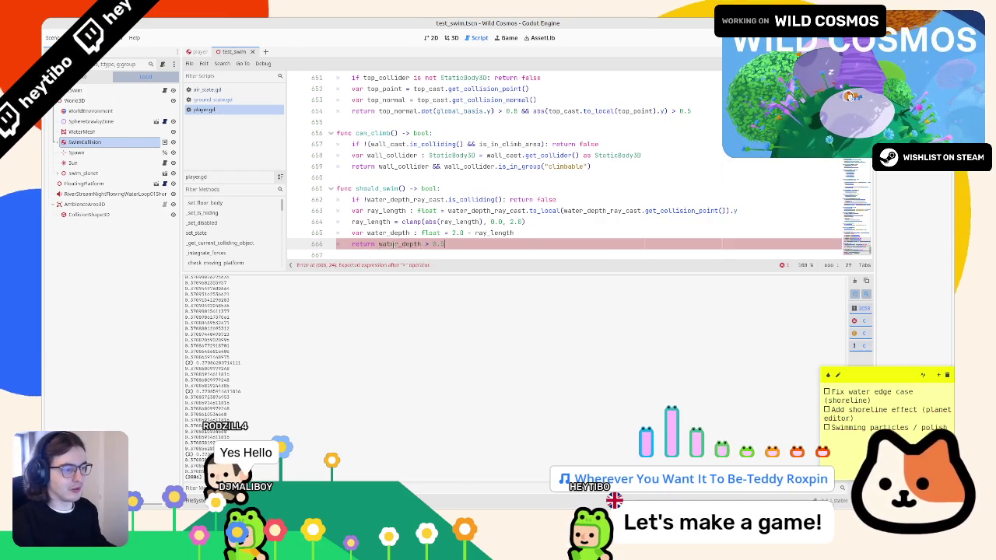
Switch to ground_state.gd's code and test-run the game, then pause and stop it.
key(alt+Tab)
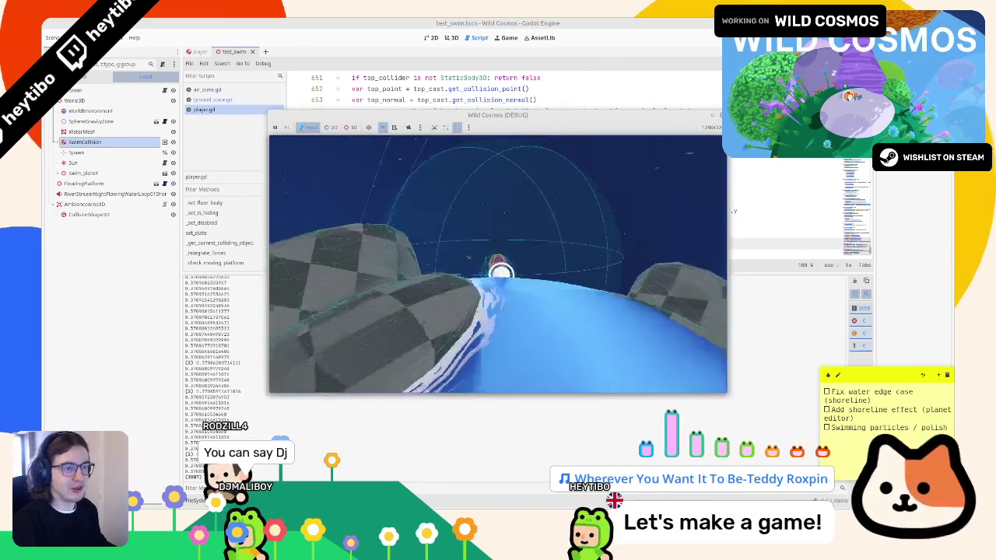
key(alt+Tab)
click(231, 100)
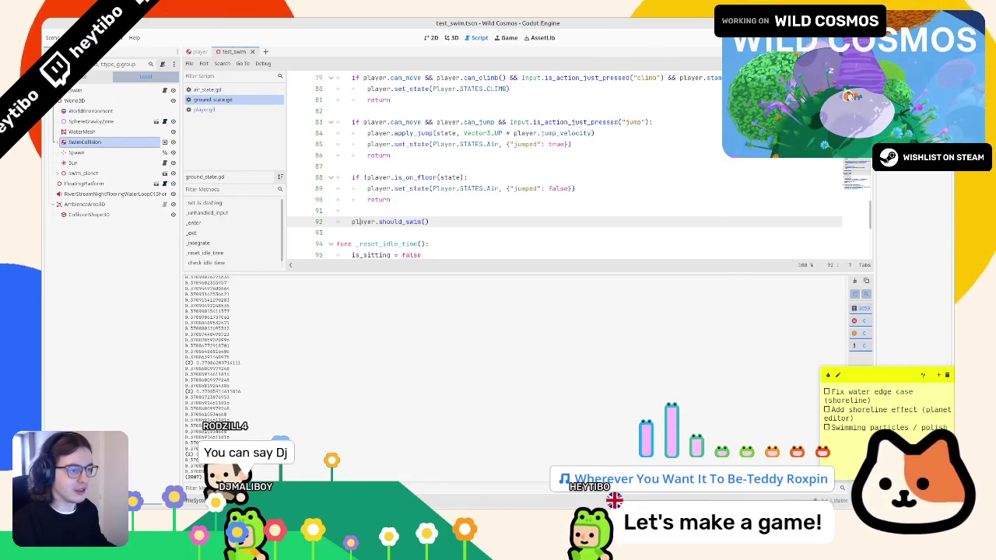
key(F6)
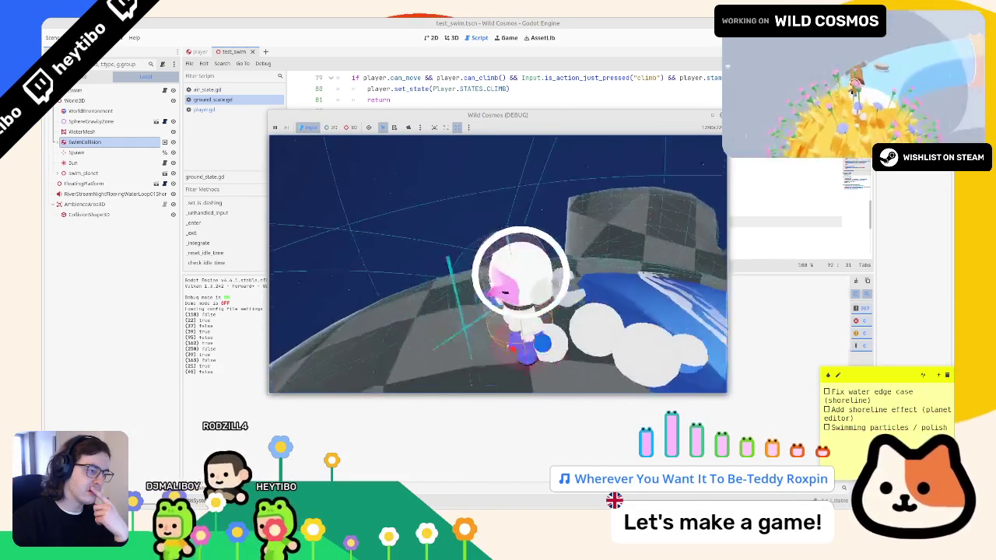
key(Escape)
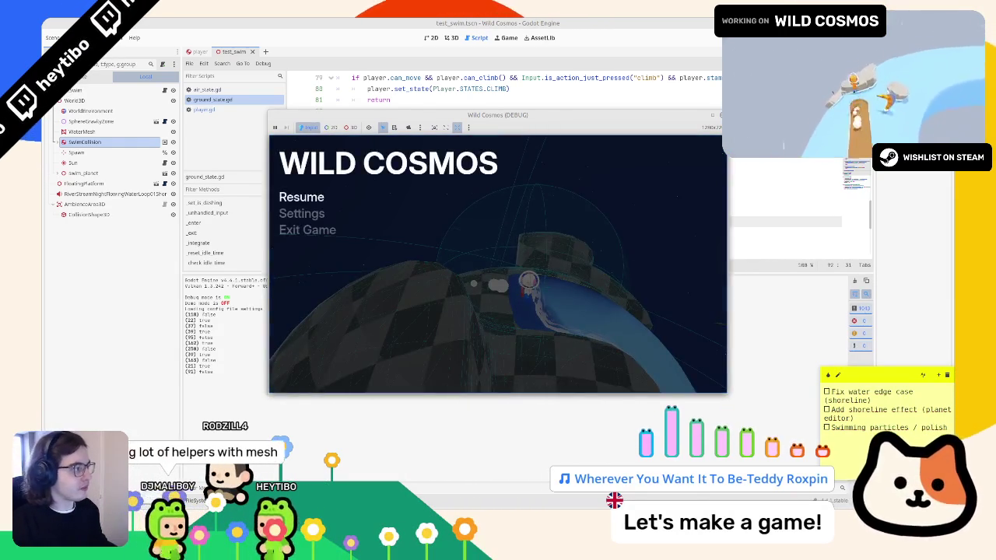
key(F8)
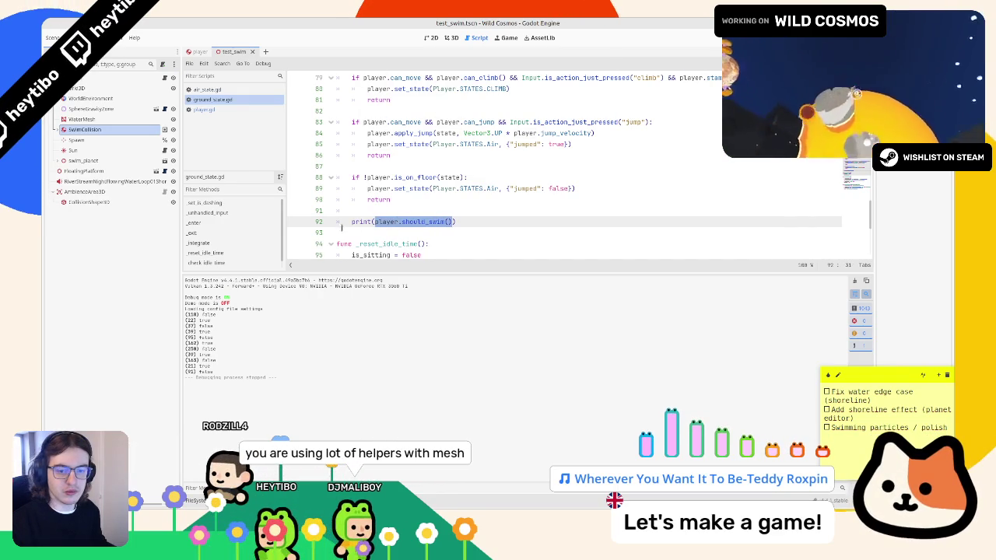
Rerun the game full-size to check the printed should_swim() result, then stop it.
double_click(361, 221)
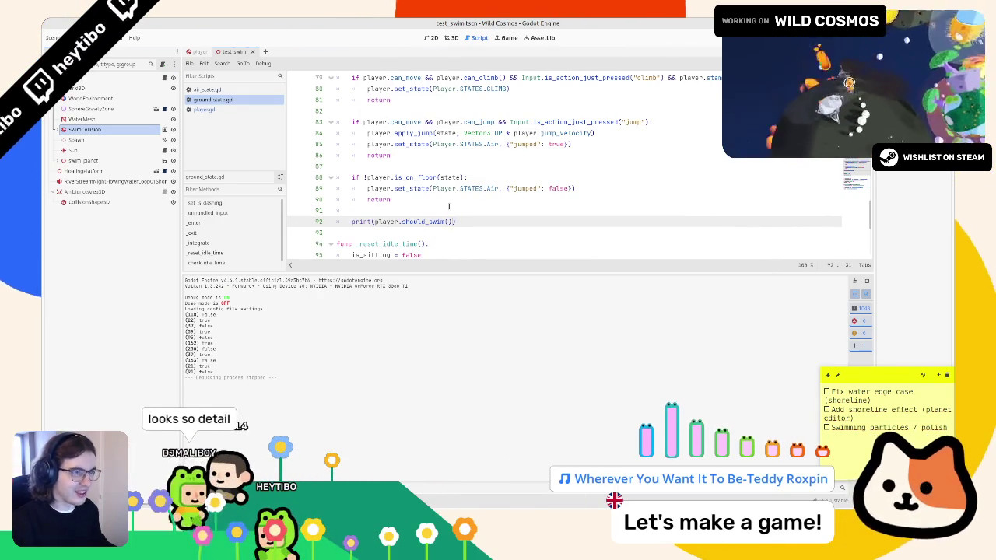
key(Up)
key(F5)
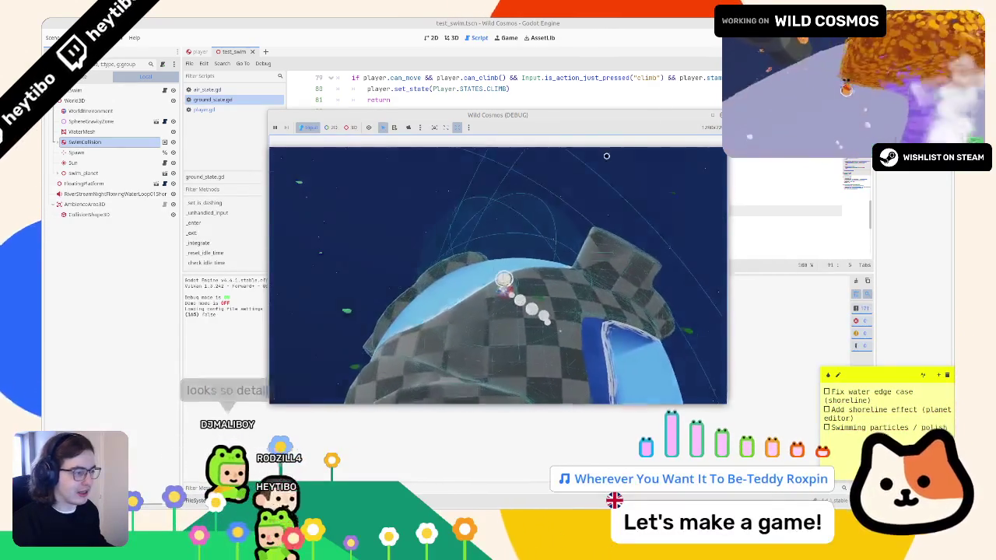
key(Escape)
key(super+Up)
key(Escape)
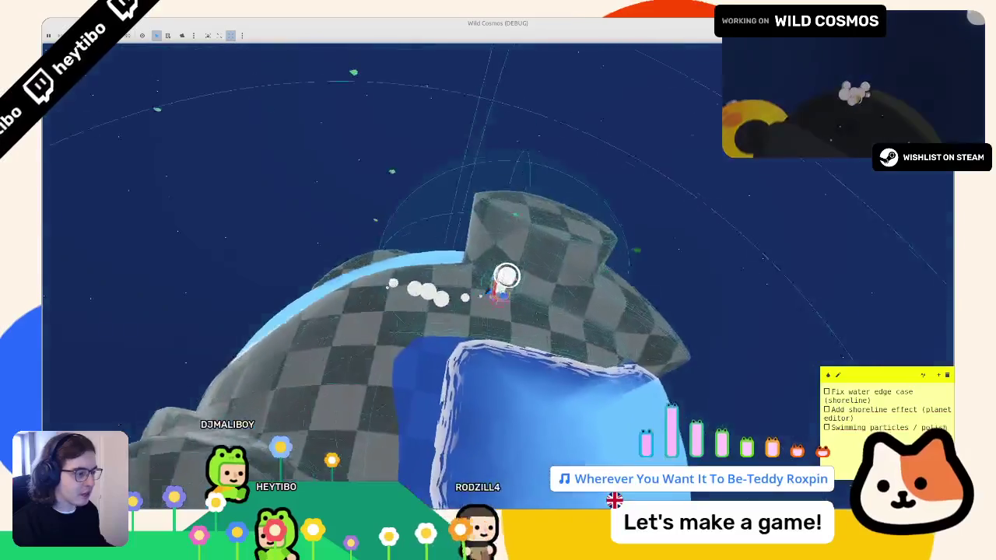
key(Escape)
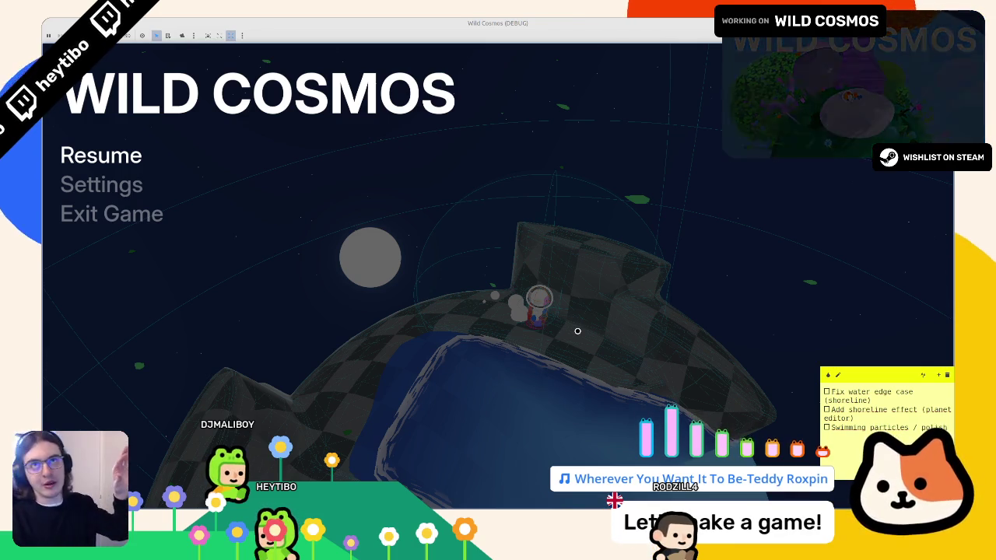
key(F8)
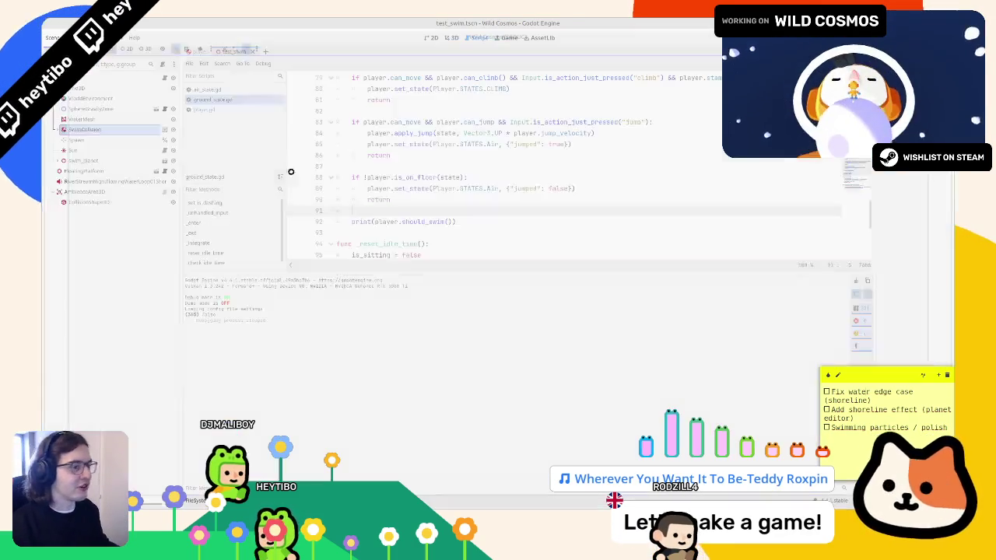
Instance helmet_head_skin.tscn into the test_swim level via a 'helm' search and show it in 3D.
key(ctrl+shift+o)
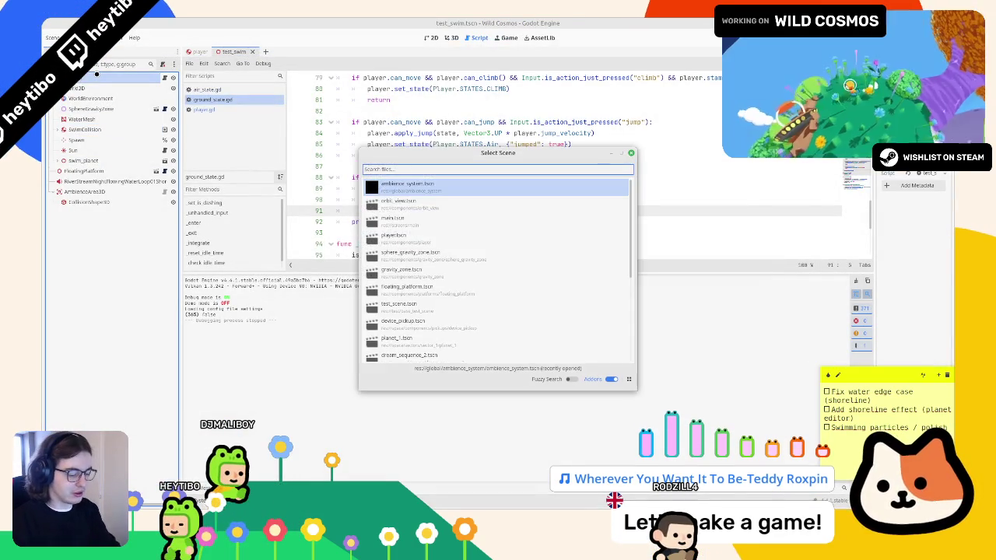
text(helmet)
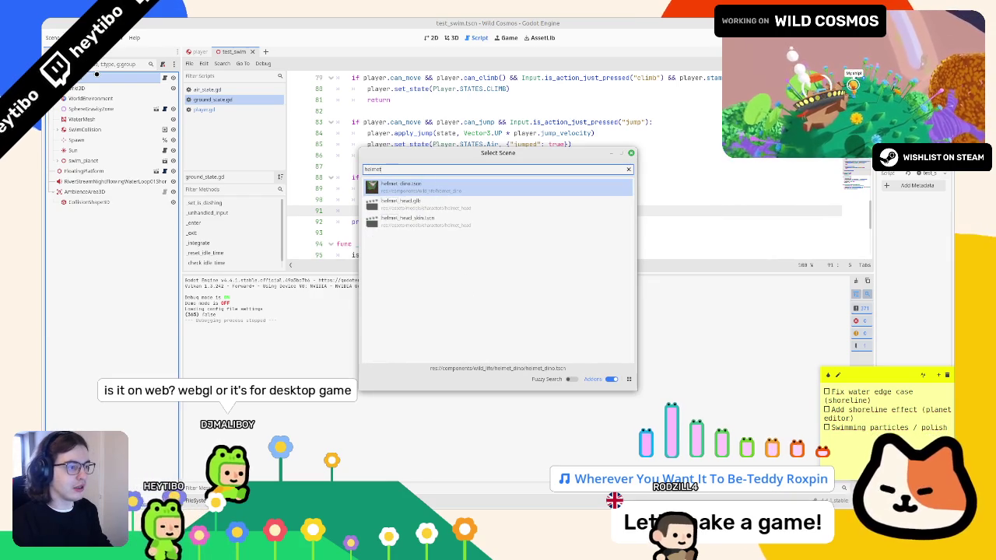
key(Down)
key(Down)
key(Return)
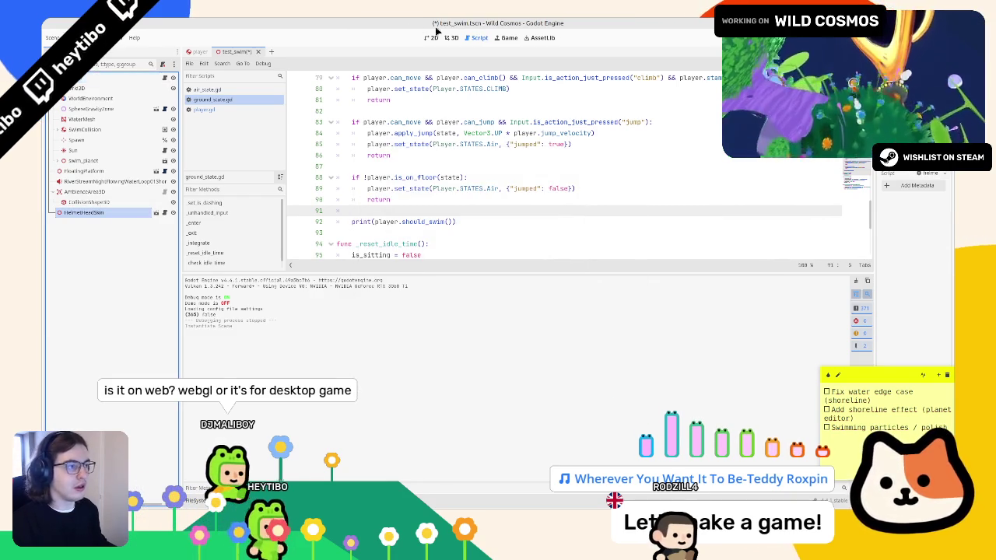
click(451, 37)
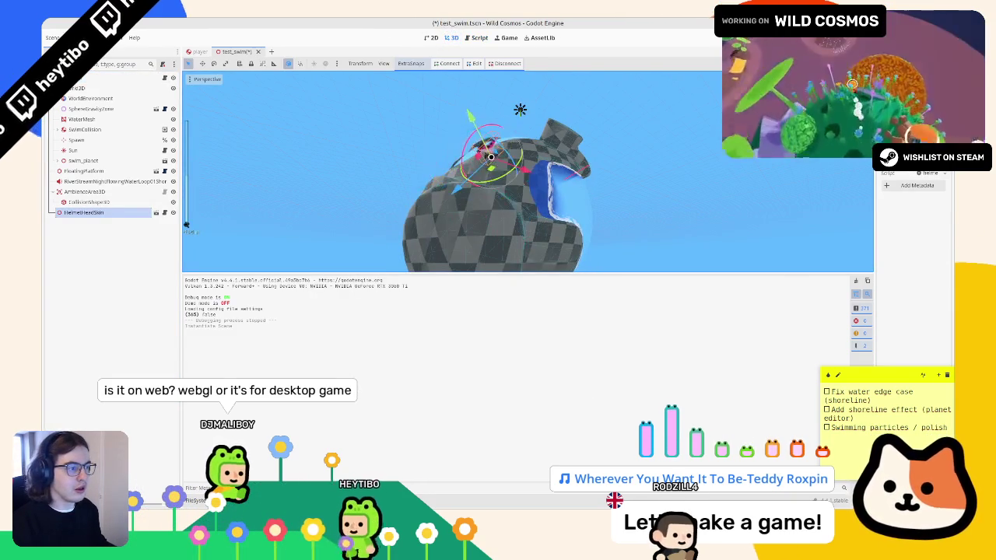
Test-run the level, select the HelmetHeadSkin node, and run it again.
key(F6)
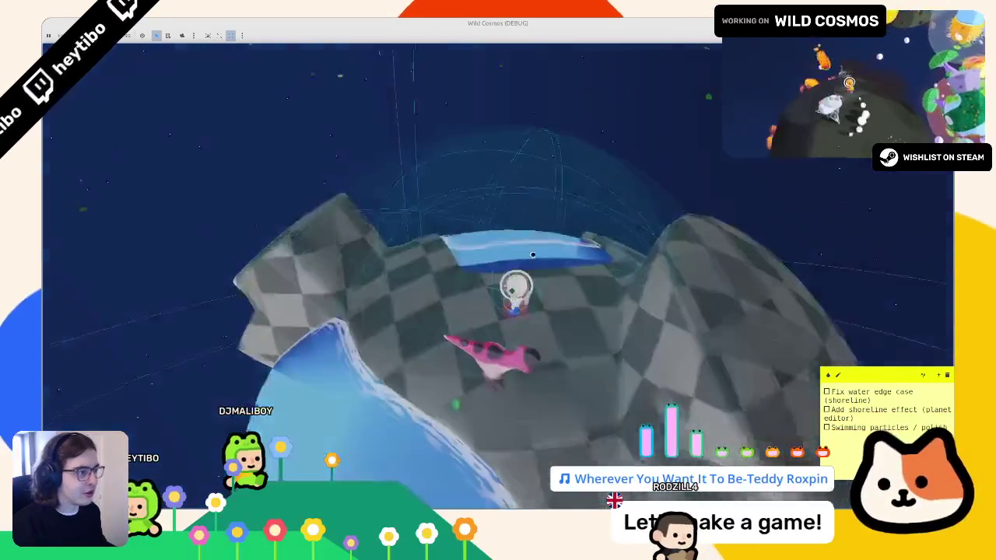
key(F8)
click(75, 212)
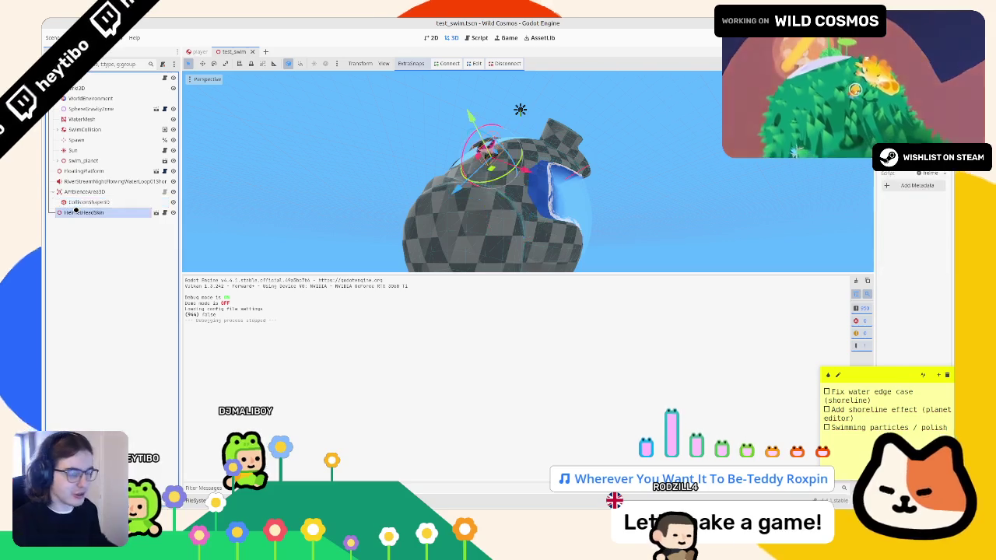
key(F5)
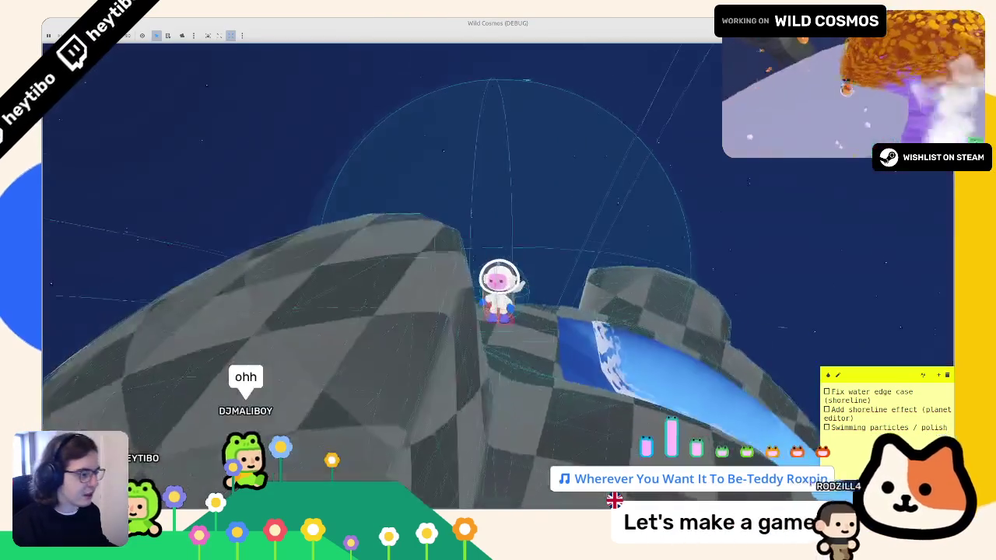
key(F8)
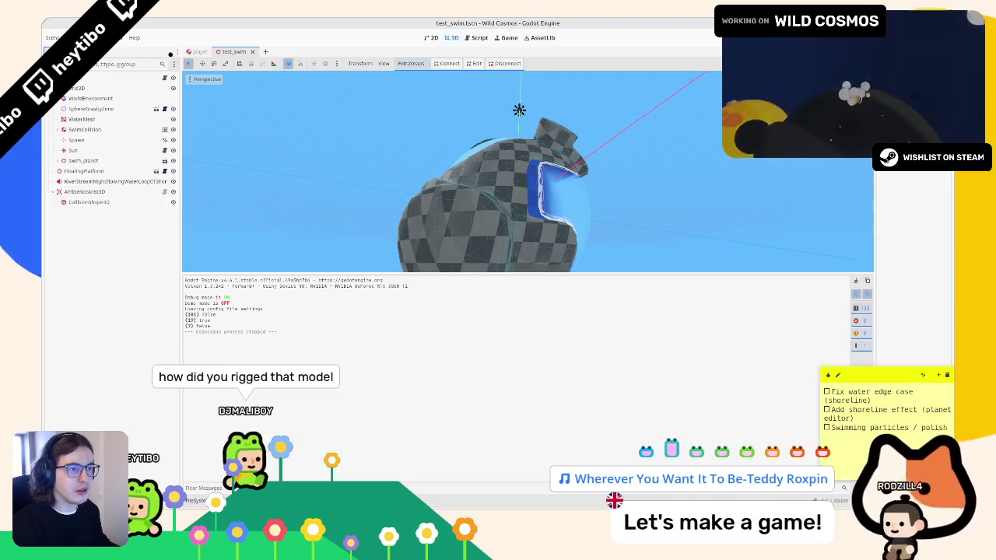
click(199, 52)
Open player.gd and put the caret after should_swim() on line 661.
click(476, 38)
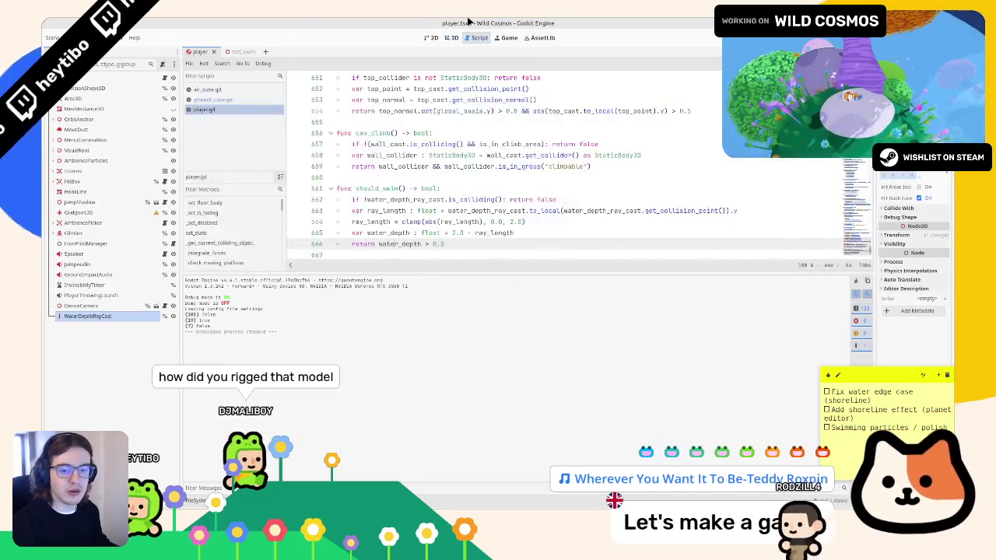
click(337, 177)
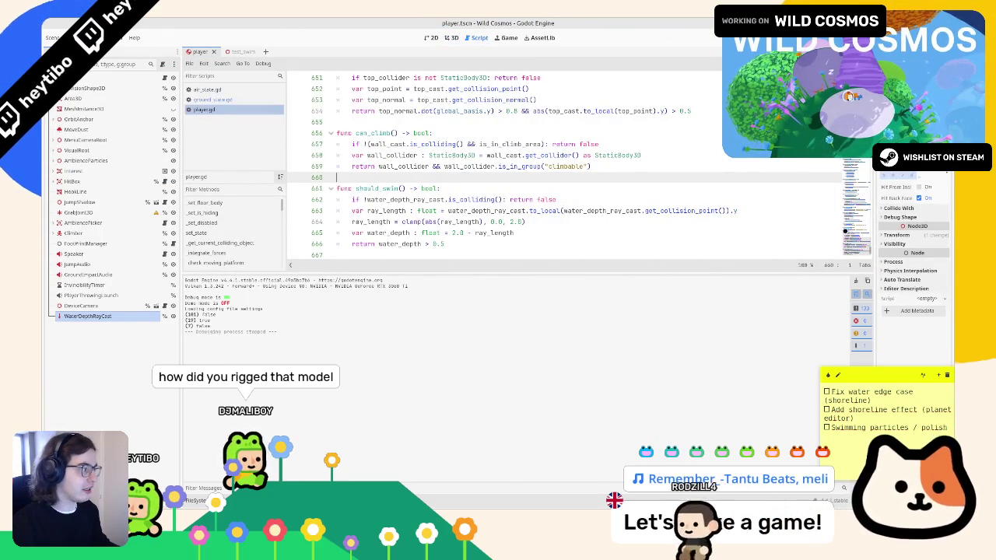
scroll(373, 177, down, 1)
click(405, 177)
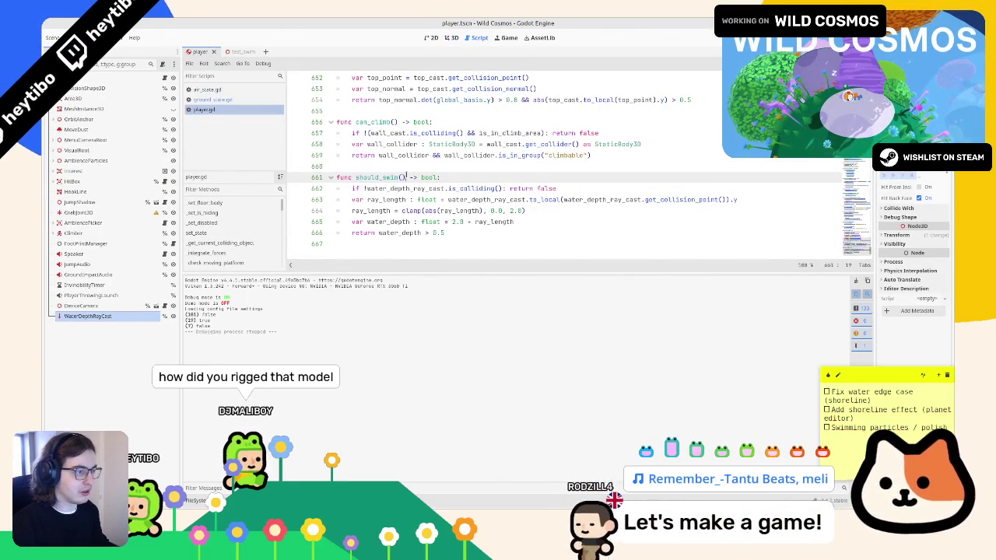
Search the script for 'swim' to reach line 451, then select the set_state call on lines 452–454.
key(ctrl+f)
text(swi)
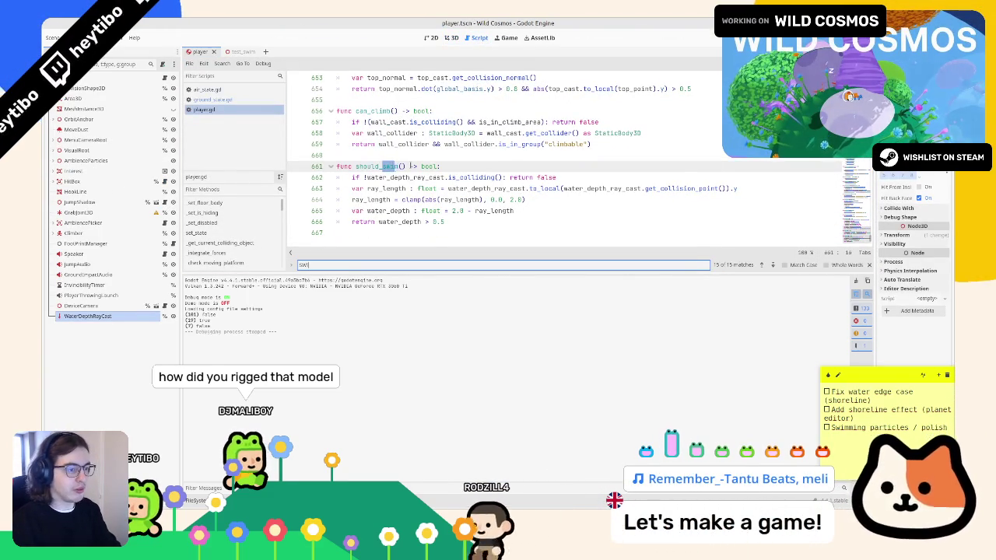
text(m)
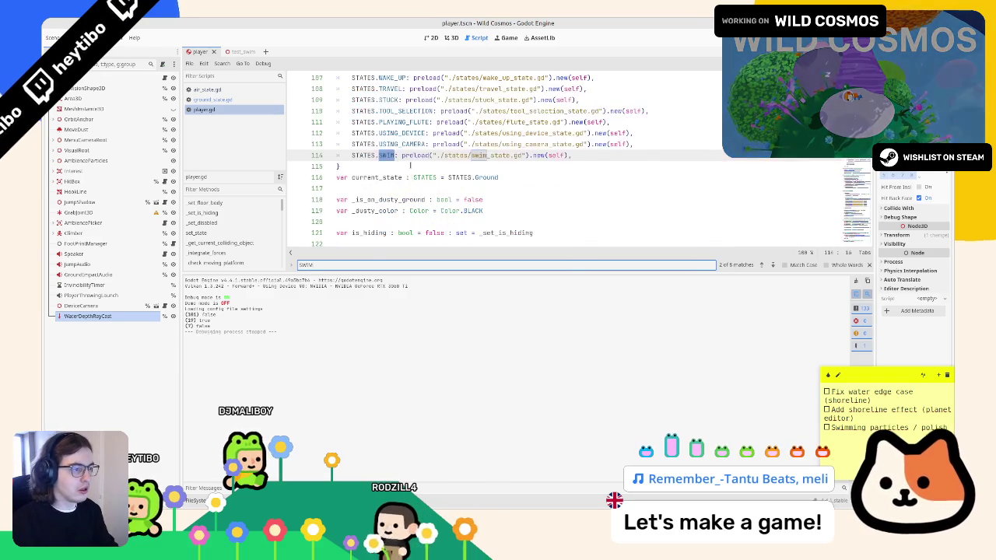
key(Return)
key(Return)
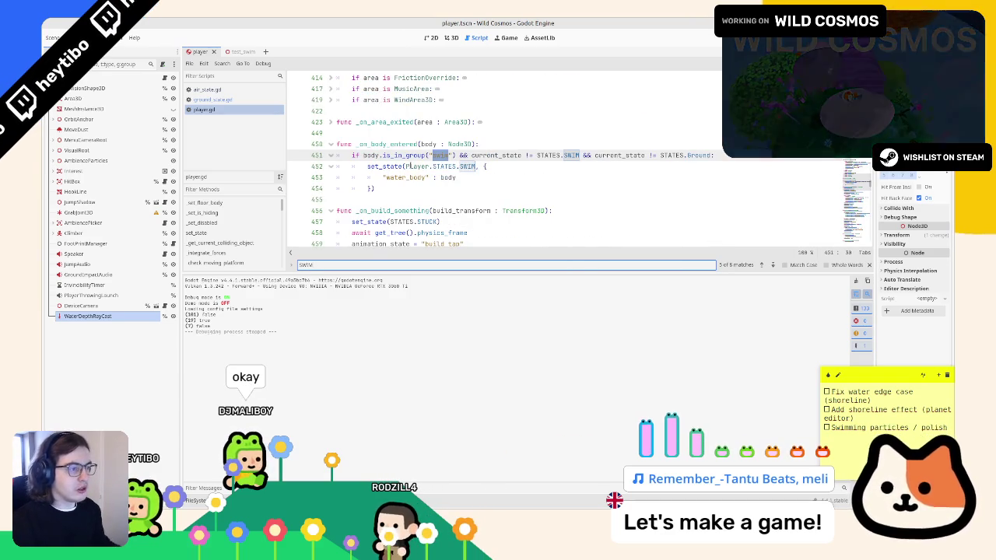
key(Escape)
drag(406, 192, 294, 167)
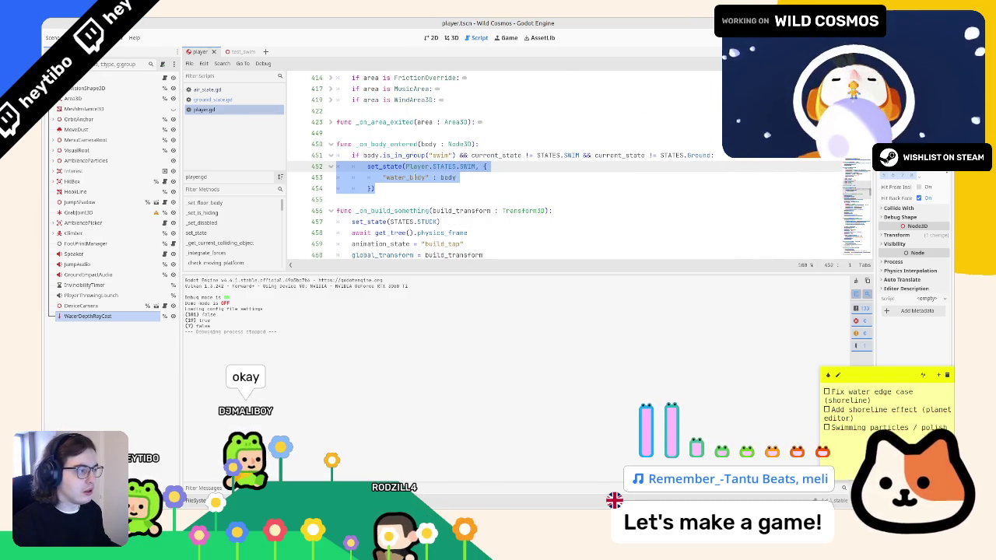
Join water_body and the closing brackets onto line 452, making the SWIM set_state call one line.
click(427, 194)
click(456, 177)
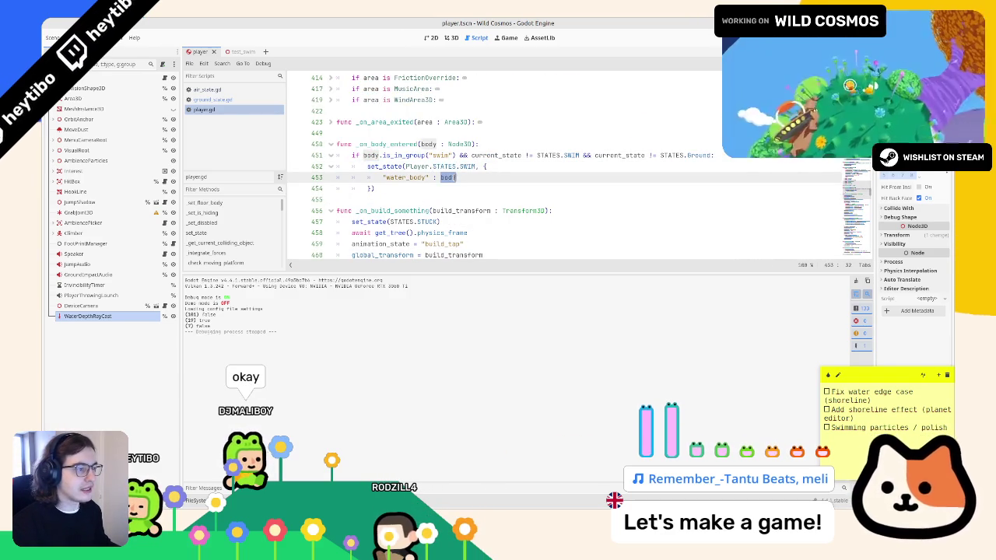
mouse_move(442, 187)
mouse_down()
mouse_move(326, 160)
mouse_move(280, 176)
mouse_up()
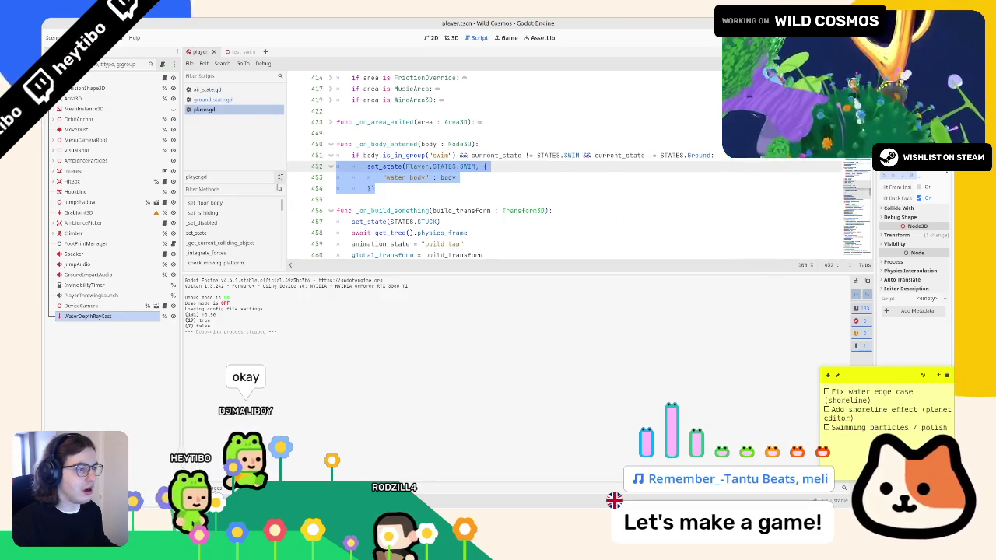
click(374, 188)
click(375, 177)
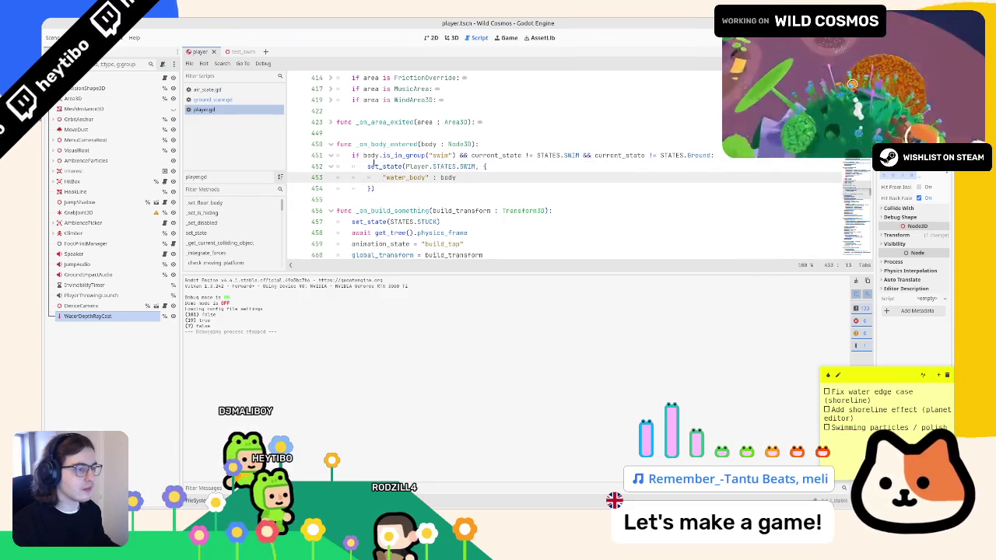
key(BackSpace)
key(BackSpace)
key(BackSpace)
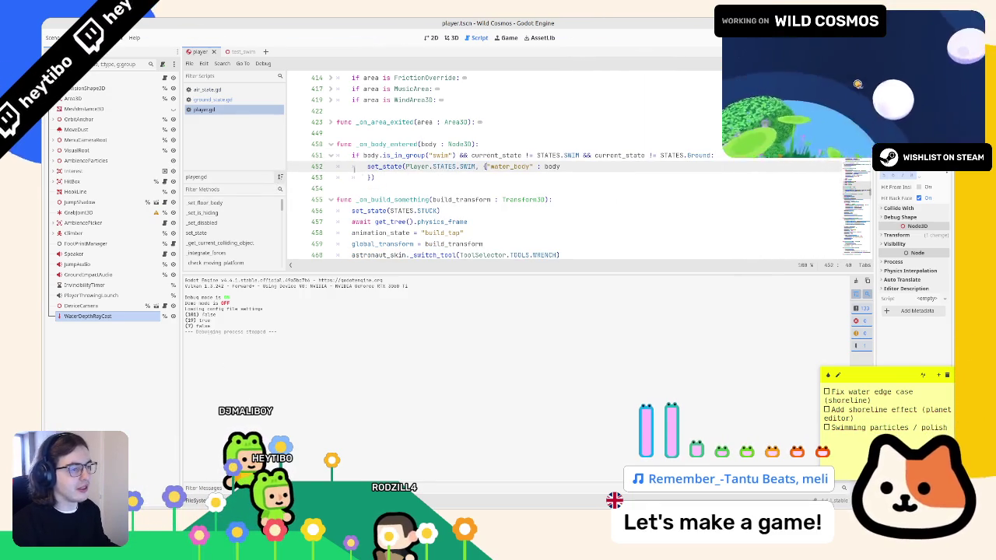
click(361, 177)
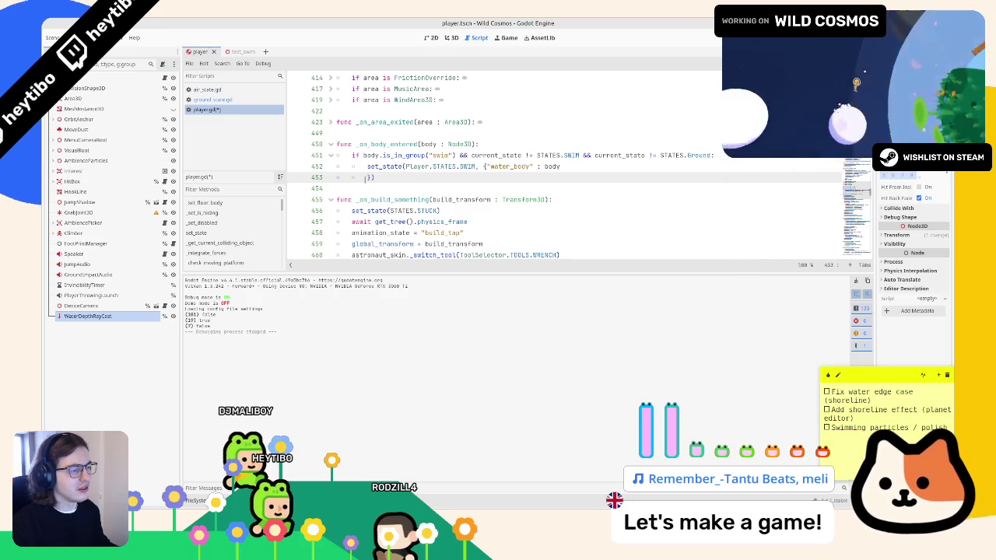
key(BackSpace)
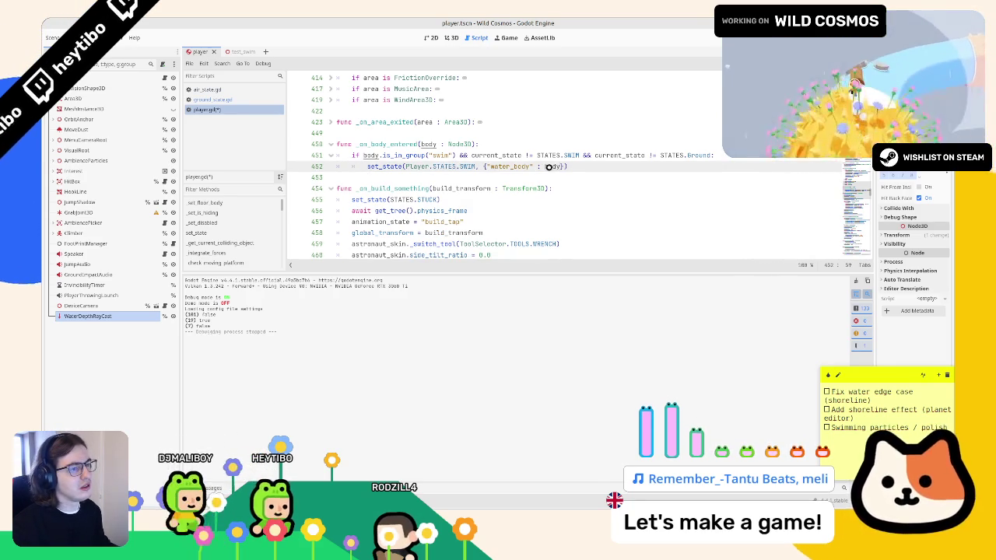
Open swim_state.gd from its states_list preload path in player.gd, then show ground_state.gd.
scroll(554, 163, up, 1)
scroll(554, 163, up, 20)
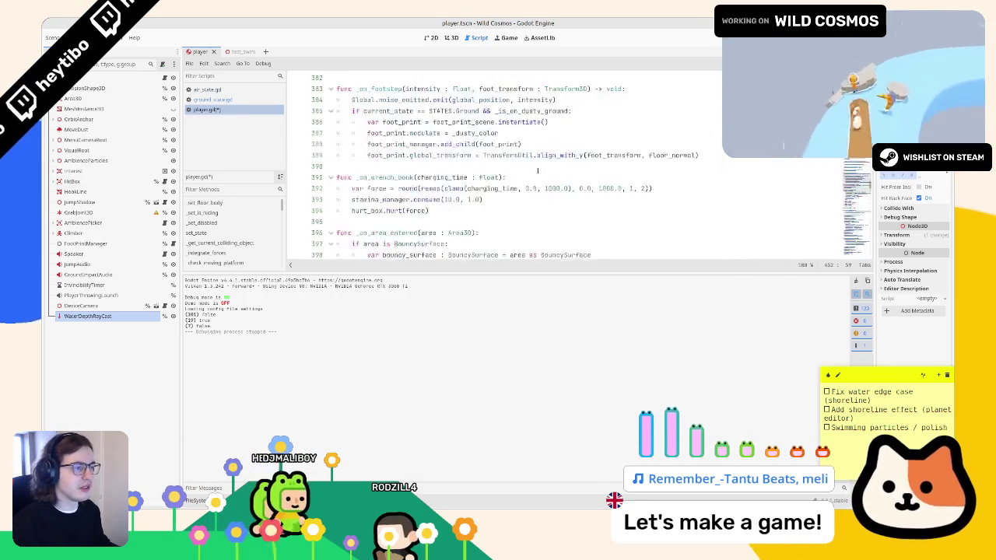
scroll(554, 163, up, 20)
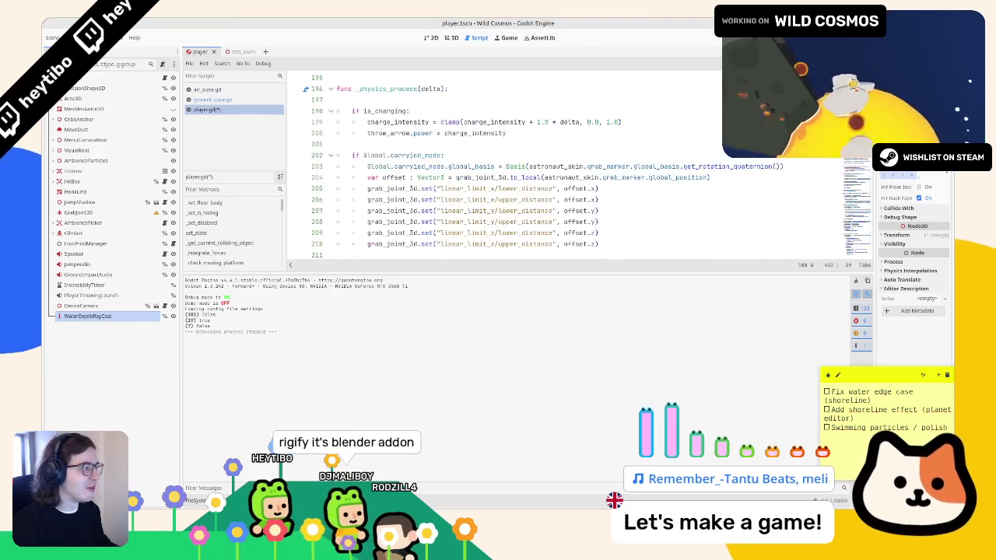
scroll(554, 163, up, 20)
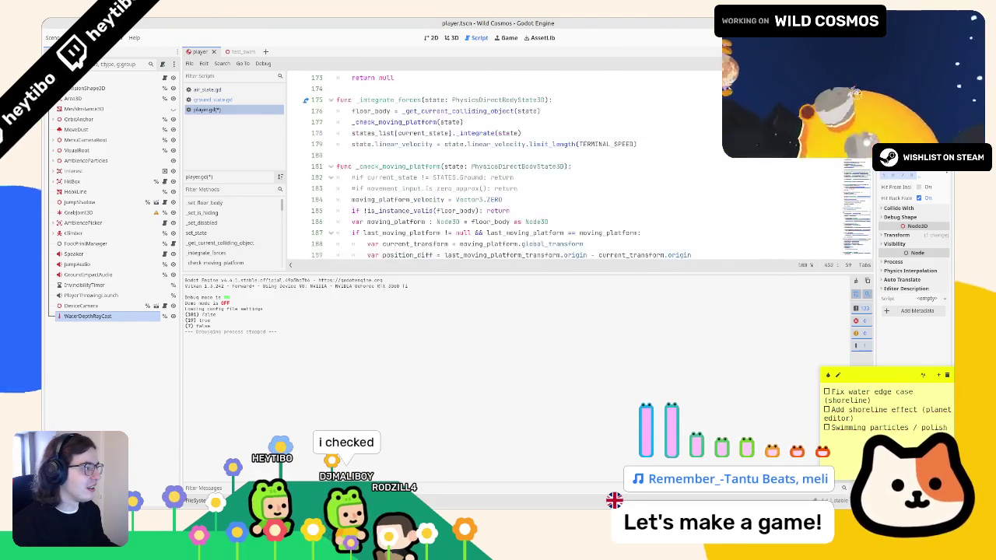
scroll(502, 148, up, 4)
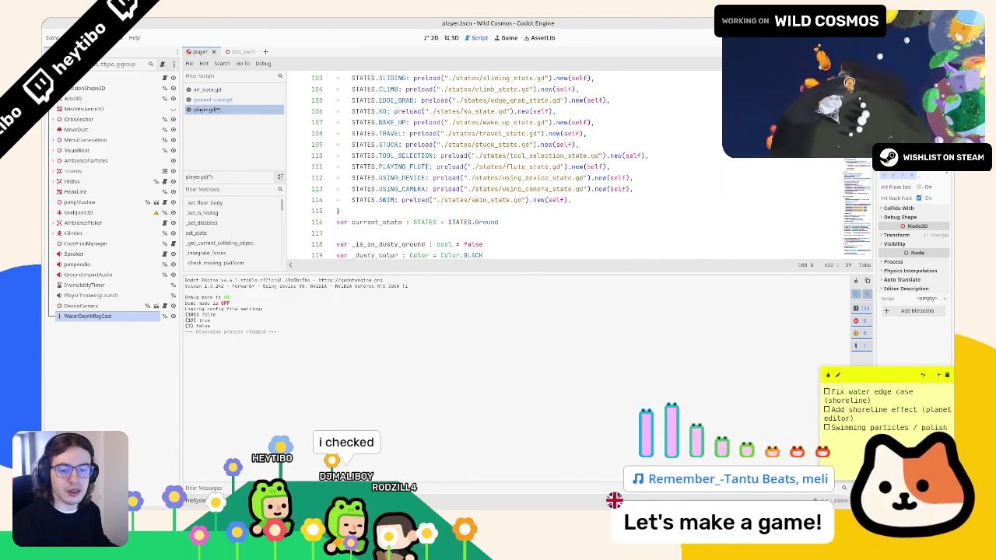
scroll(451, 164, up, 1)
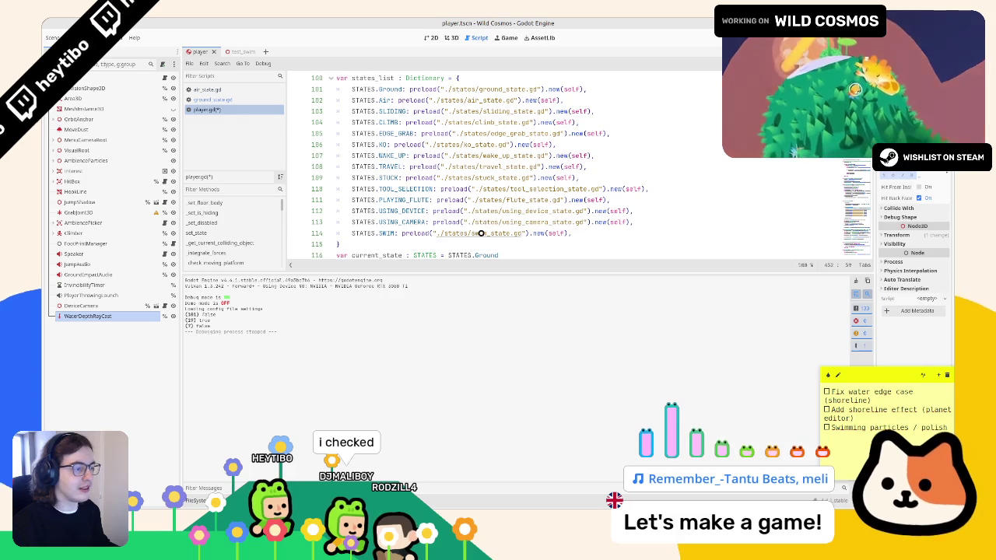
ctrl+click(481, 233)
click(207, 110)
click(218, 100)
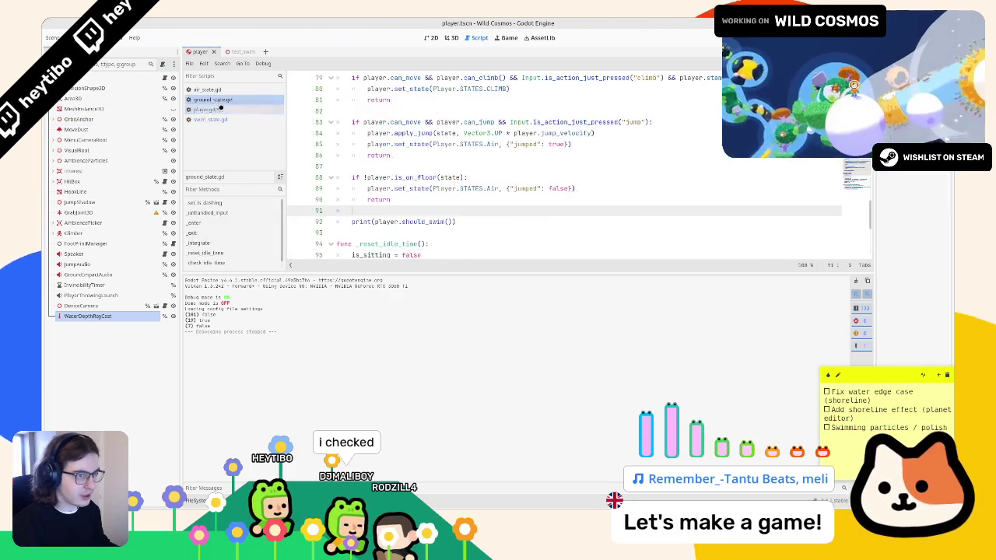
Undo the line join in player.gd so the SWIM set_state call spans three lines again.
click(207, 110)
key(ctrl+z)
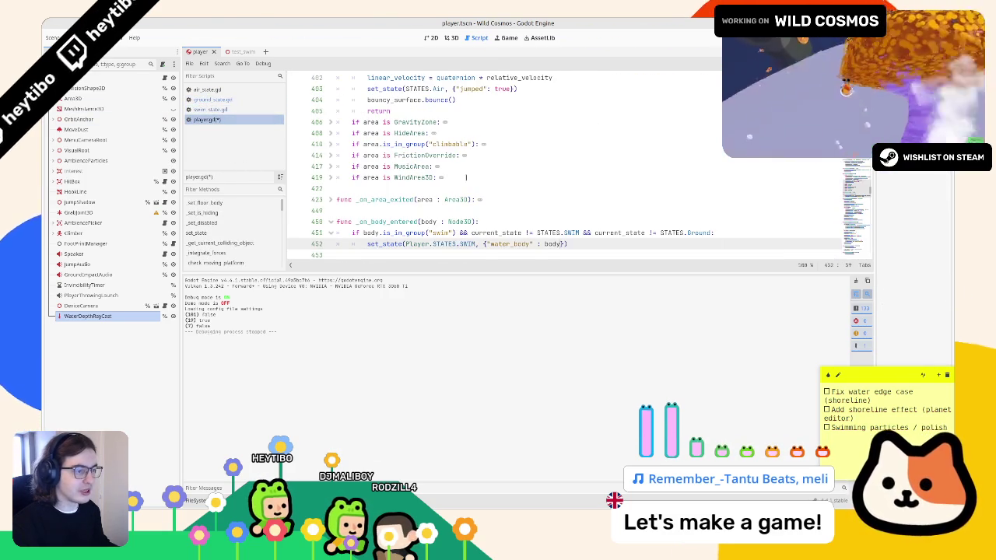
key(ctrl+z)
key(ctrl+z)
key(ctrl+z)
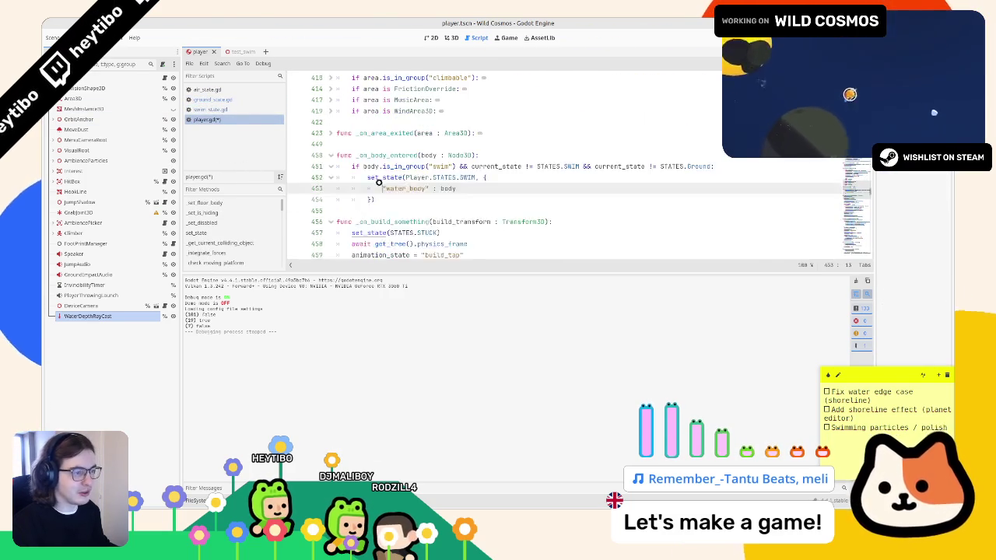
Read through swim_state.gd, including its water_body variable on line 3.
click(268, 110)
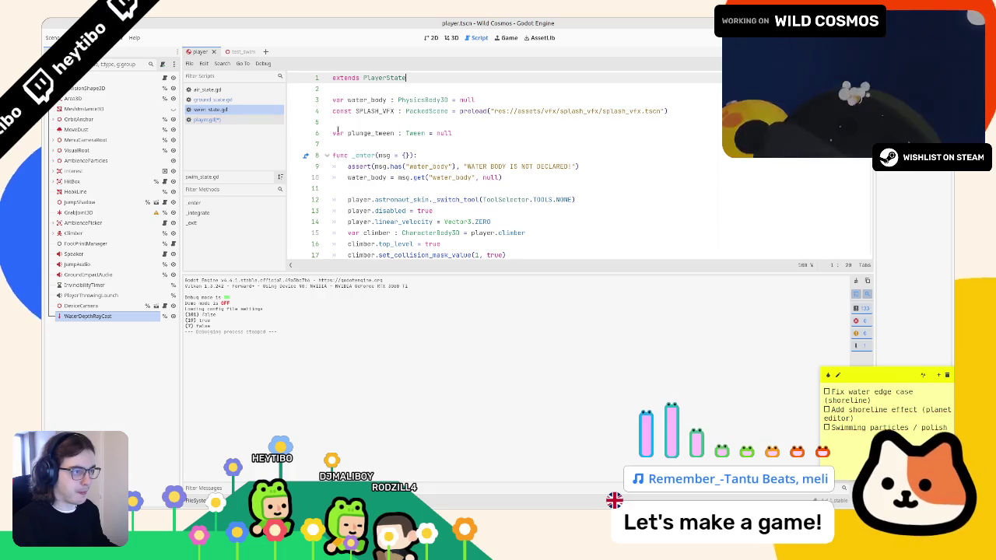
double_click(362, 99)
scroll(360, 114, down, 2)
scroll(358, 121, up, 2)
scroll(355, 124, down, 2)
scroll(352, 131, up, 1)
scroll(352, 130, up, 2)
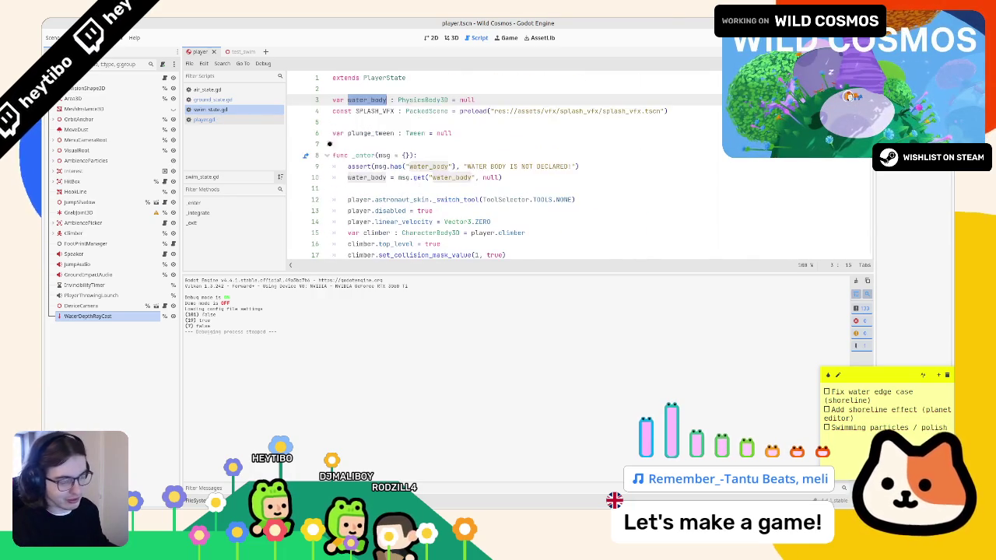
Review the should_swim function in player.gd at its water_depth line 665.
click(259, 121)
scroll(389, 195, down, 1)
click(390, 233)
click(376, 222)
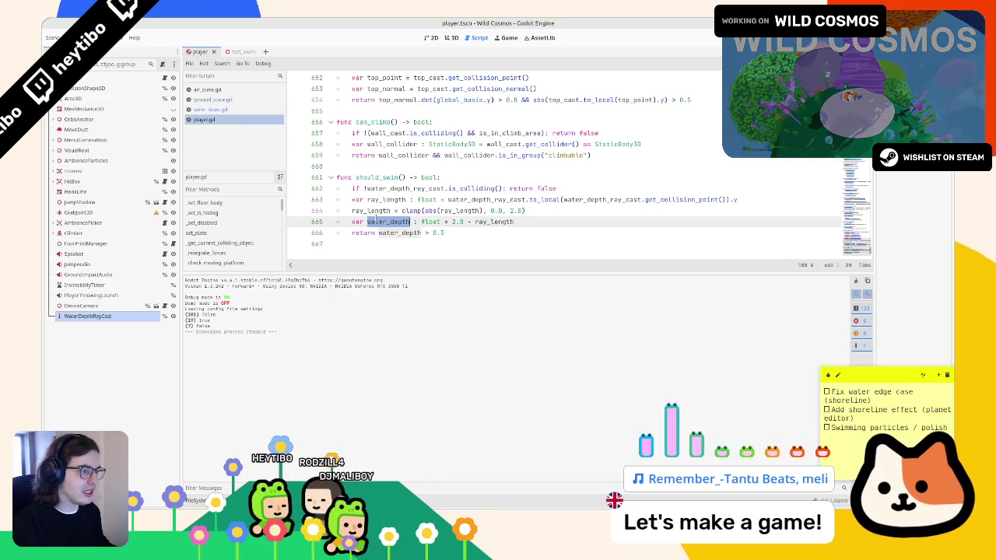
Look over air_state.gd and swim_state.gd, then select the should_swim call on ground_state.gd line 92.
click(247, 99)
click(248, 91)
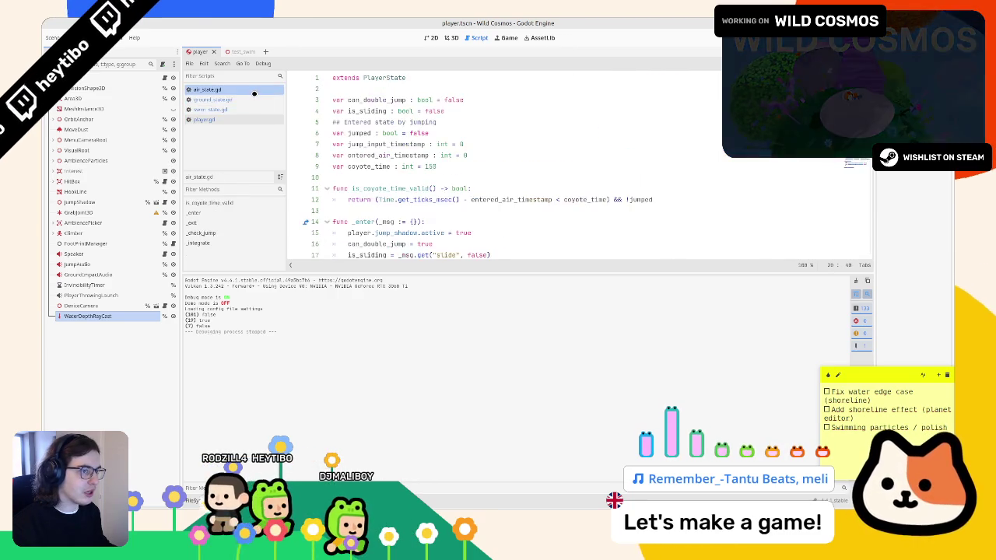
click(248, 109)
click(249, 92)
click(242, 107)
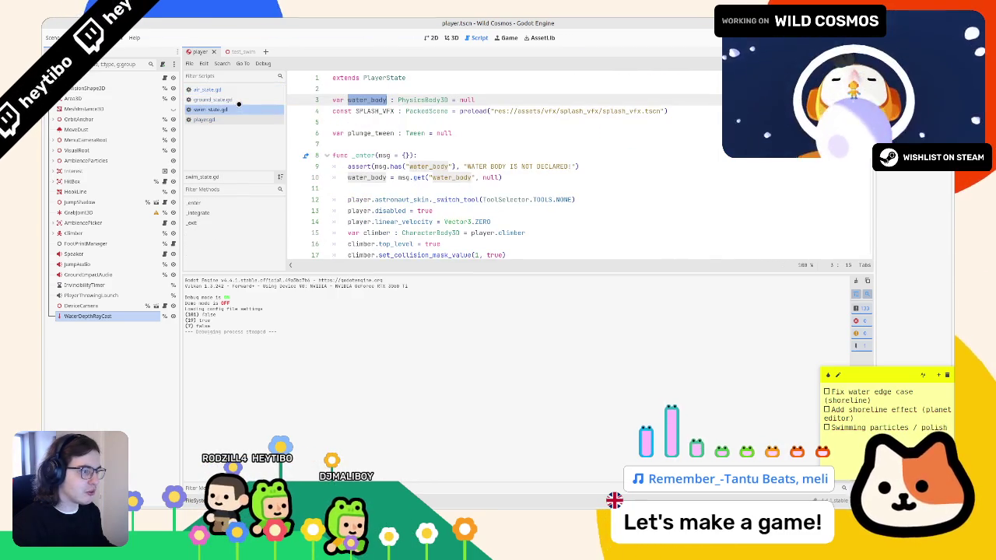
click(240, 99)
click(239, 90)
click(237, 99)
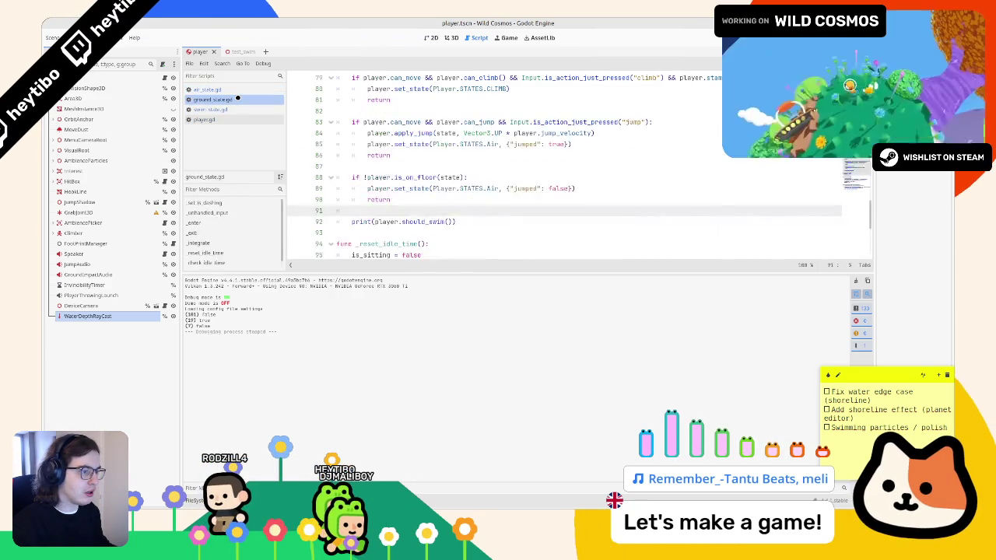
mouse_move(374, 221)
mouse_down()
mouse_move(455, 222)
mouse_move(351, 221)
mouse_up()
Remove the print wrapper on ground_state.gd line 92 and change should_swim to can_swim.
key(ctrl+c)
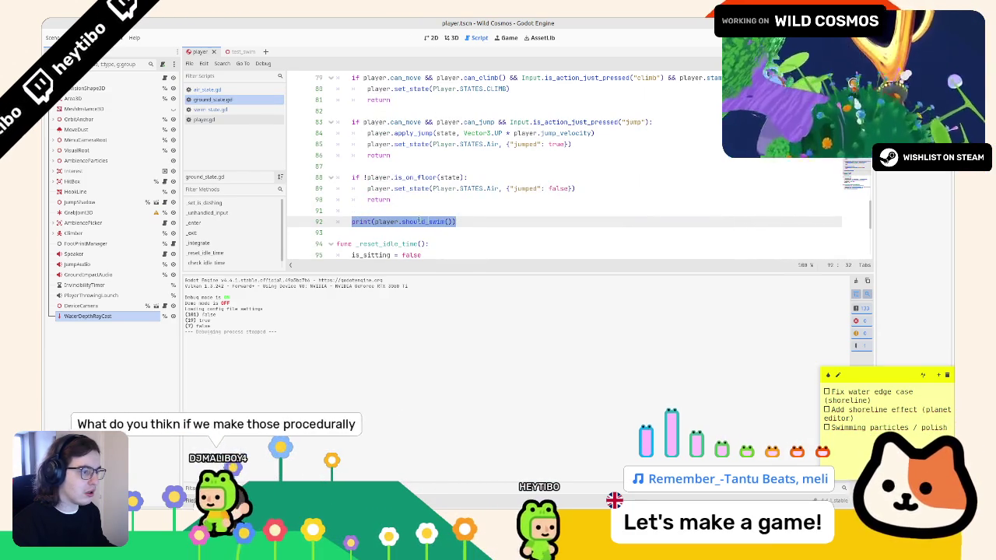
key(ctrl+v)
double_click(400, 221)
key(BackSpace)
text(can_s)
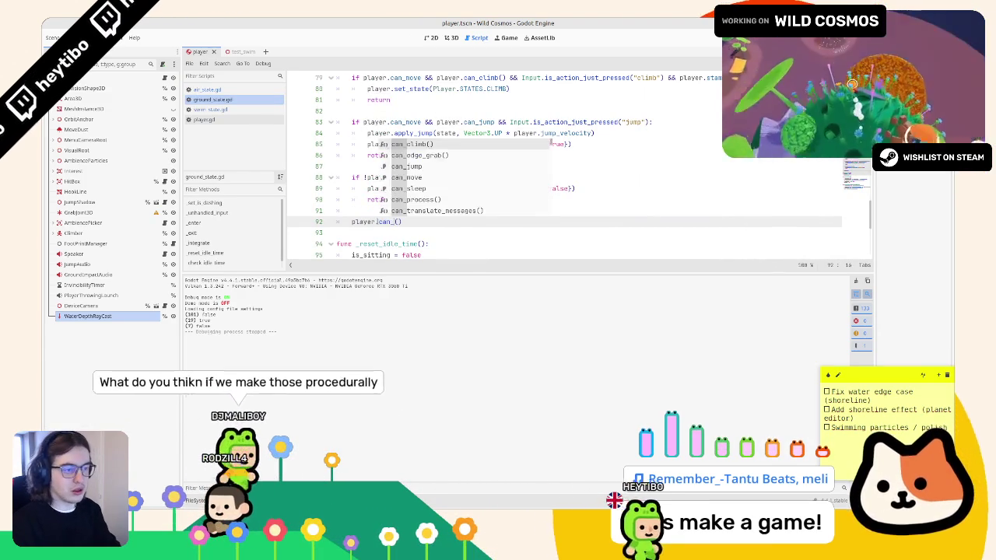
key(Escape)
key(BackSpace)
key(BackSpace)
key(BackSpace)
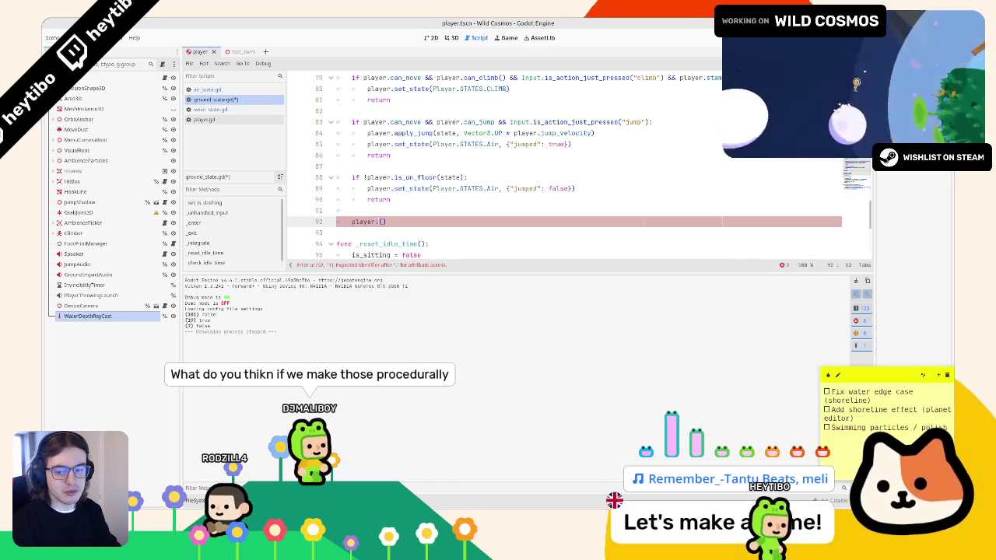
text(wim)
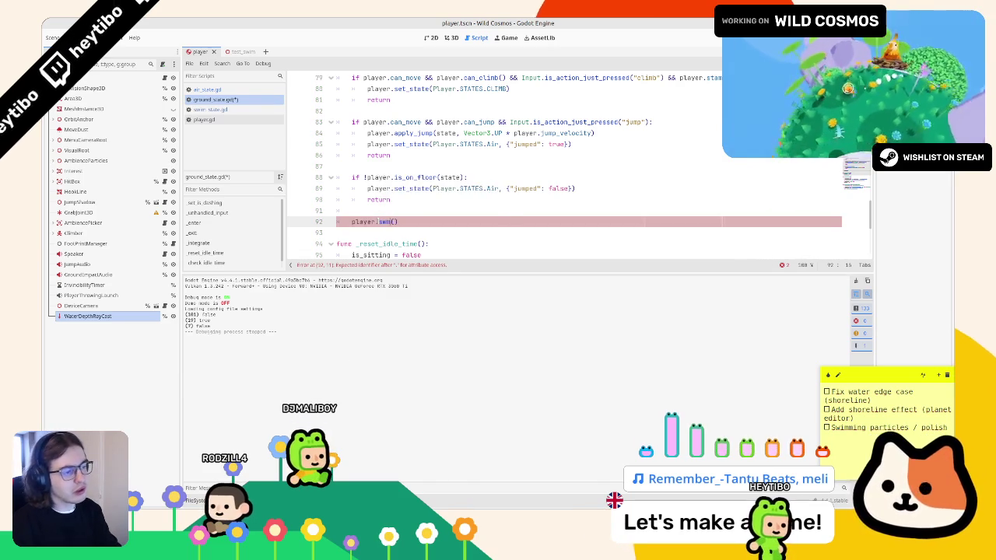
text(n_)
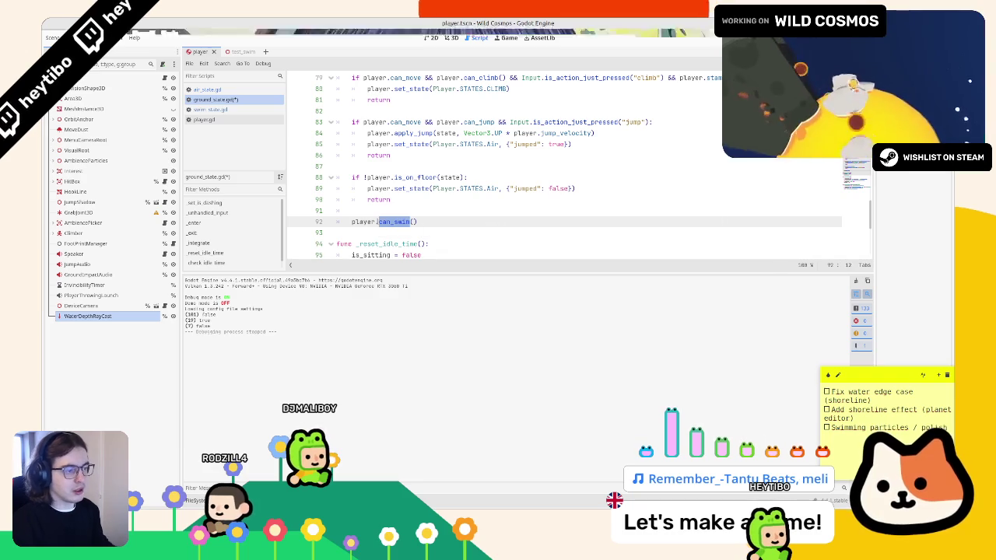
click(204, 119)
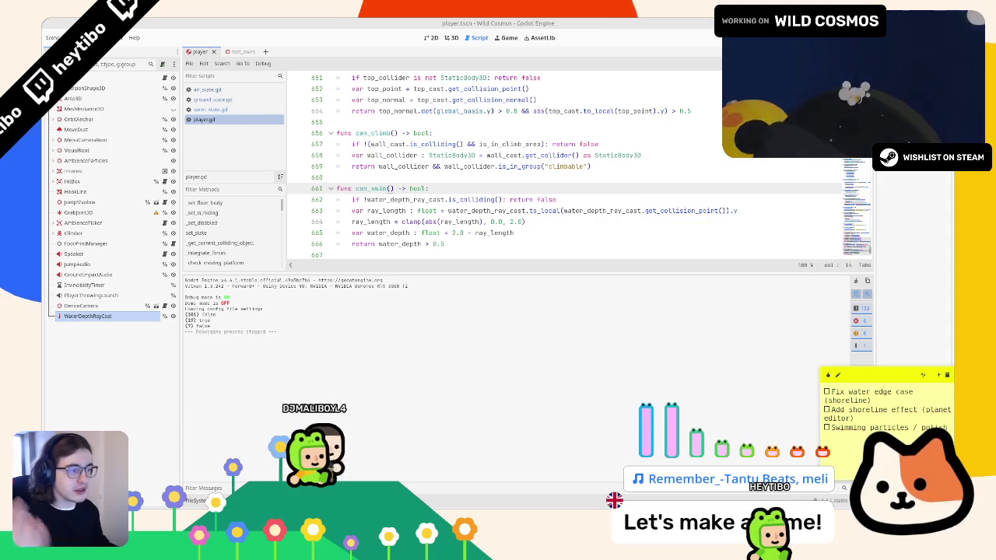
Inspect can_swim's ray_length and line 662 in player.gd, check the water_depth_ray_cast docs, then view 3D.
scroll(441, 235, down, 1)
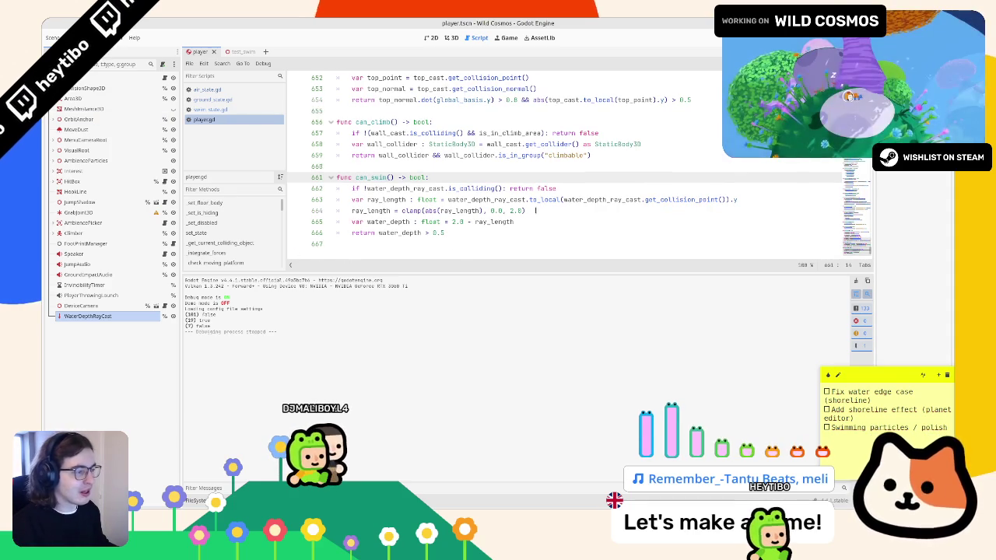
double_click(380, 199)
double_click(404, 188)
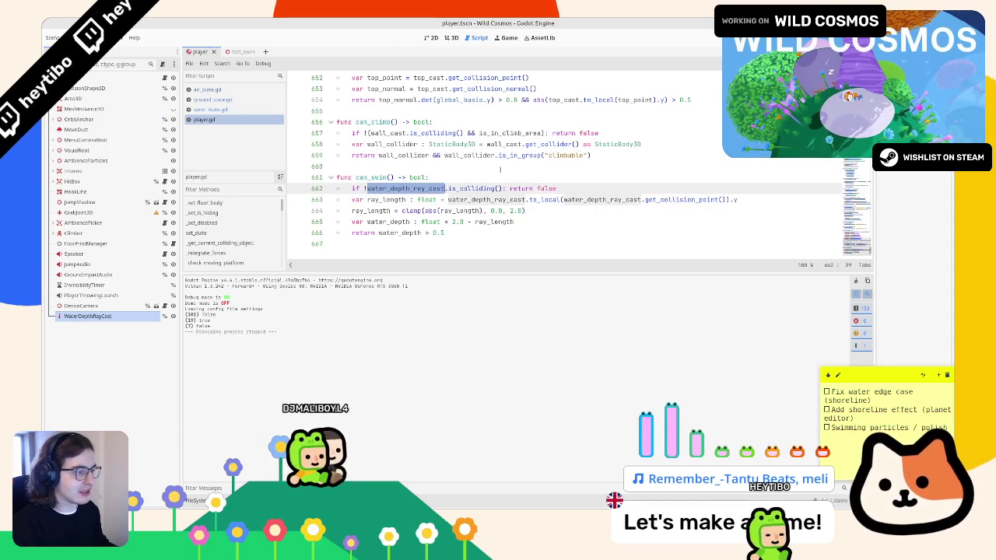
click(621, 188)
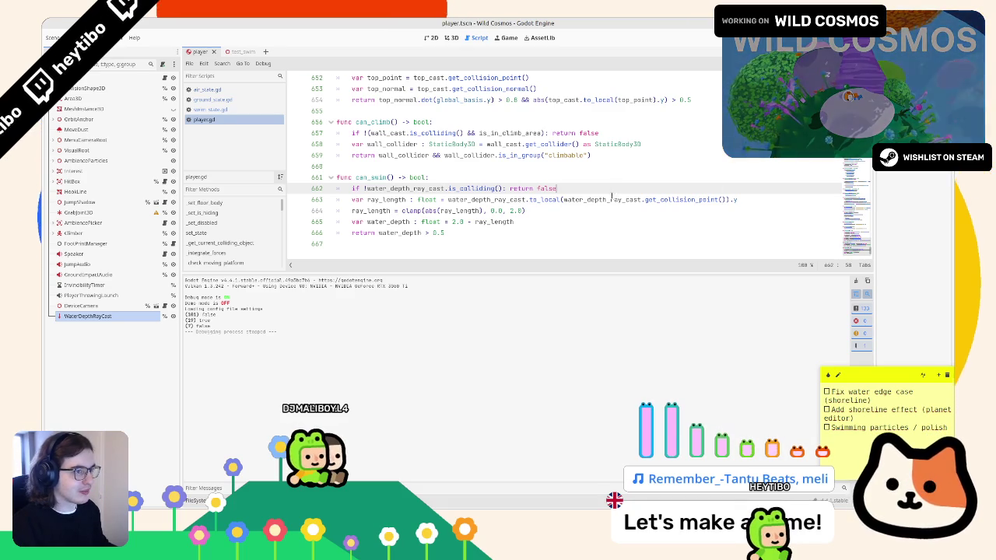
mouse_move(610, 199)
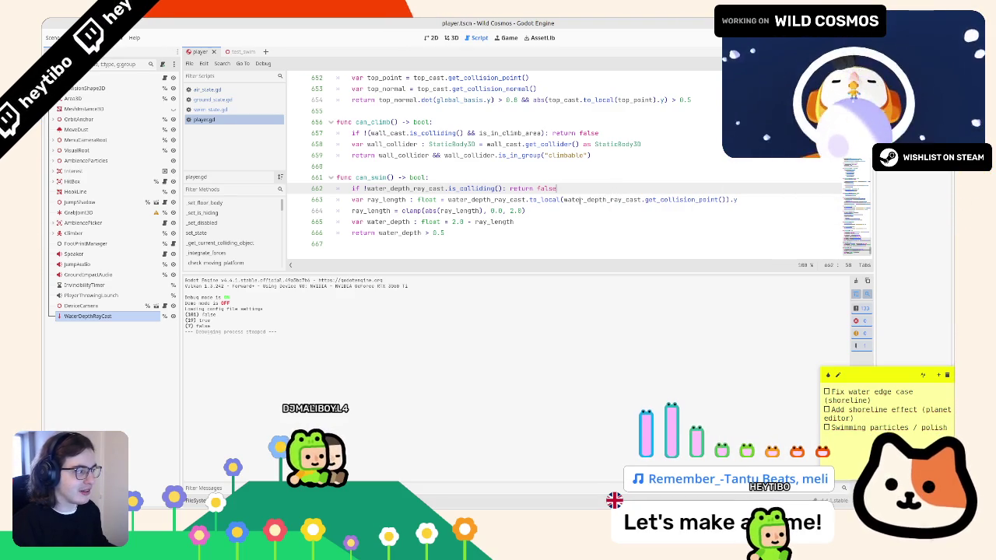
click(454, 36)
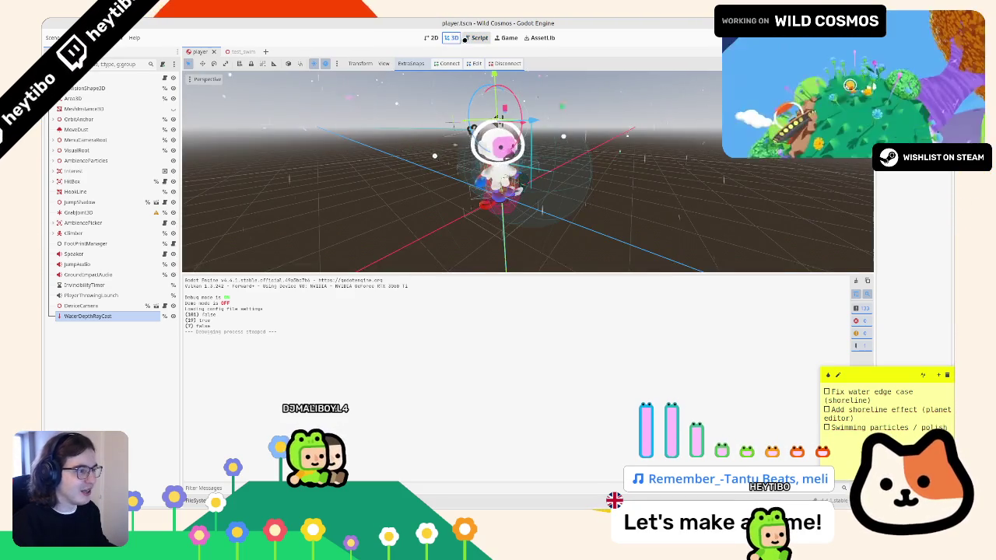
Return to the Script workspace with the caret before return on line 662 of can_swim.
click(480, 39)
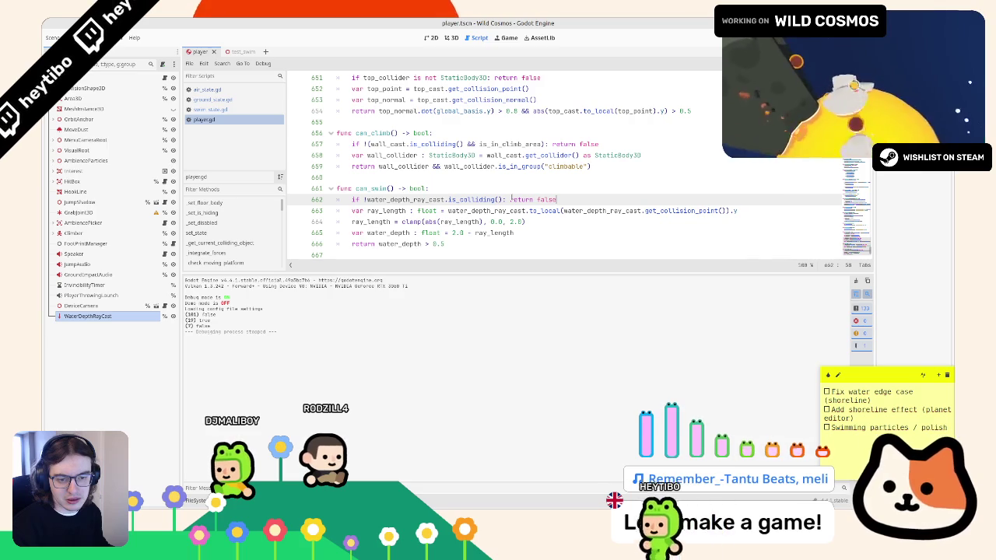
click(510, 199)
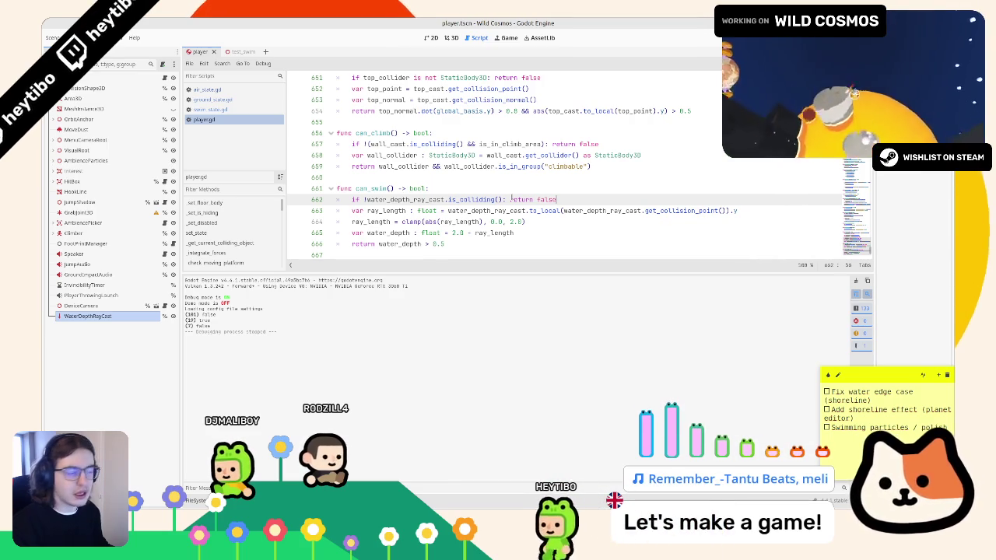
Add a new line 664 in can_swim calling water_depth_ray_cast.get_collider().
click(574, 199)
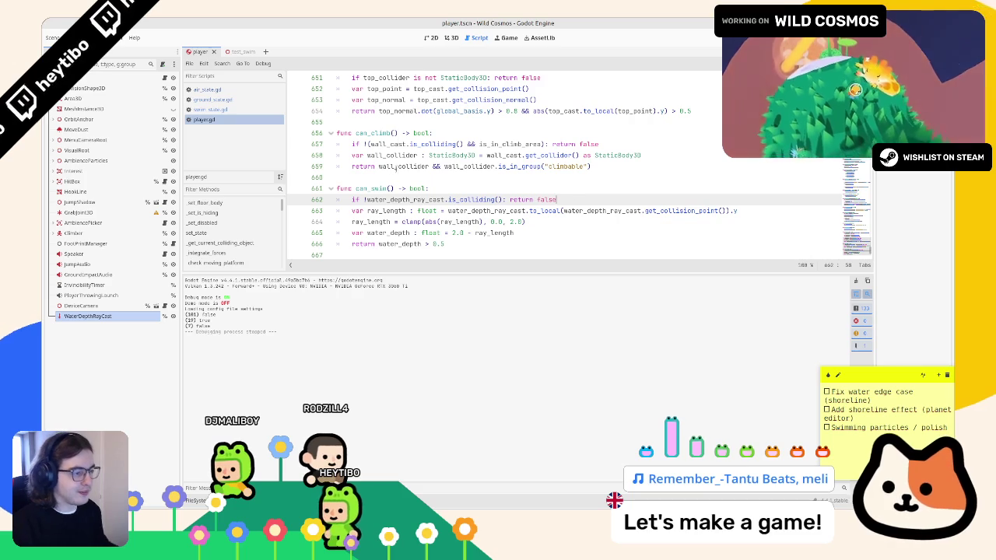
click(774, 211)
key(Return)
text(water_depth_ray_cast.get_)
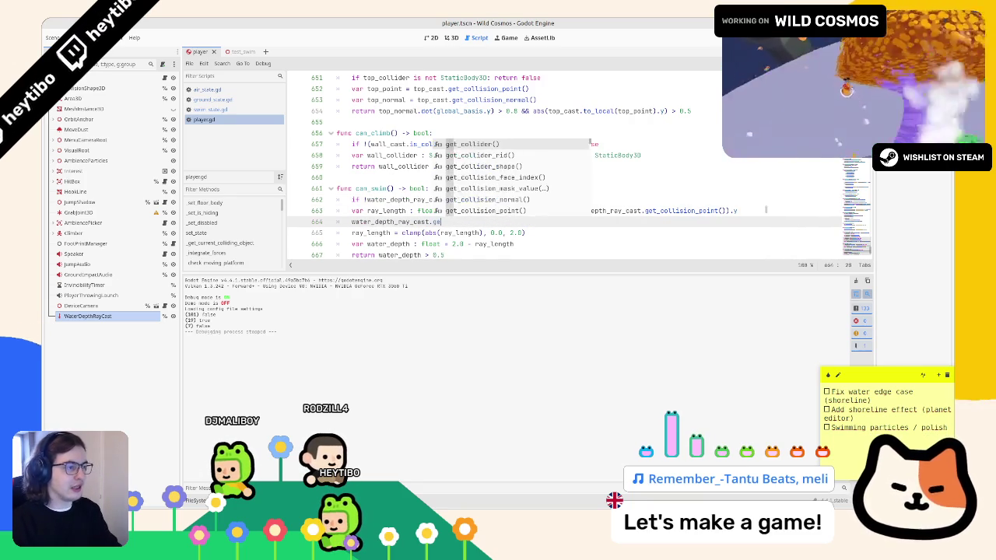
key(Return)
key(ctrl+shift+Left)
key(ctrl+shift+Left)
key(ctrl+shift+Left)
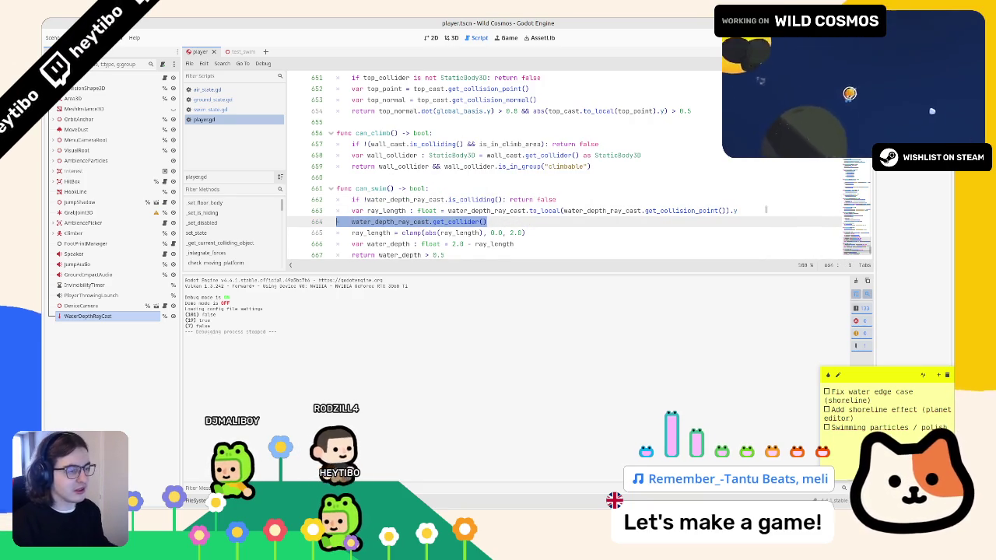
key(ctrl+shift+Right)
key(shift+Home)
Prefix line 664 with 'var water_body : PhysicsBody3D =' to store the collider.
scroll(576, 168, down, 1)
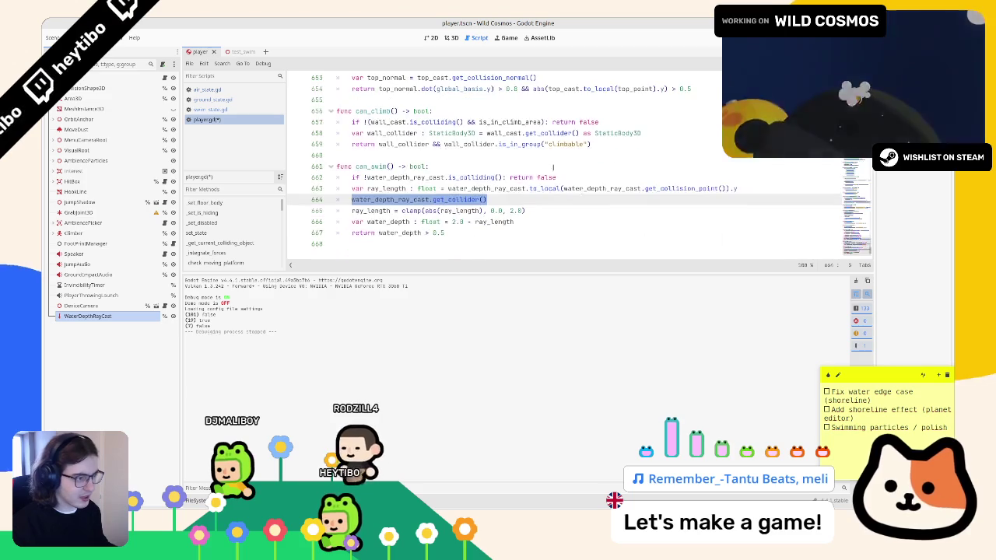
click(349, 200)
text(var )
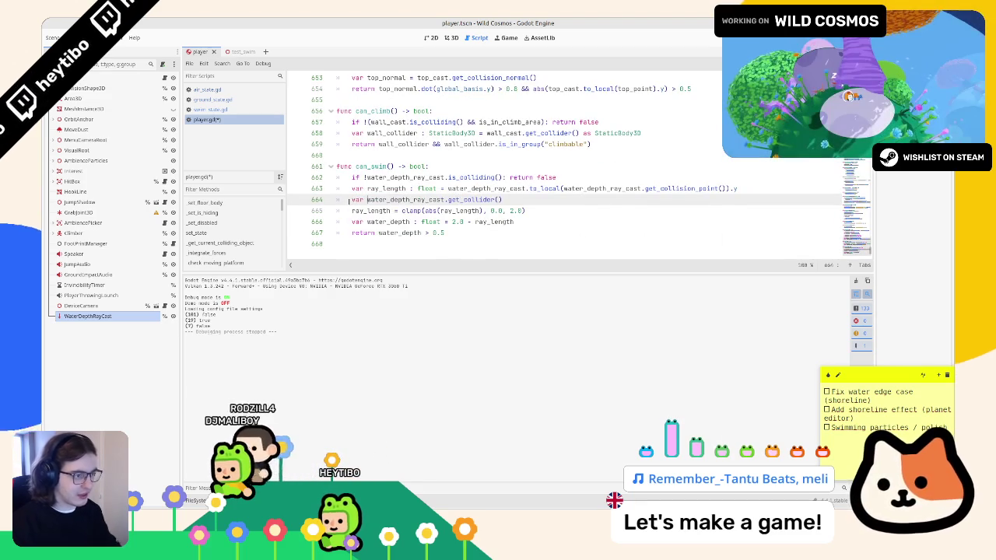
text(water_)
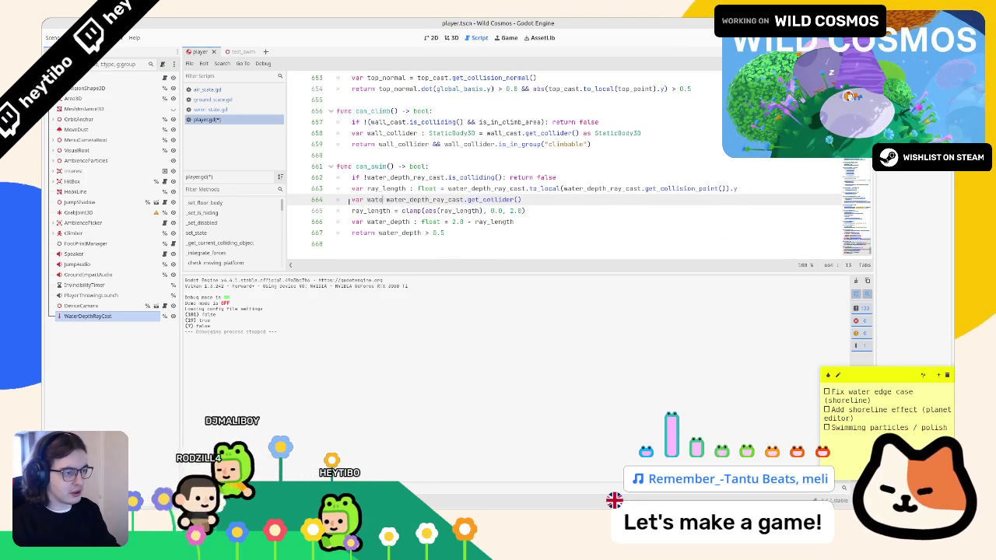
text(body : )
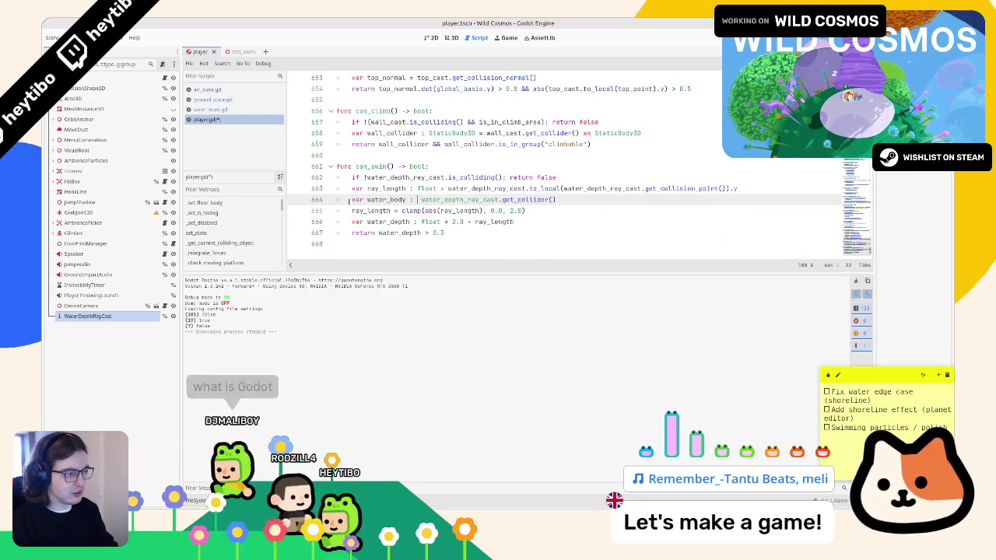
text(physicsb)
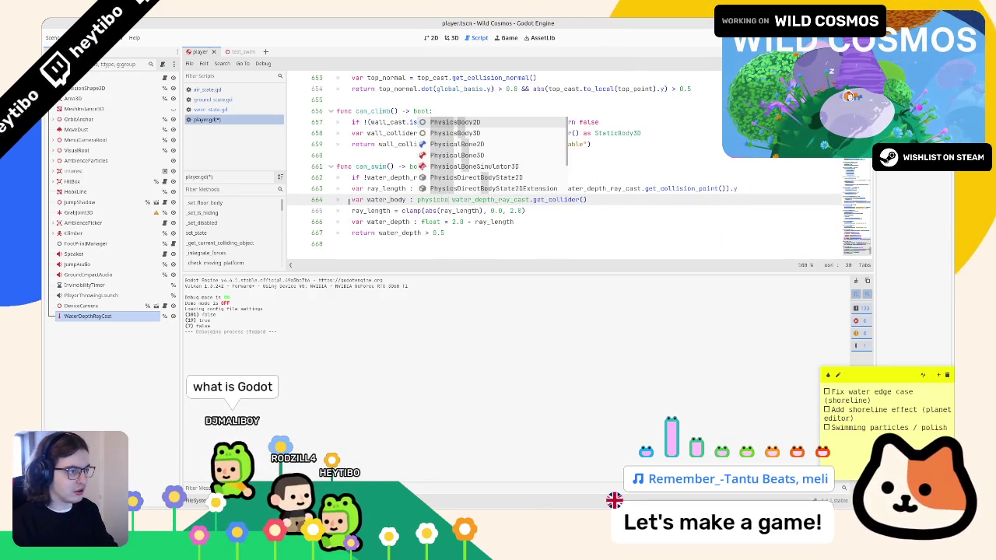
key(Return)
text(=)
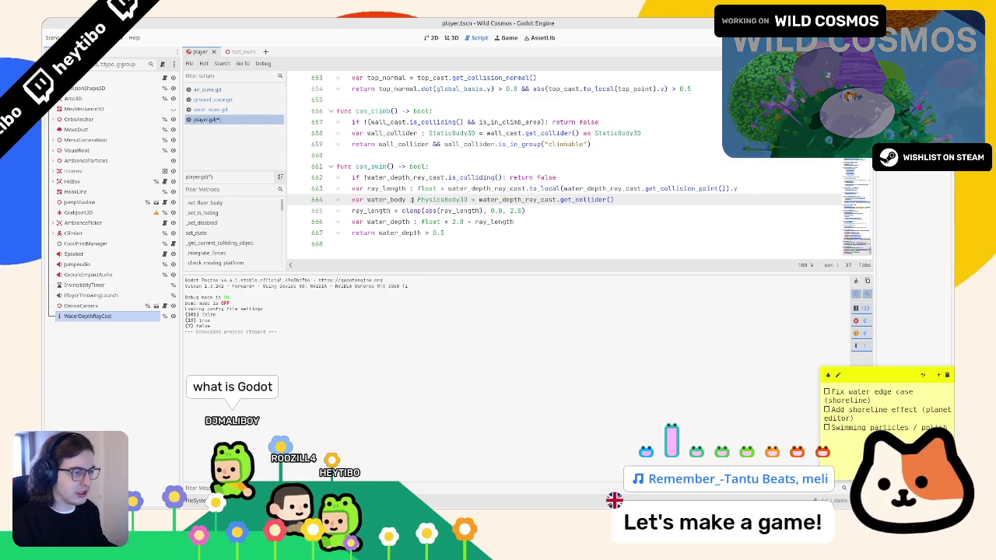
key(ctrl+d)
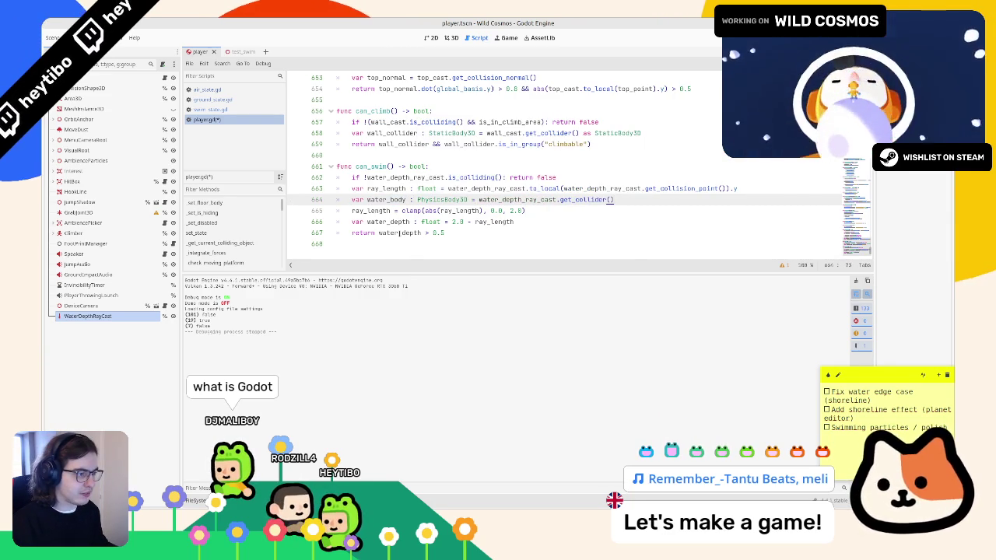
Change can_swim's last line to 'return water_body if water_depth > 0.5 else null'.
double_click(399, 233)
click(377, 232)
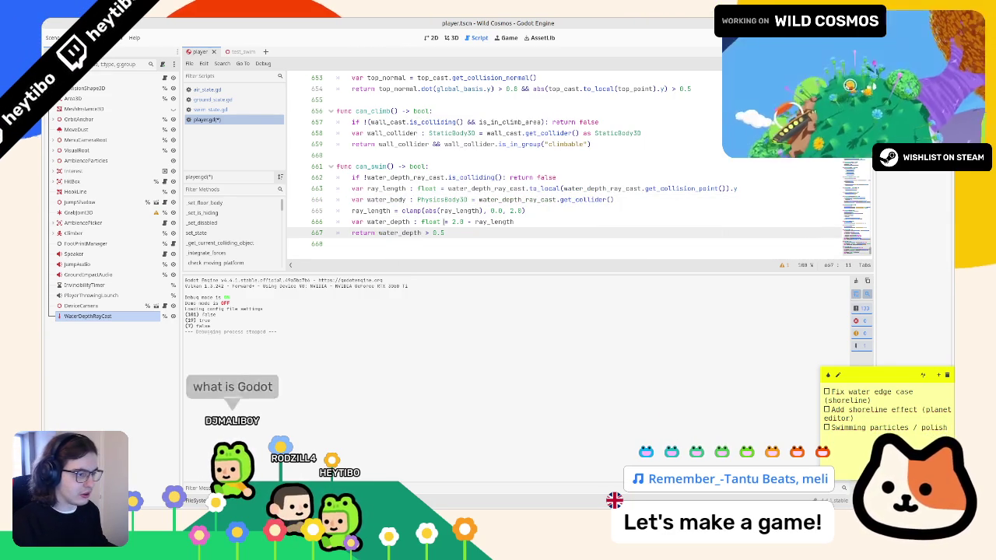
key(BackSpace)
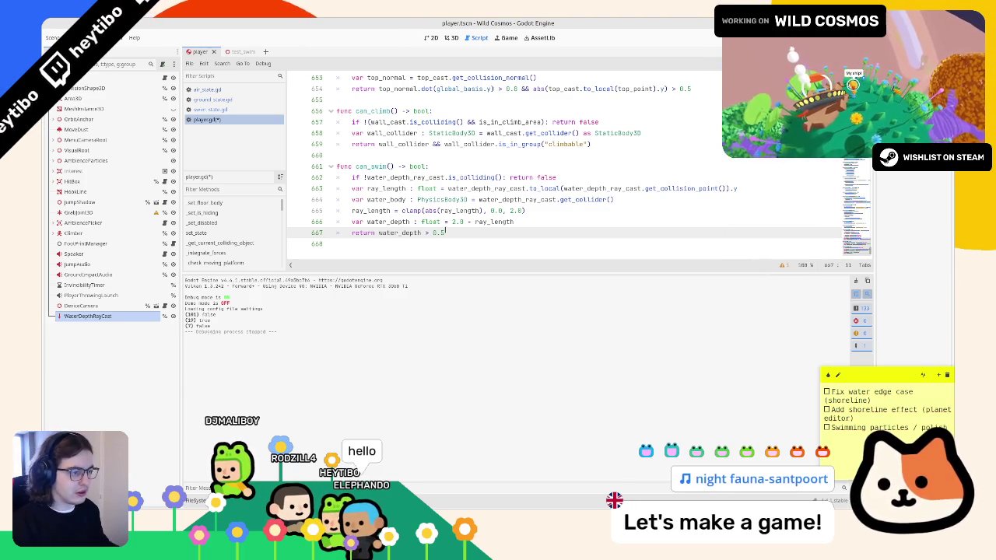
text(n)
key(BackSpace)
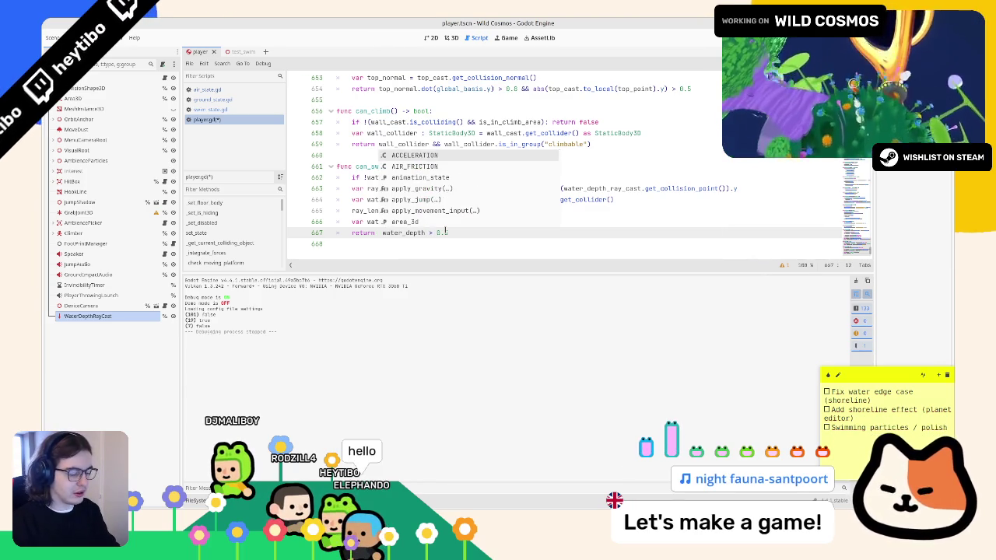
text(if)
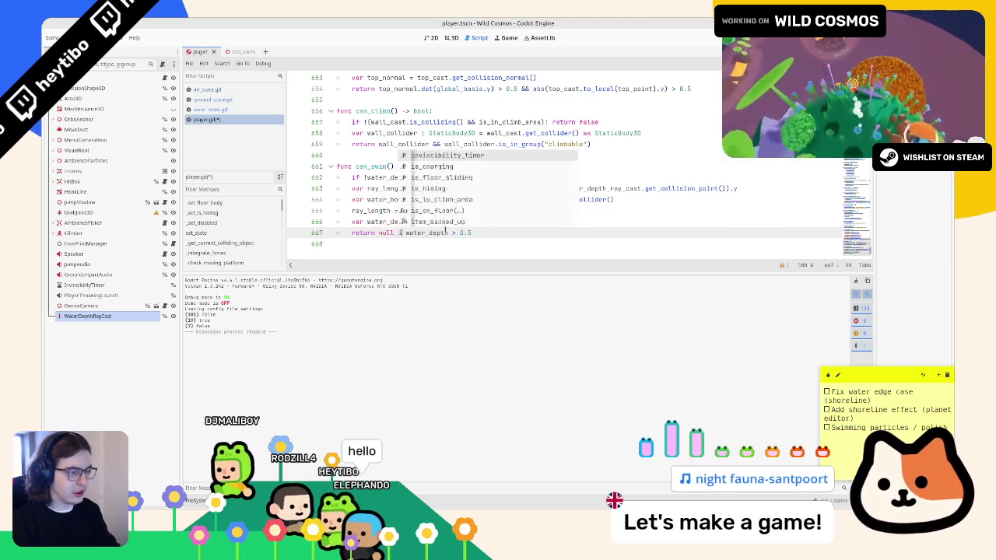
text(water_body if )
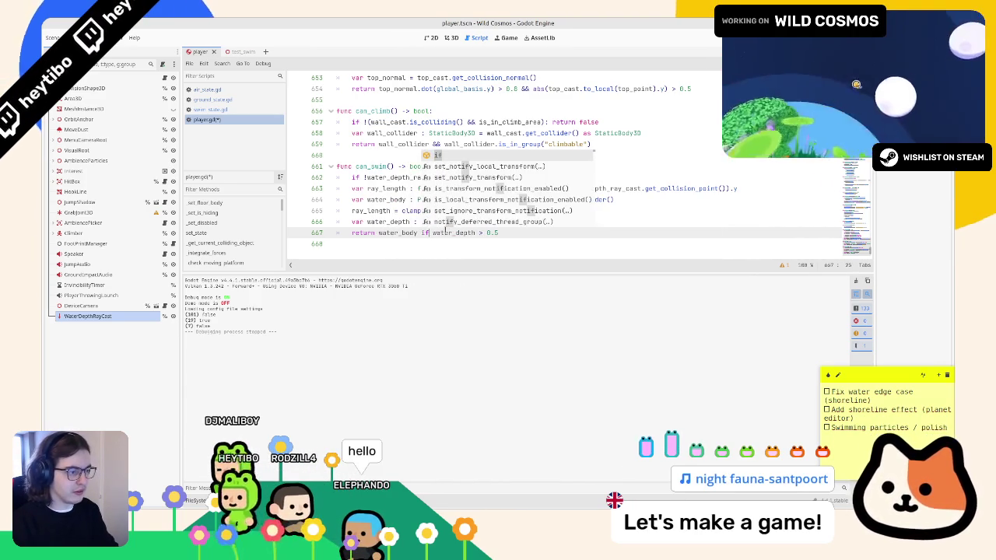
text( else )
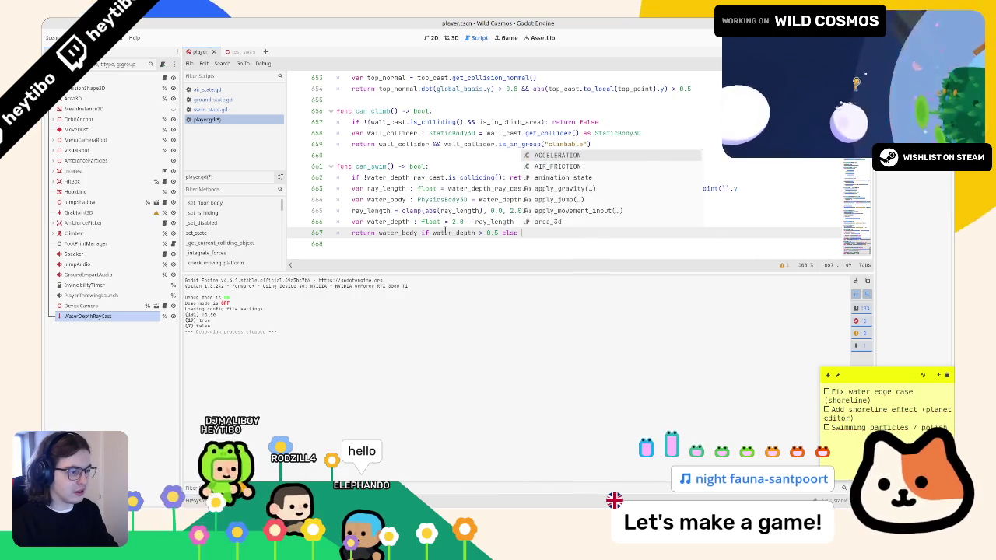
text(null)
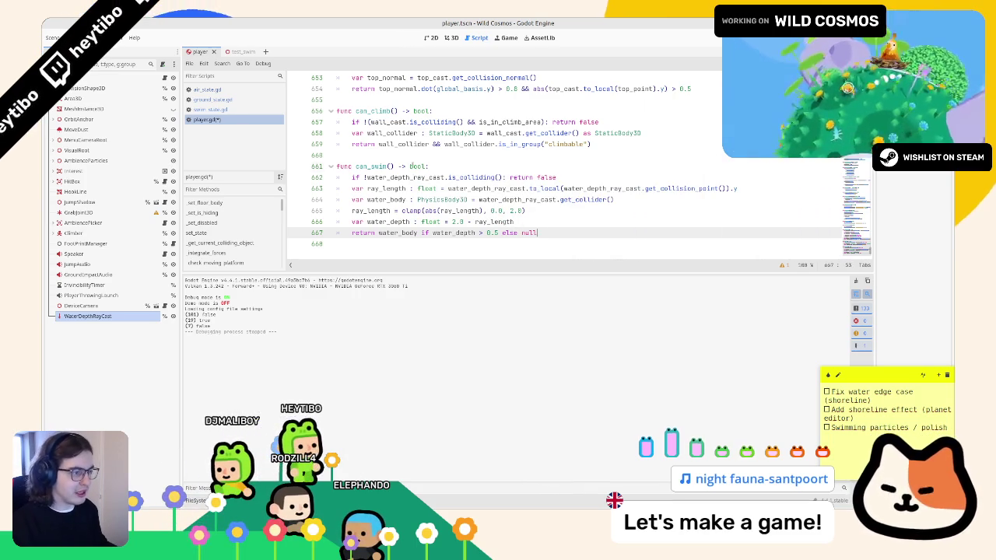
Make can_swim return PhysicsBody3D and null instead of false when not colliding.
double_click(412, 166)
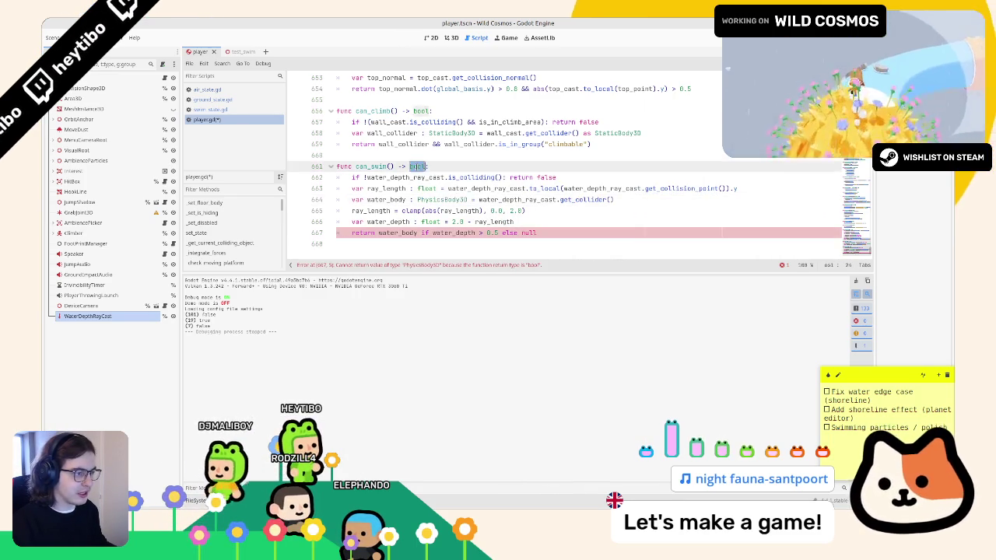
text(PhysicsBody3D)
double_click(371, 165)
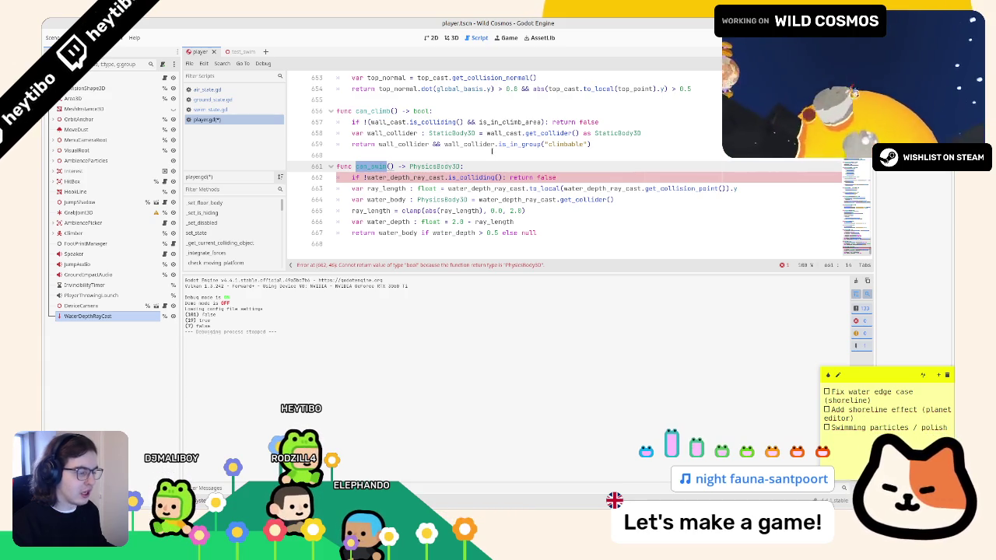
double_click(450, 178)
double_click(441, 177)
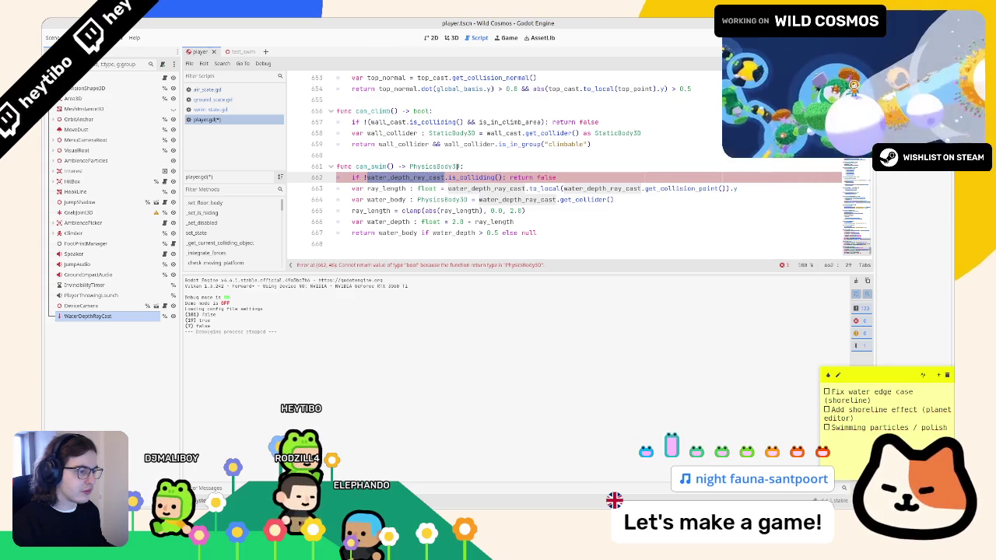
click(545, 177)
text(null)
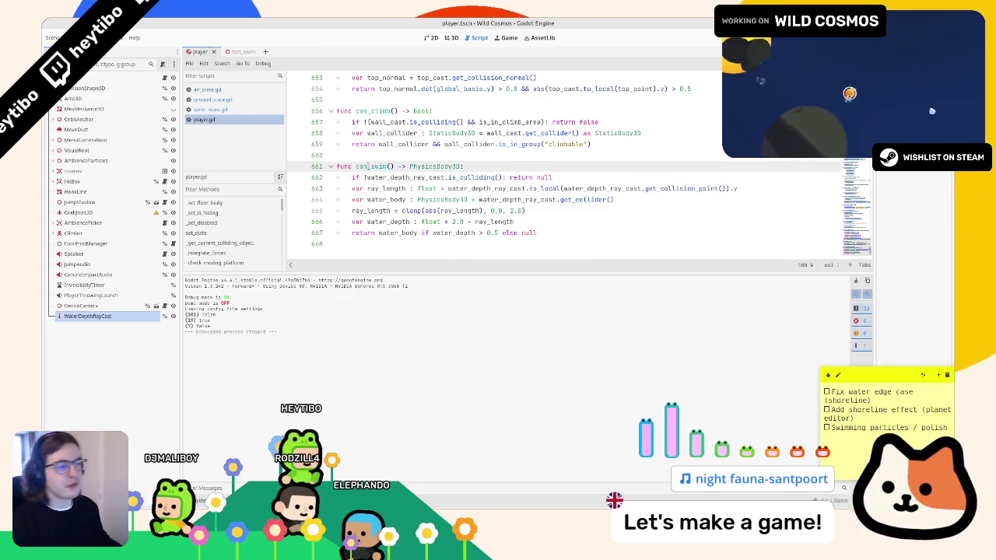
click(211, 109)
click(214, 100)
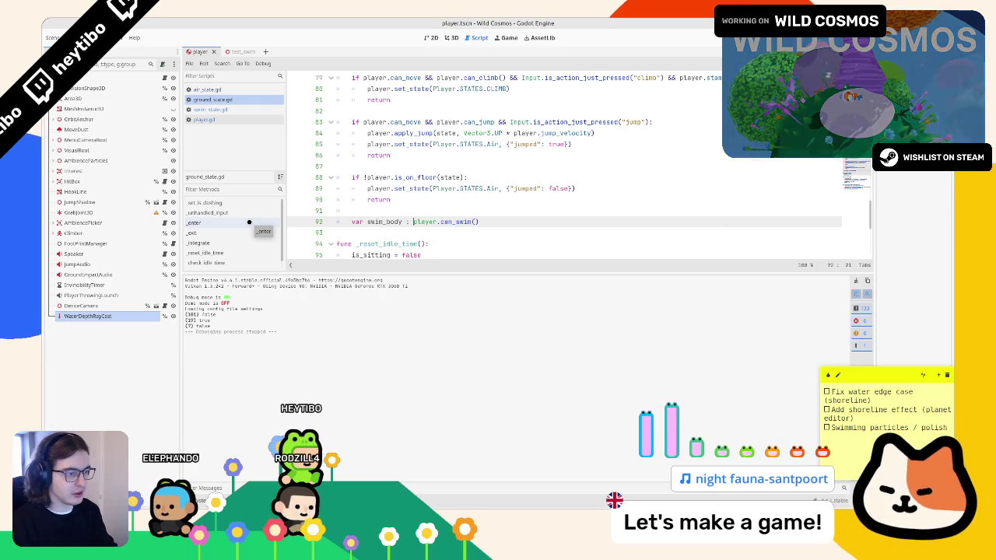
Type swim_body on ground_state.gd line 92 as PhysicsBody3D = player.can_swim().
text(hysic)
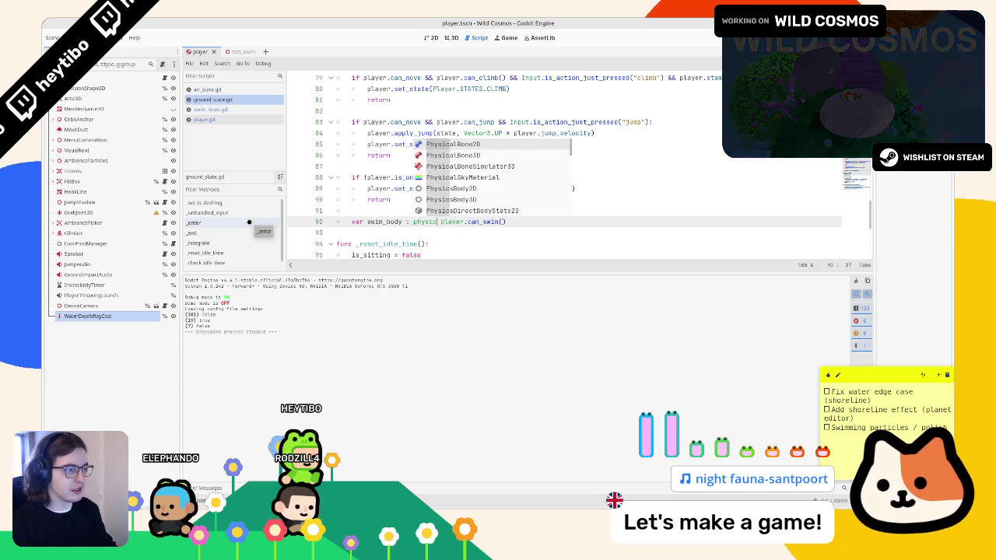
text(sbody3d)
key(Return)
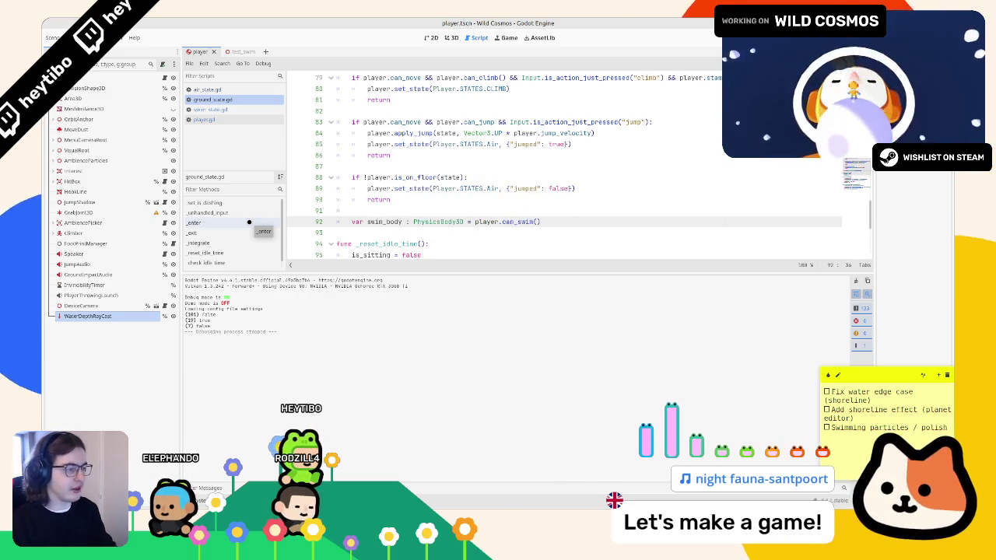
text(=)
Add 'if swim_body != null:' with pass below line 92.
click(578, 222)
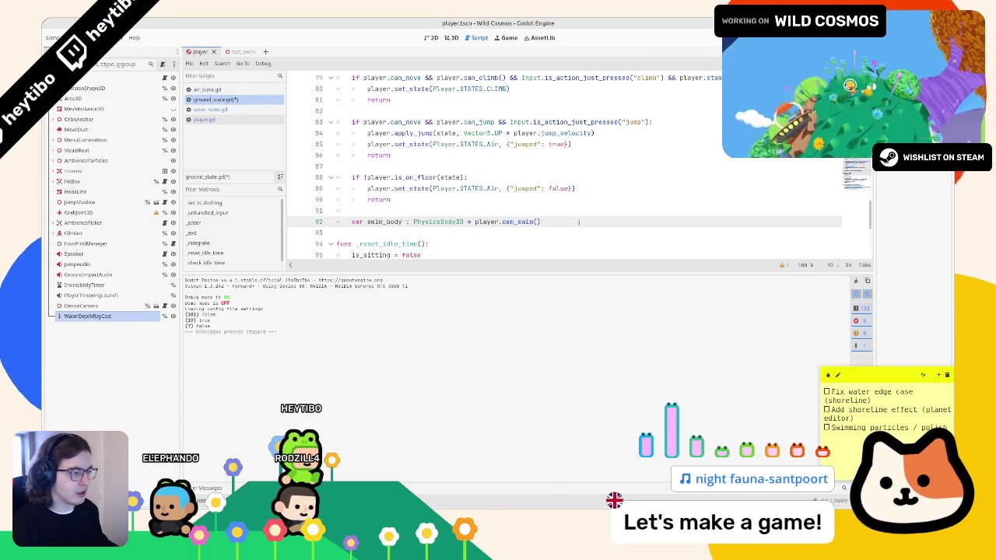
key(Return)
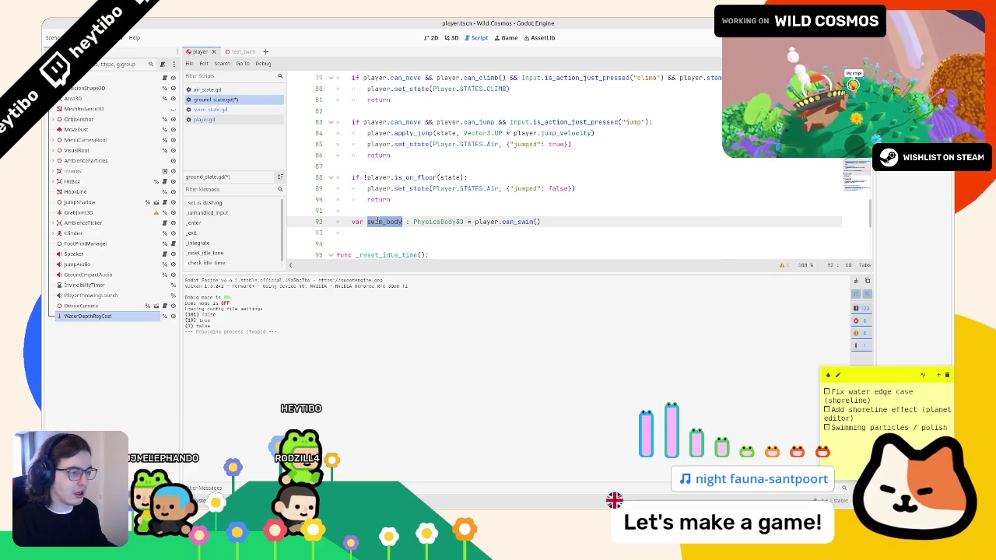
text(ifswim_body:)
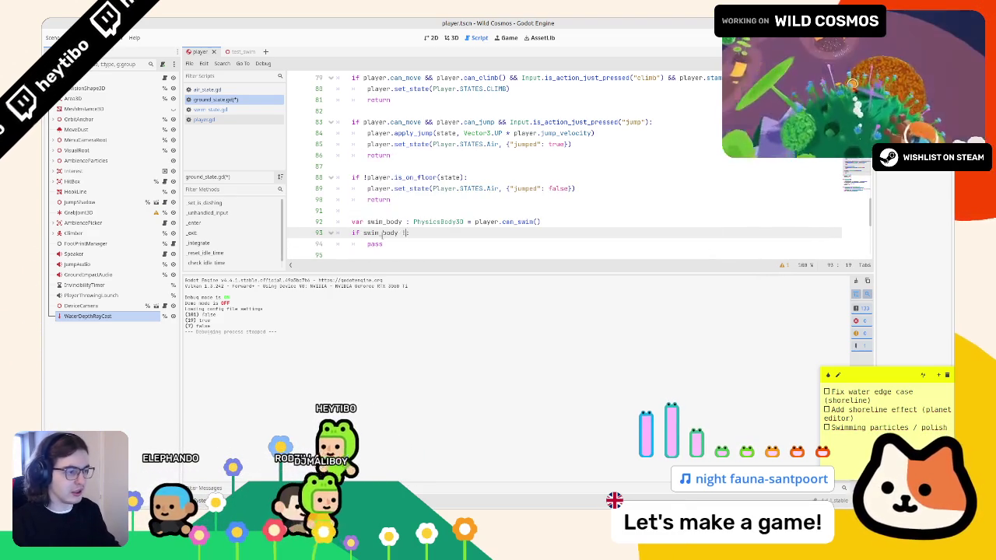
text( != n)
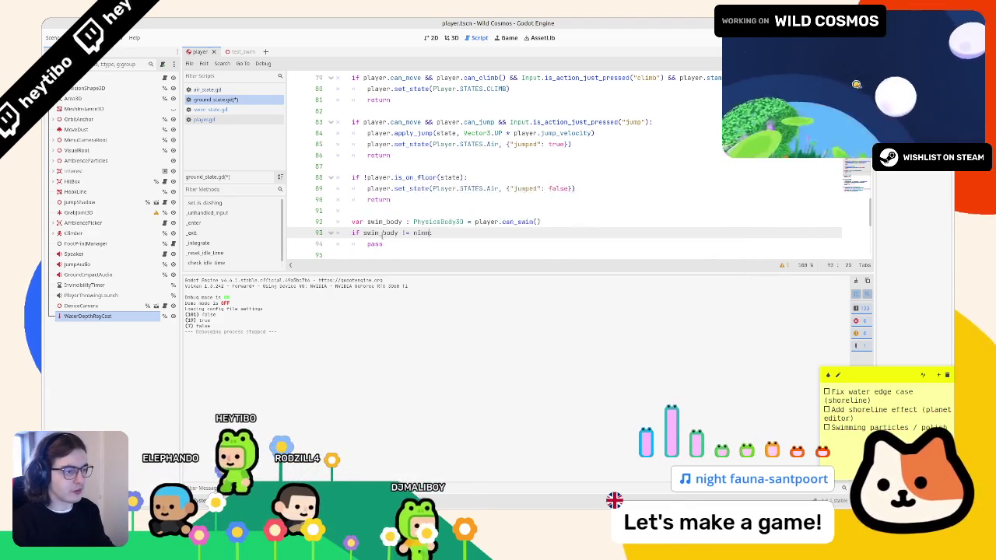
text(ull)
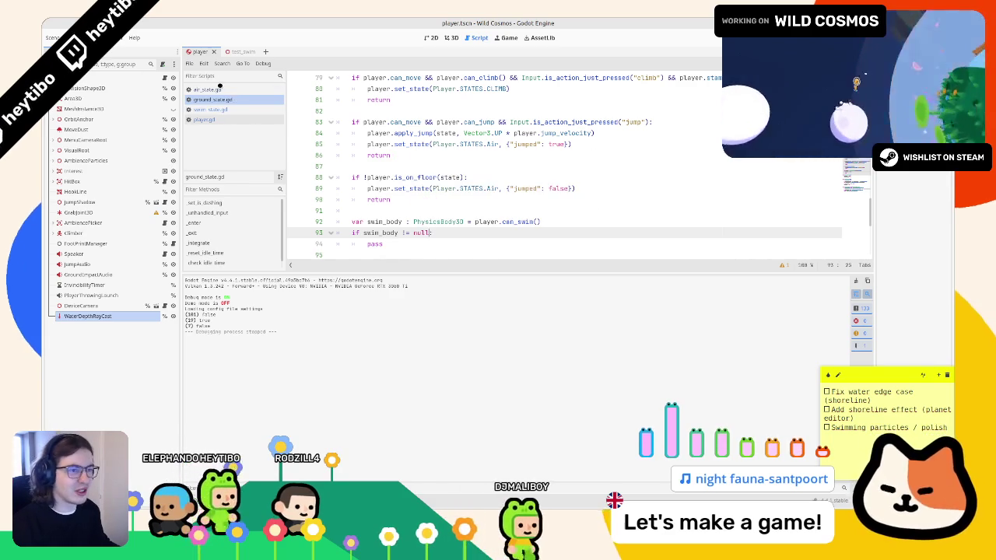
click(201, 119)
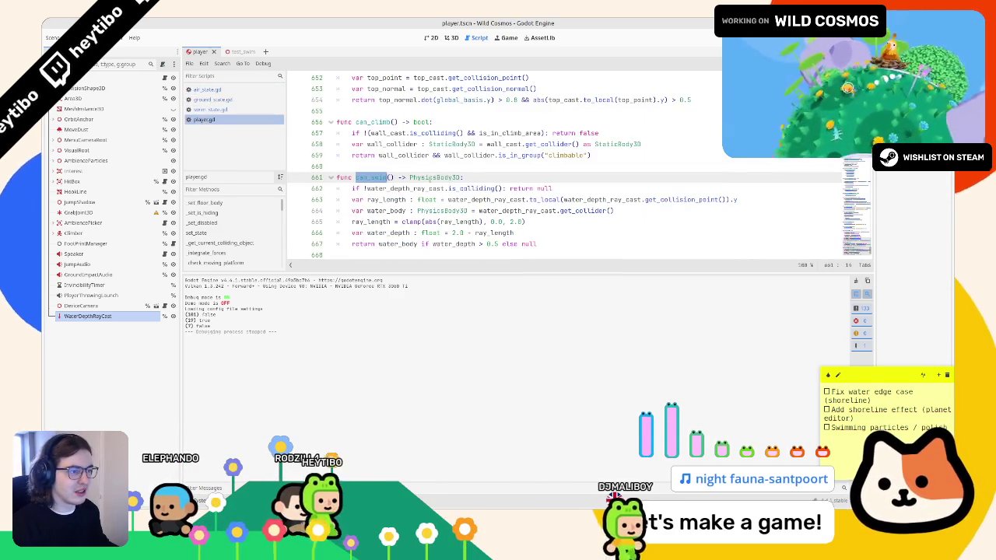
Search player.gd for 'swim' and select the set_state SWIM block.
key(ctrl+f)
text(swim)
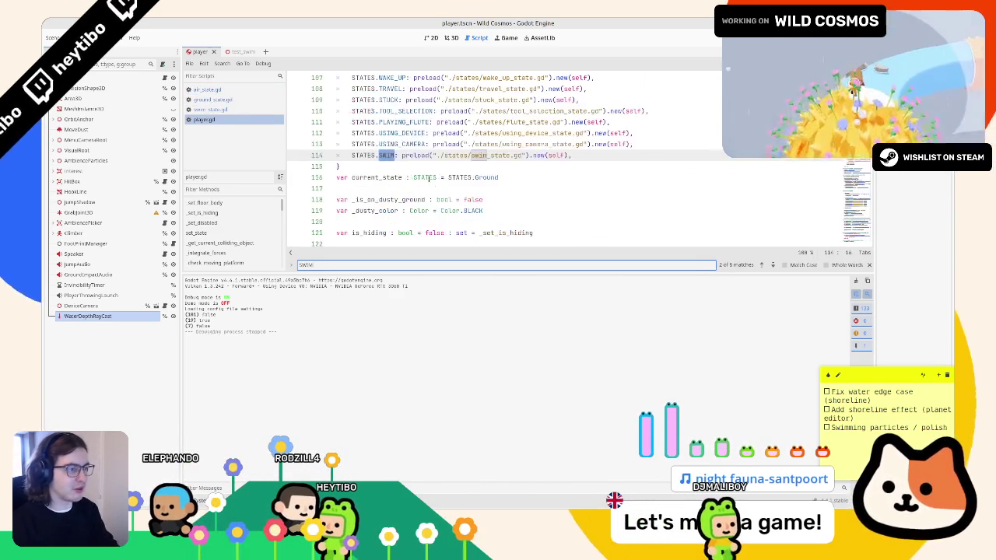
key(Return)
key(Return)
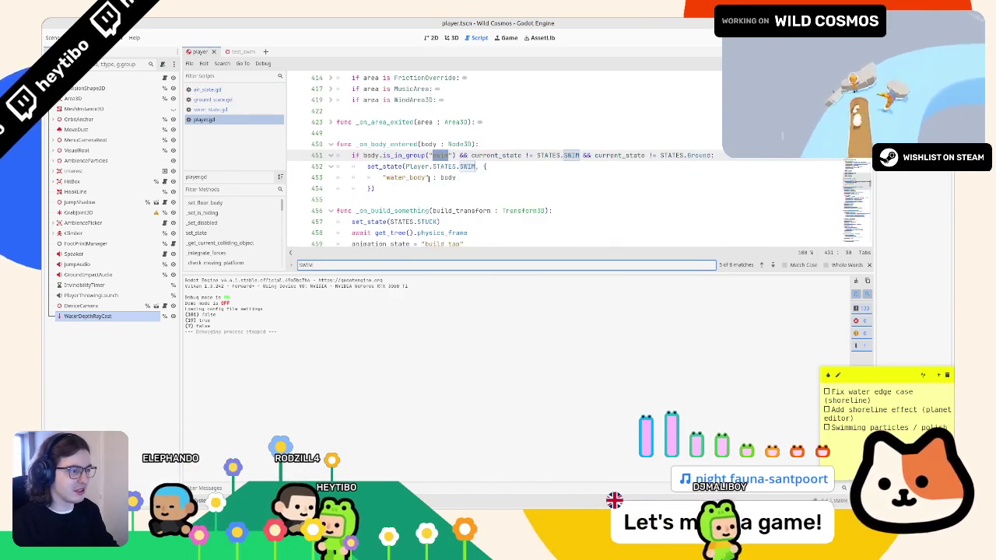
key(Escape)
mouse_move(391, 188)
mouse_down()
mouse_move(336, 155)
mouse_move(348, 166)
mouse_up()
key(ctrl+c)
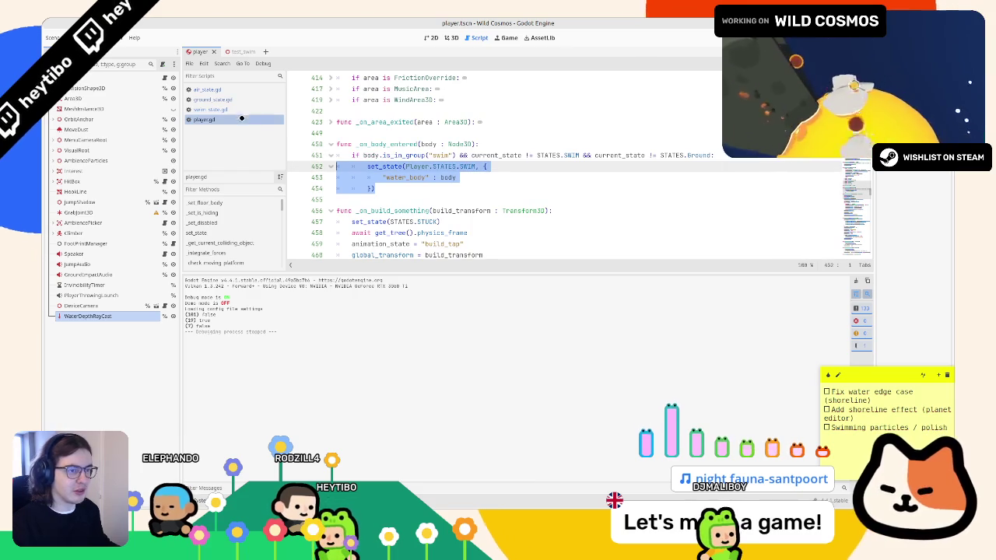
Paste the SWIM state-change block over the pass line in ground_state.gd.
click(210, 109)
click(245, 102)
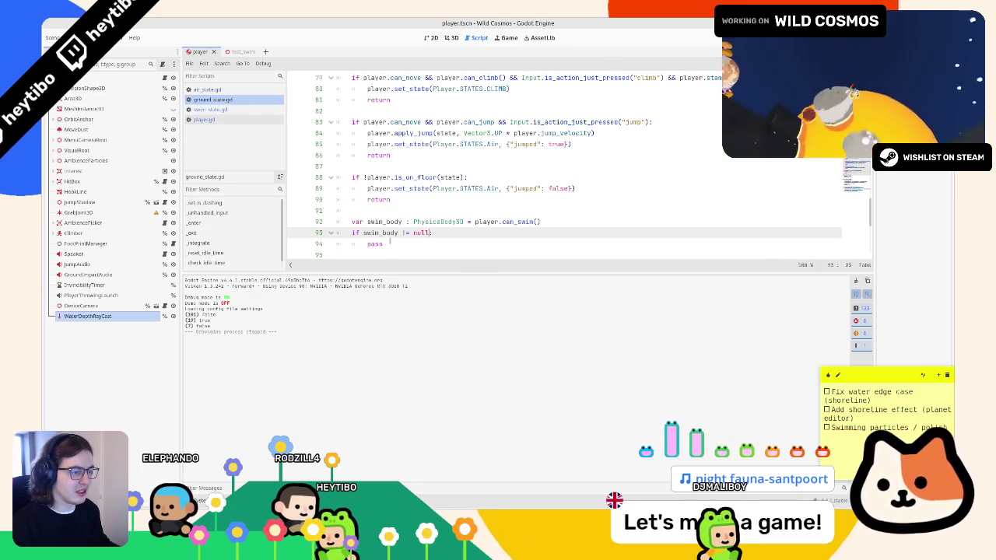
triple_click(389, 241)
key(ctrl+v)
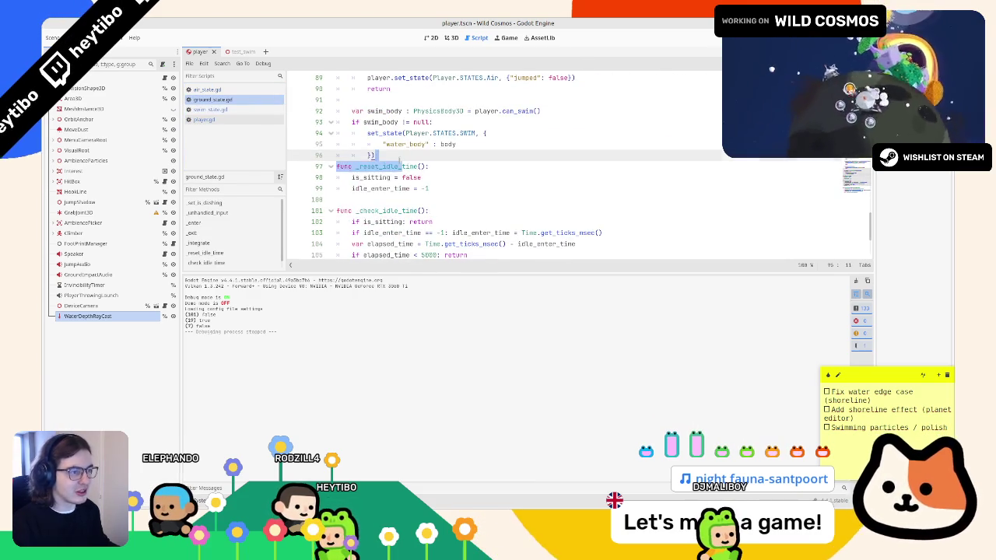
key(ctrl+z)
key(ctrl+shift+z)
key(Return)
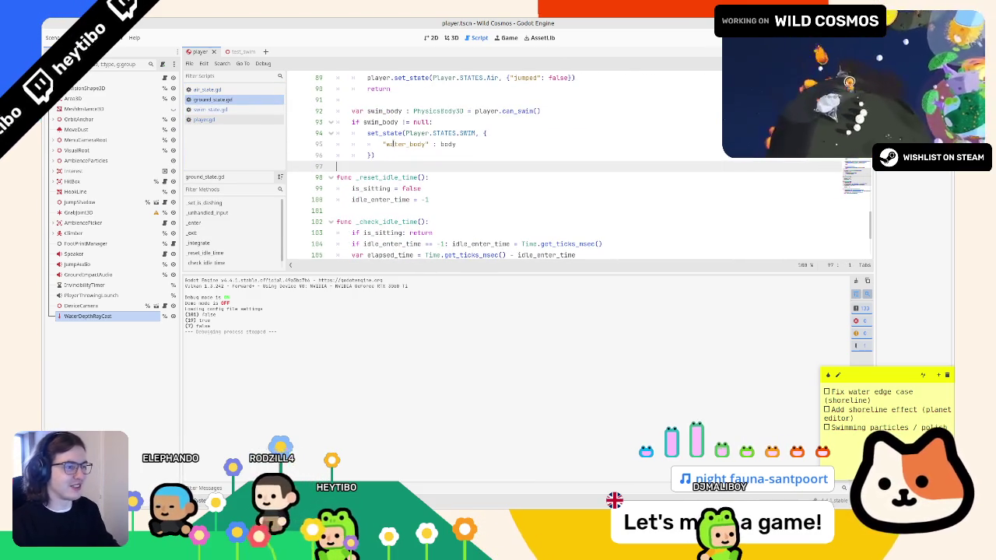
Rename the pasted block's swim_body variable to water_body in its declaration, null check and dictionary.
double_click(385, 113)
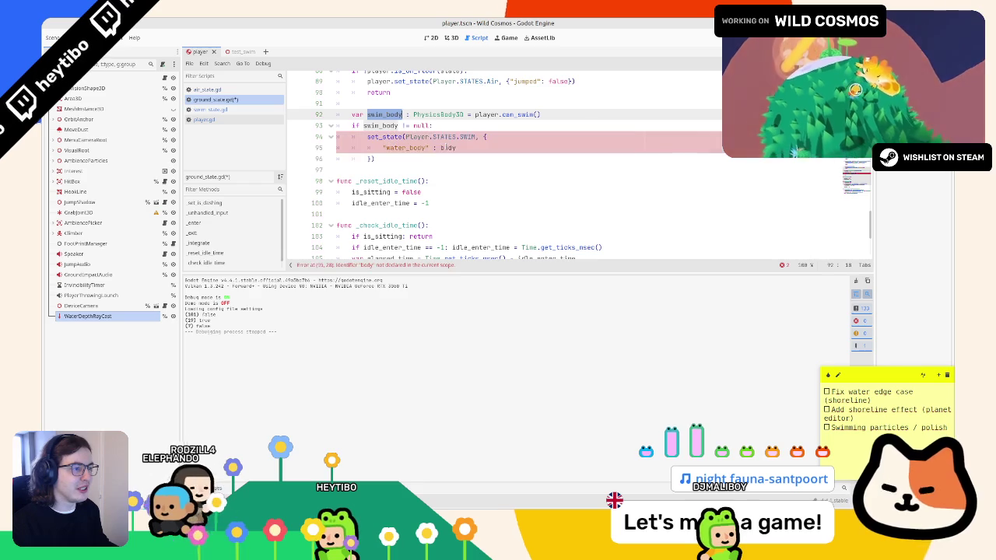
key(ctrl+c)
double_click(448, 147)
key(ctrl+v)
double_click(384, 114)
text(water_body)
double_click(381, 125)
text(water_body)
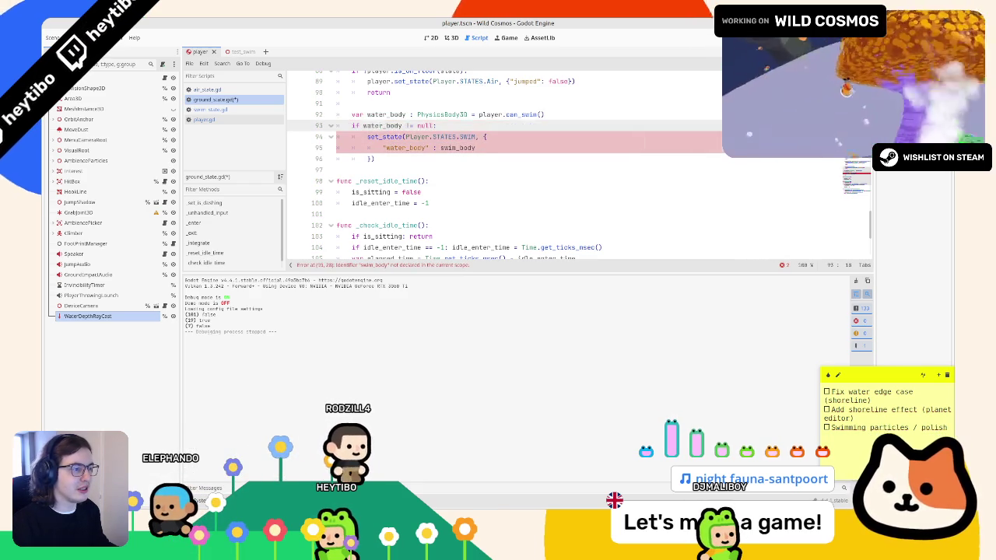
double_click(458, 147)
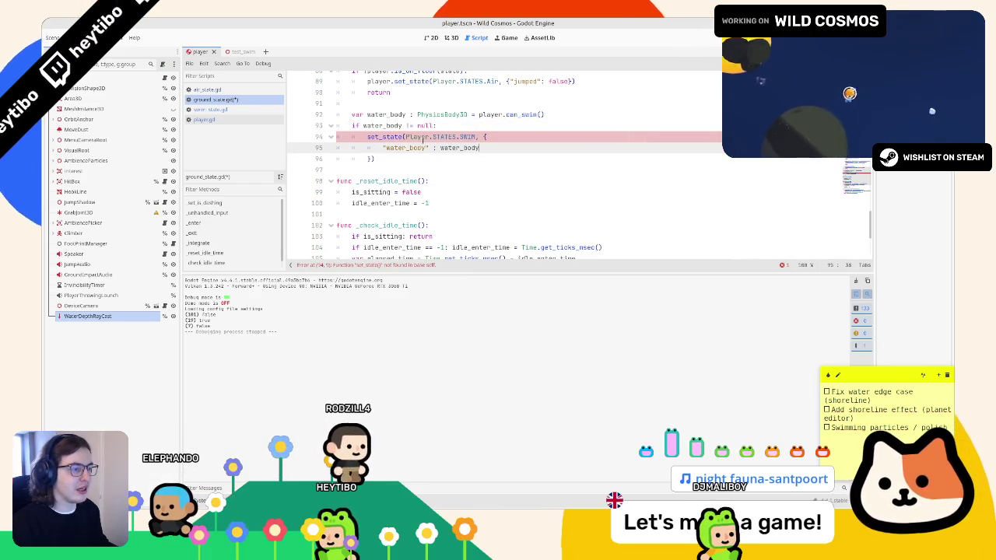
Prefix the set_state call with 'player.' and launch the game.
click(404, 137)
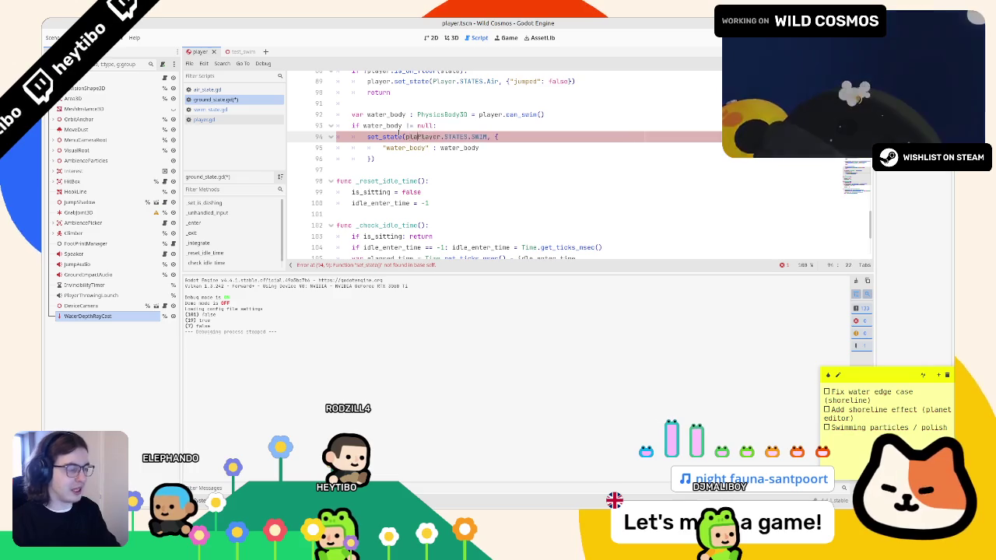
key(BackSpace)
key(BackSpace)
key(BackSpace)
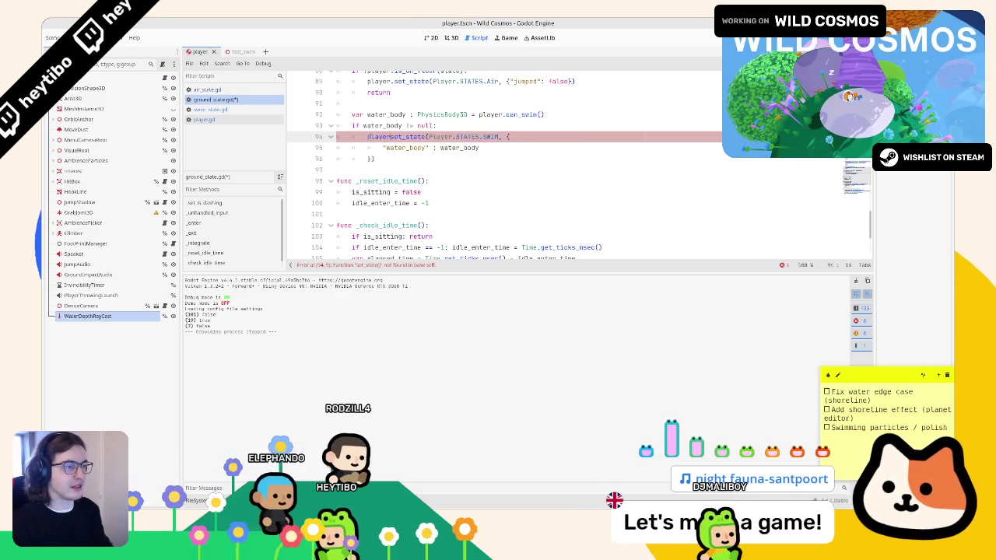
key(Home)
text(player.)
key(Escape)
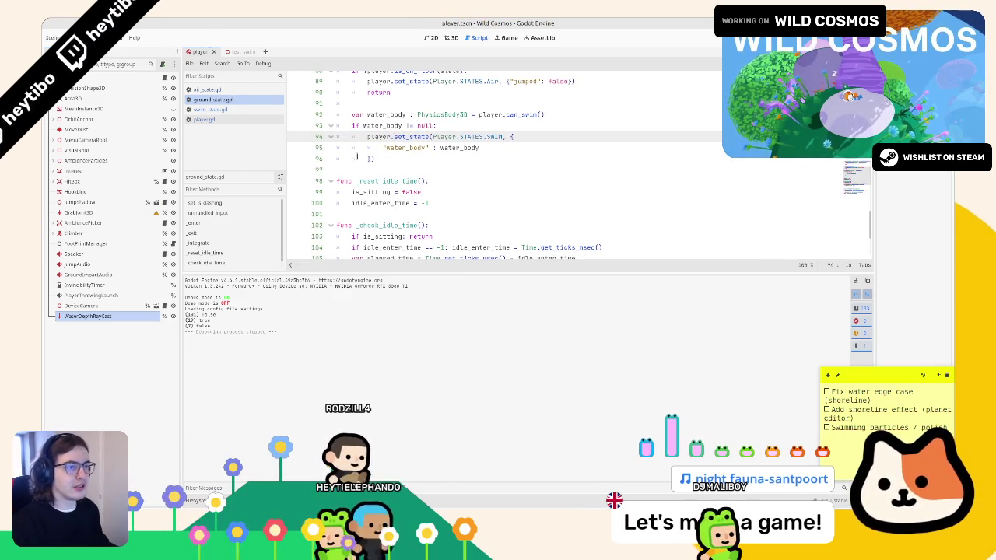
click(231, 57)
key(F6)
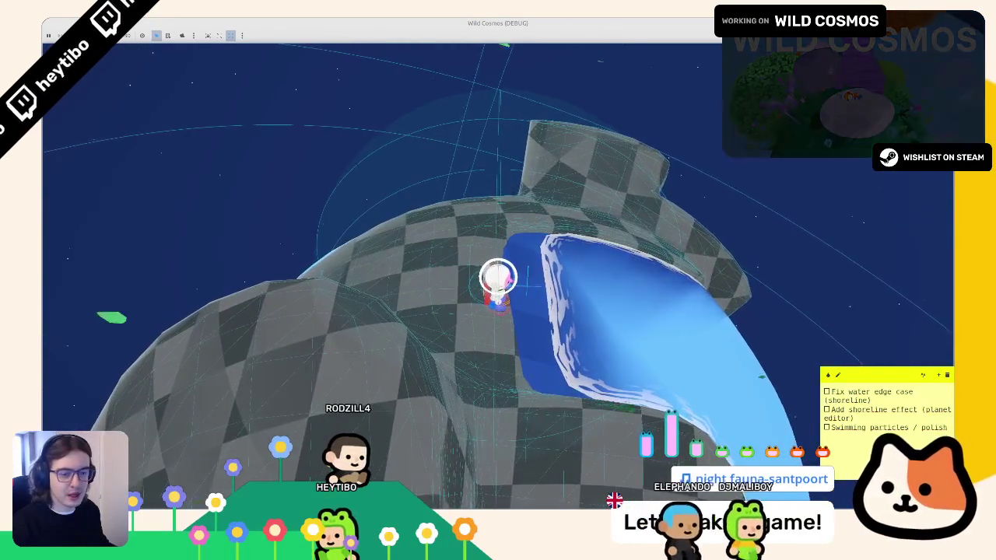
Walk the astronaut into the water, swim around, then pause on the WILD COSMOS menu.
key(w)
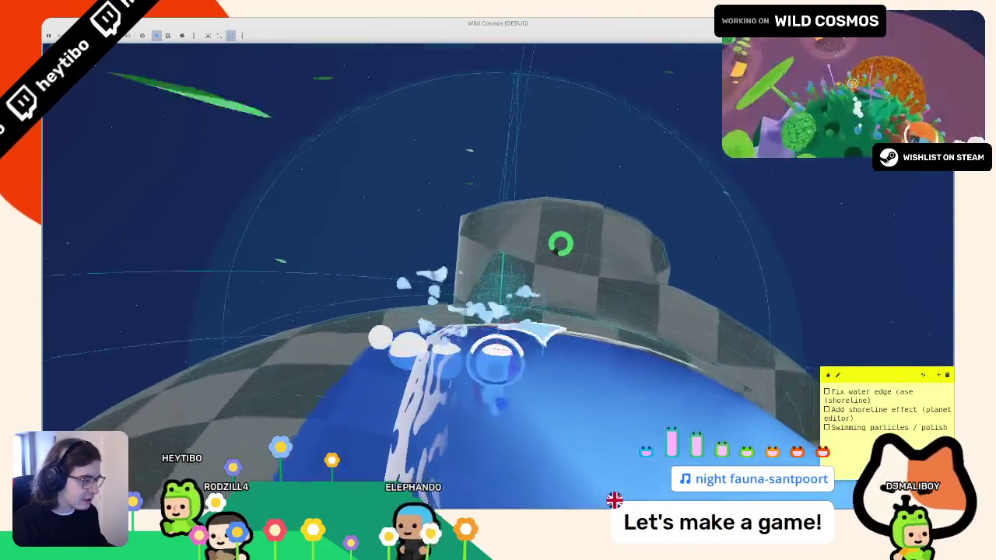
key(Escape)
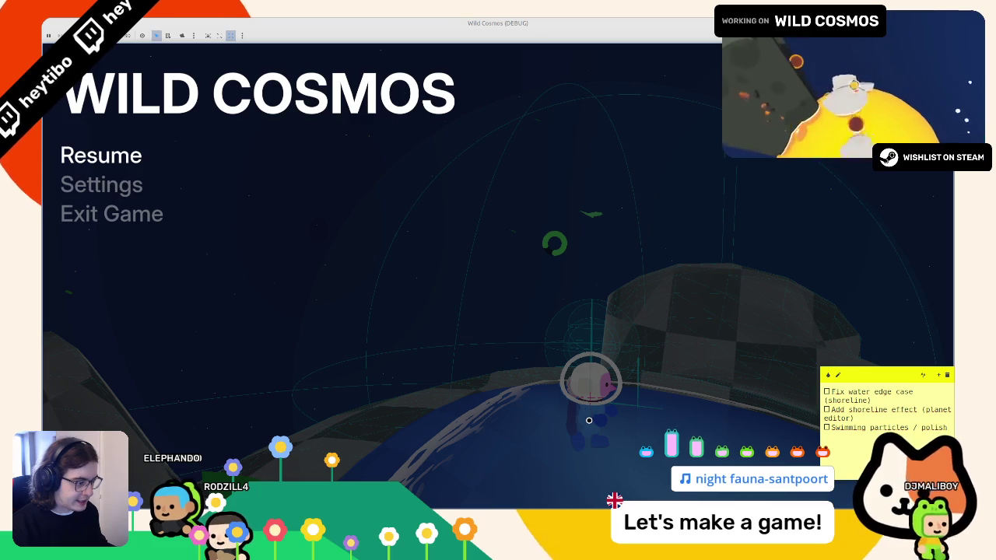
Resume the game and swim the astronaut toward the waterfall, in and out of the water.
key(Escape)
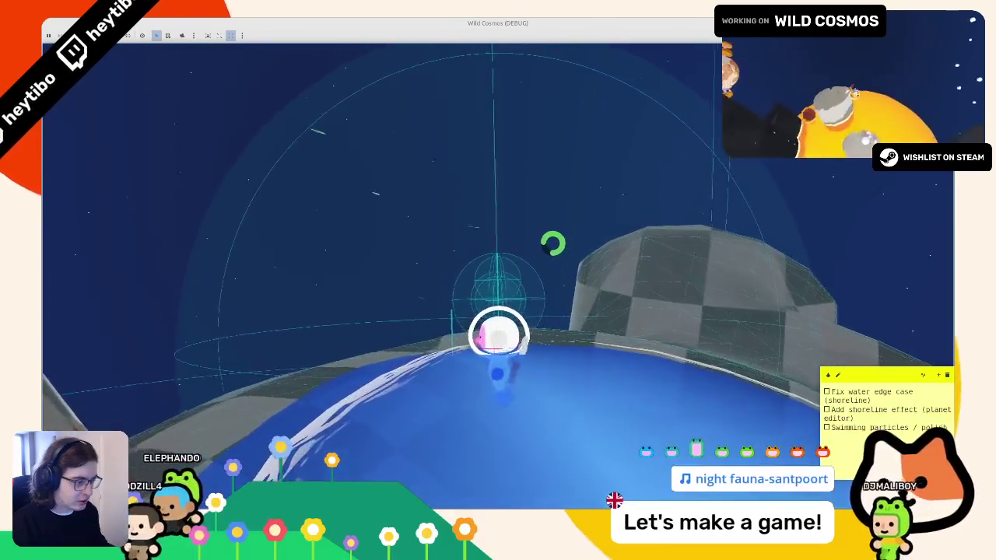
key(w)
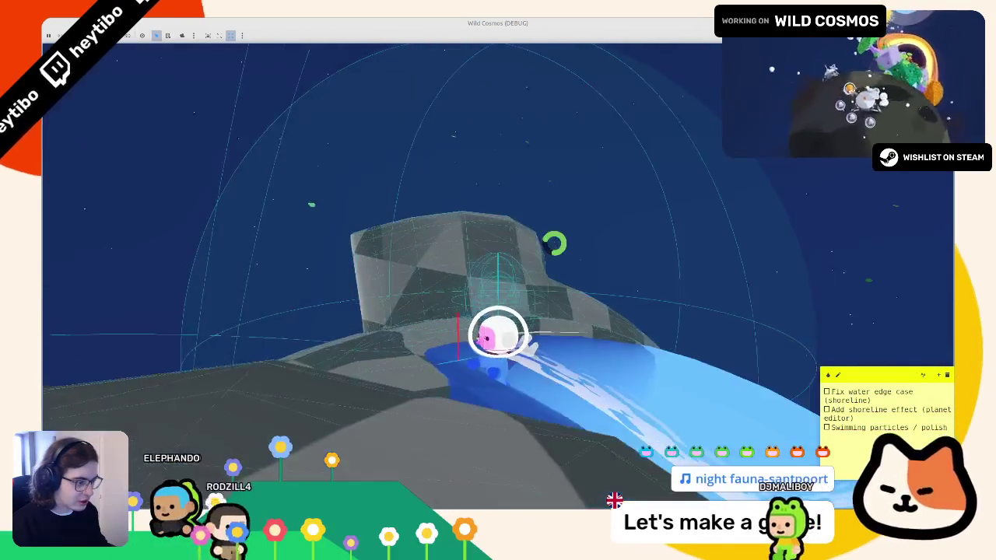
key(w)
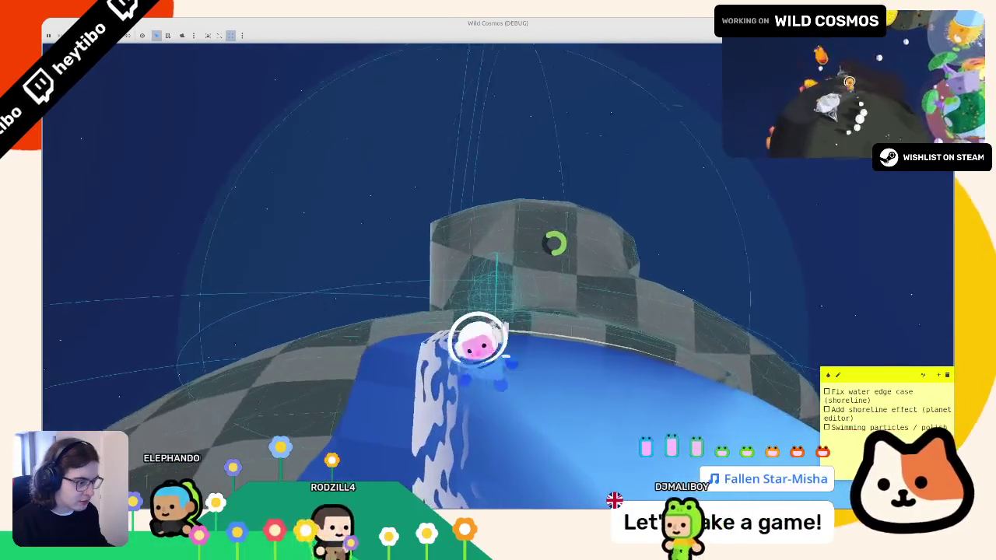
key(w)
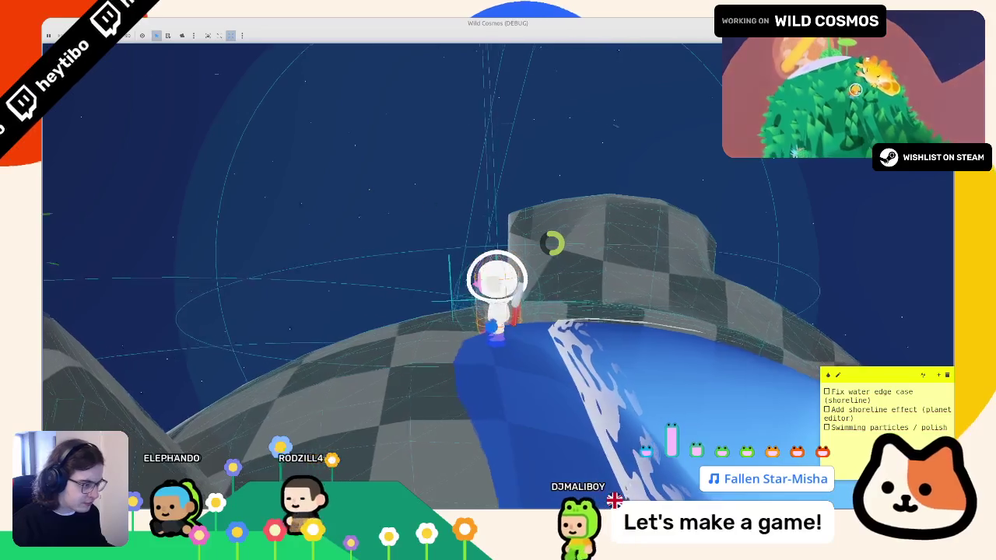
key(w)
key(w)
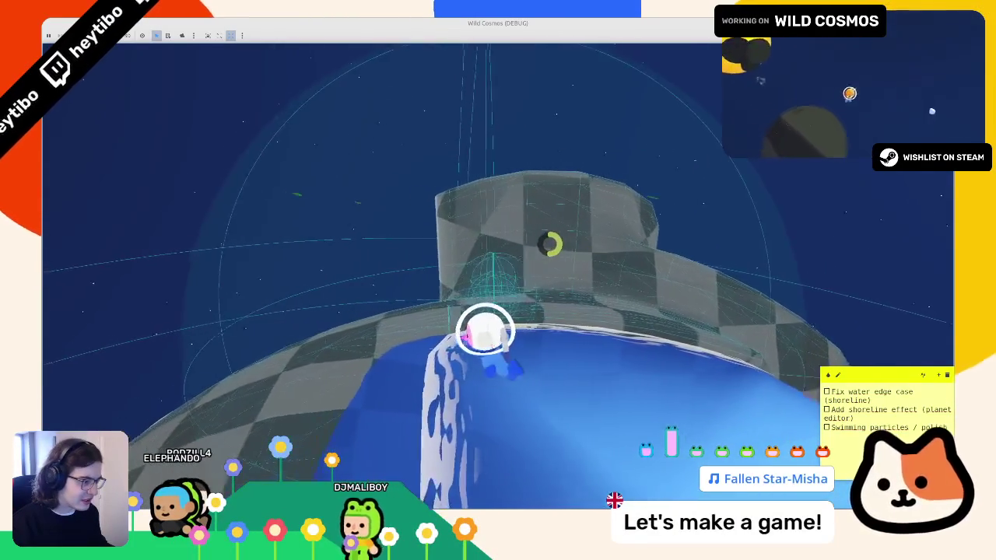
key(w)
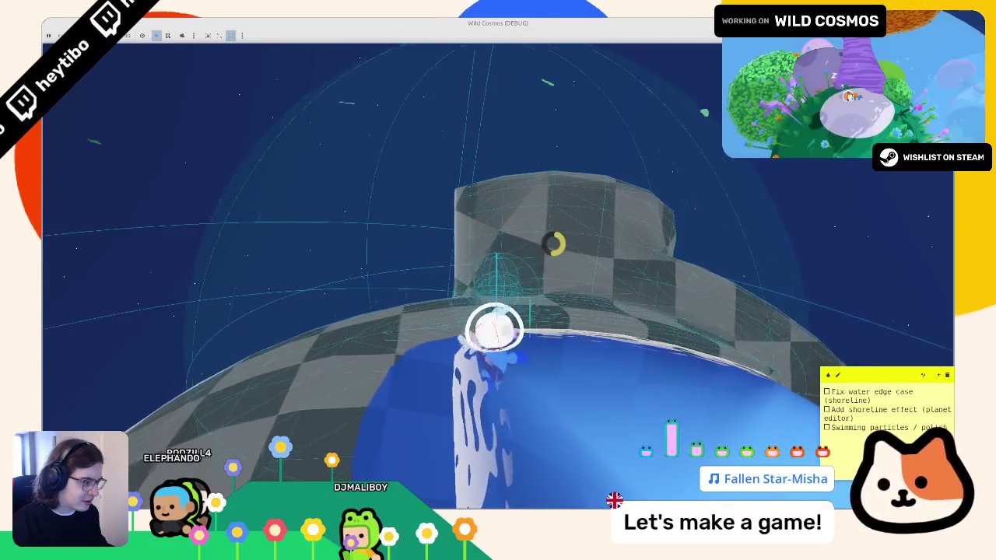
key(w)
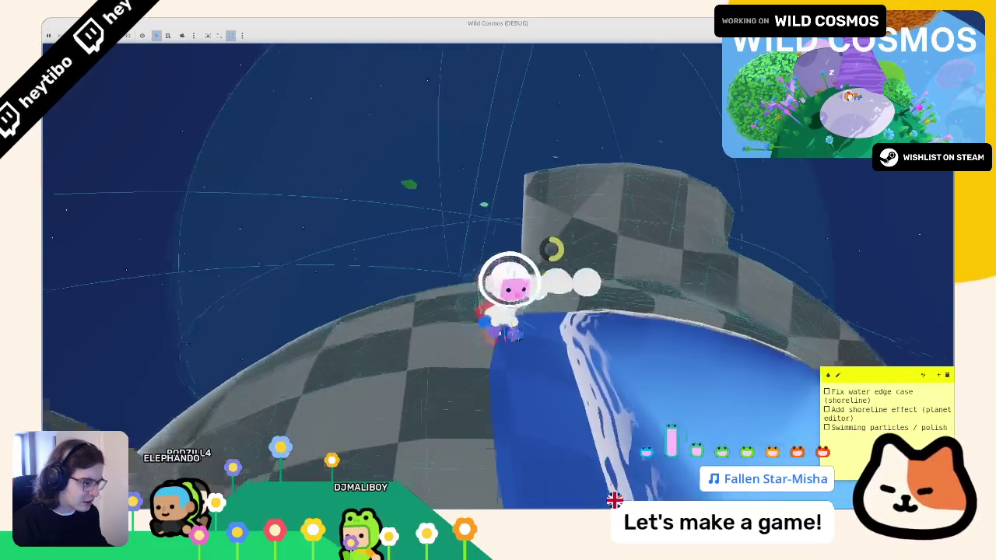
key(w)
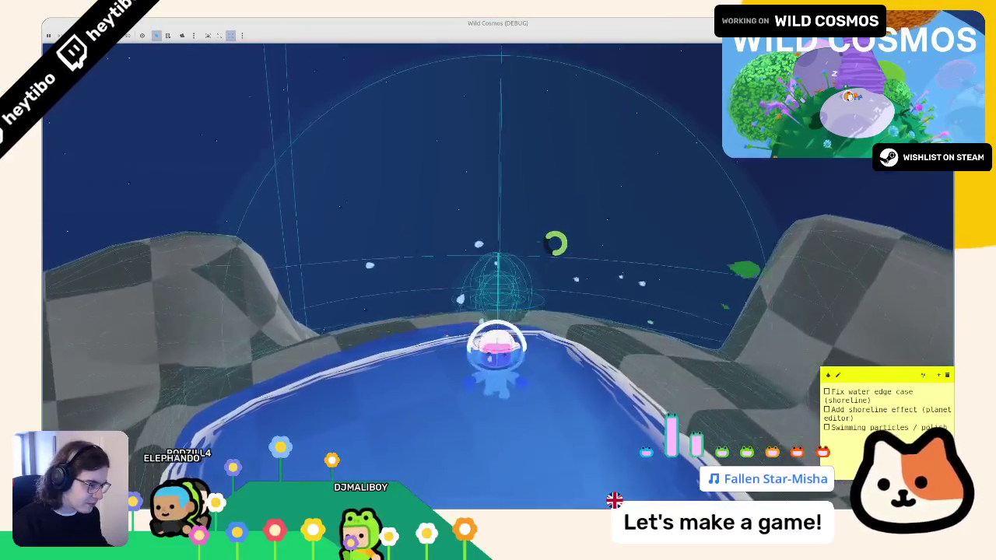
key(d)
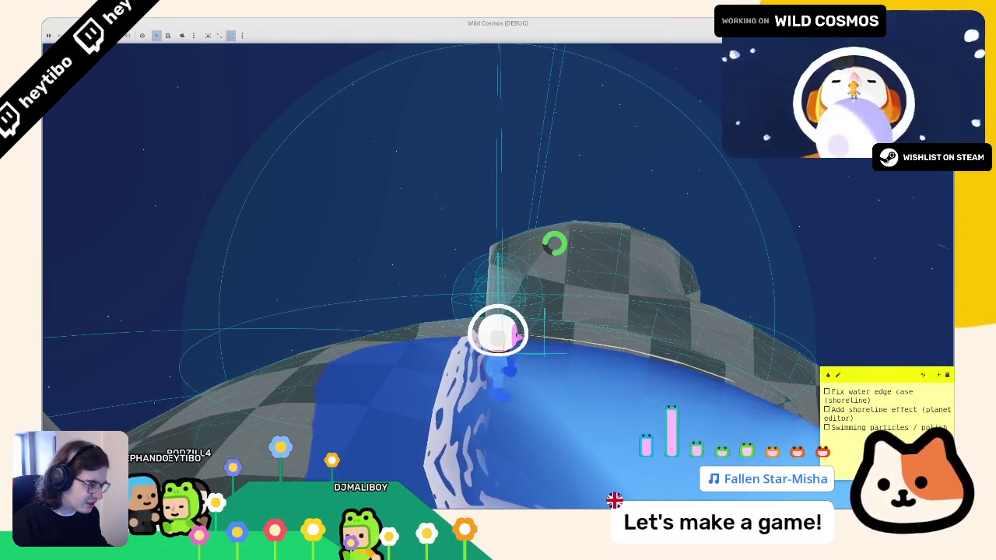
key(w)
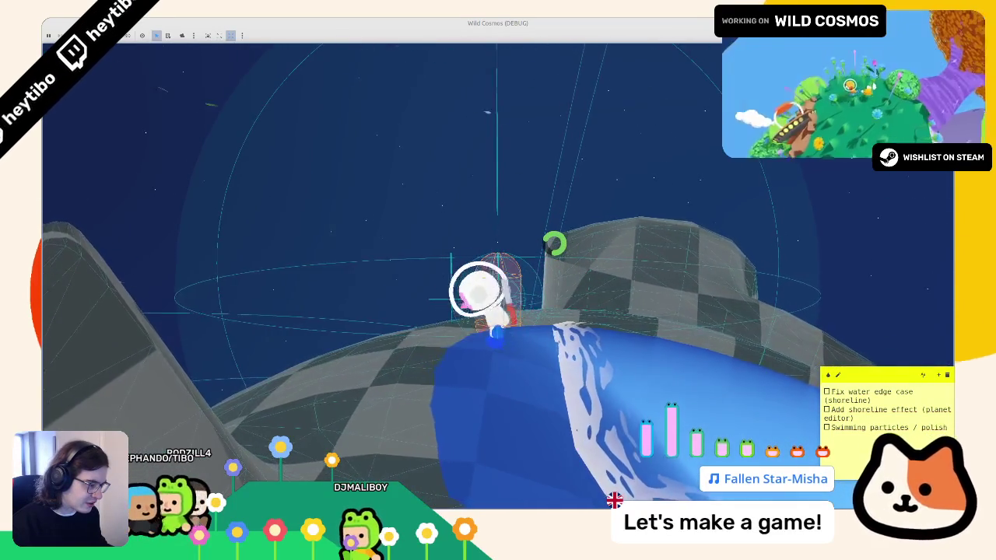
key(w)
key(w)
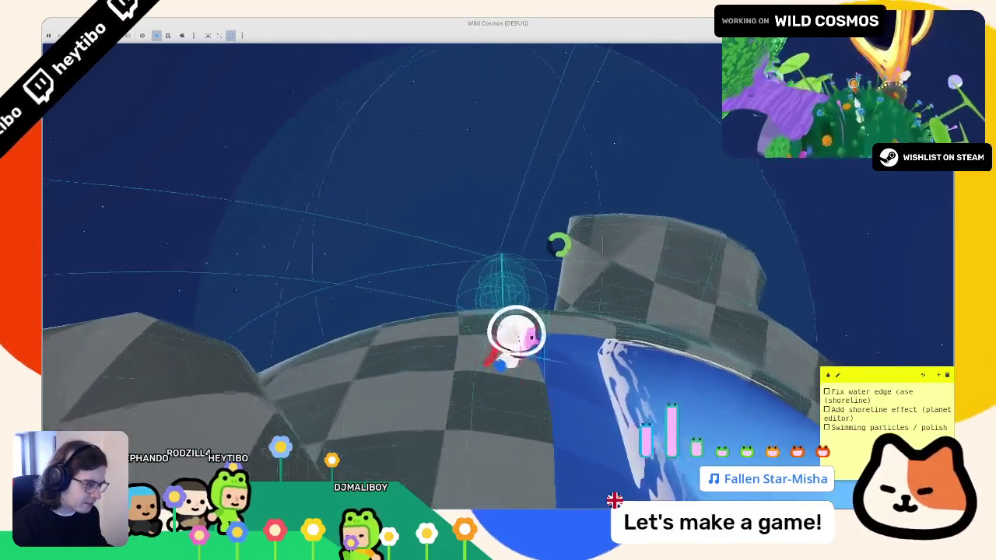
Keep swimming and climbing onto the checkered land, then pause and open the settings screen.
key(w)
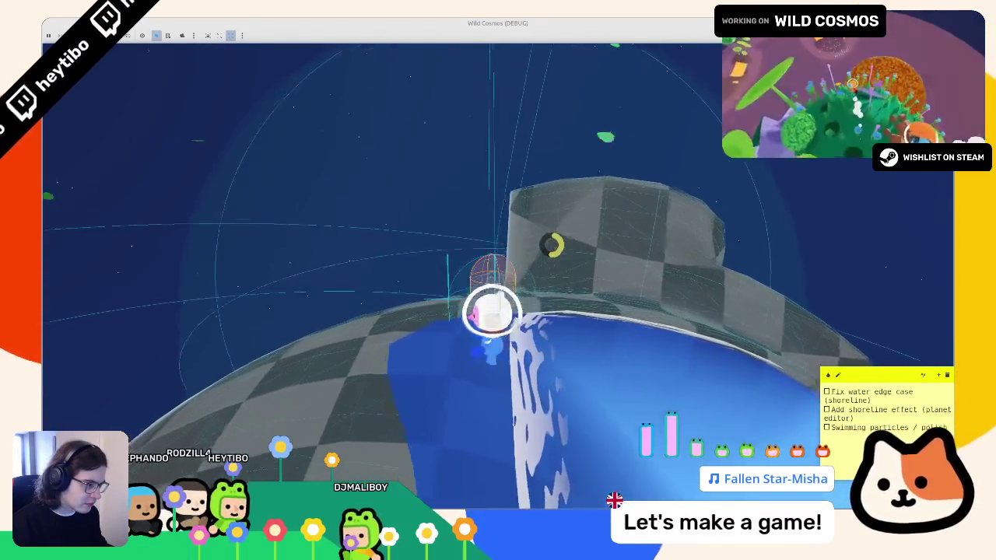
key(w)
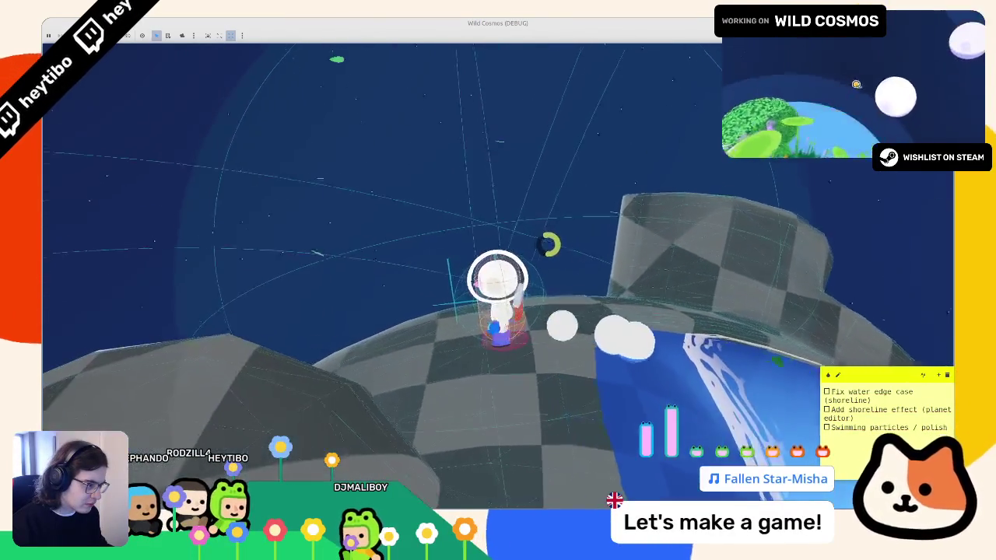
key(w)
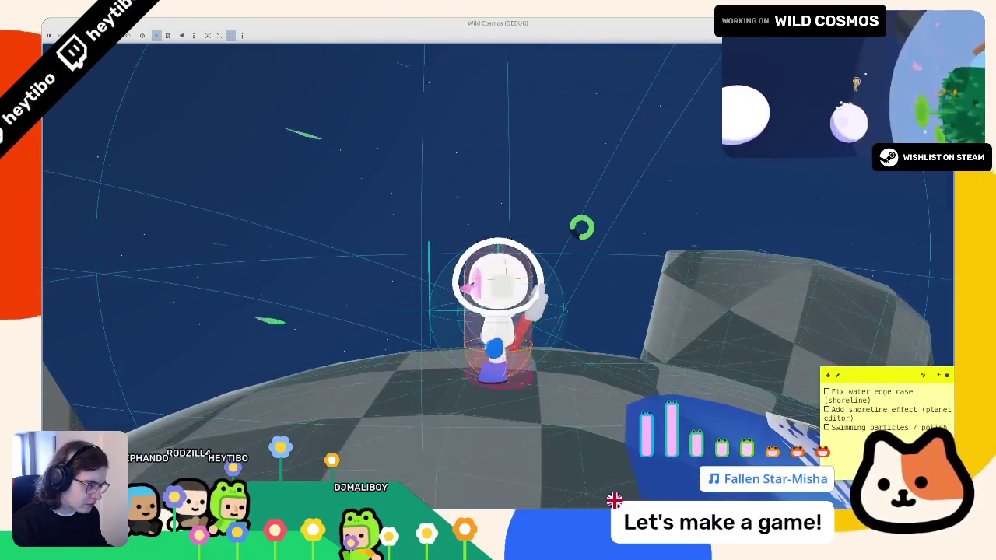
key(w)
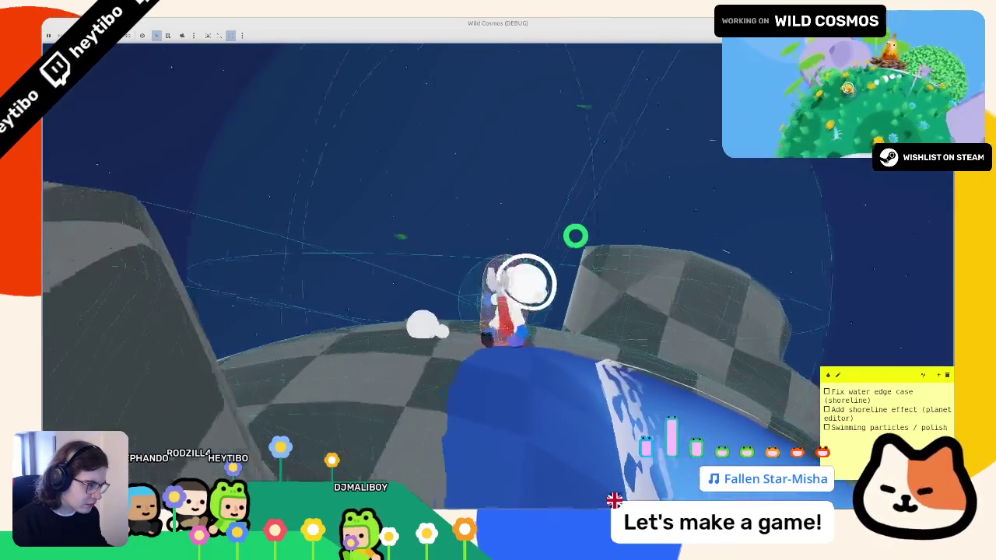
key(w)
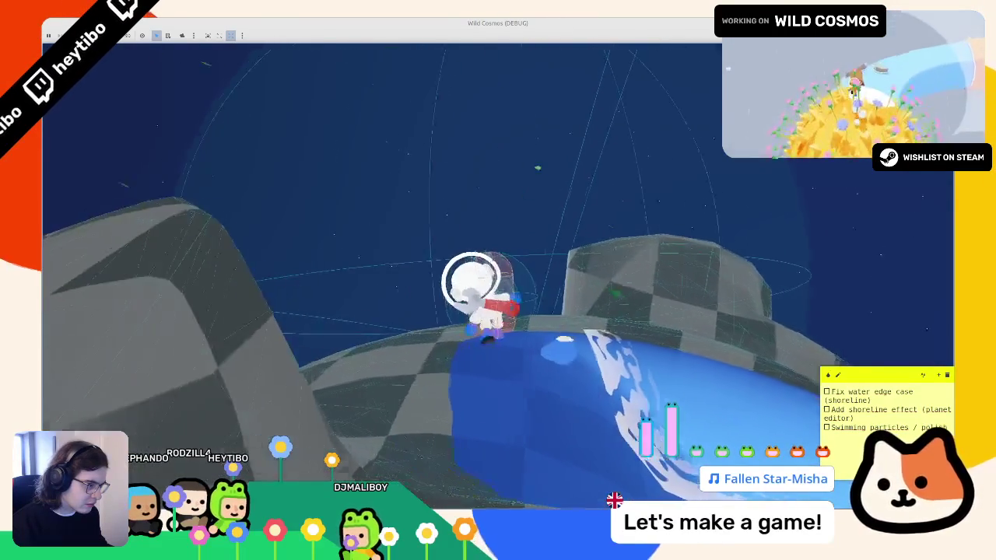
key(w)
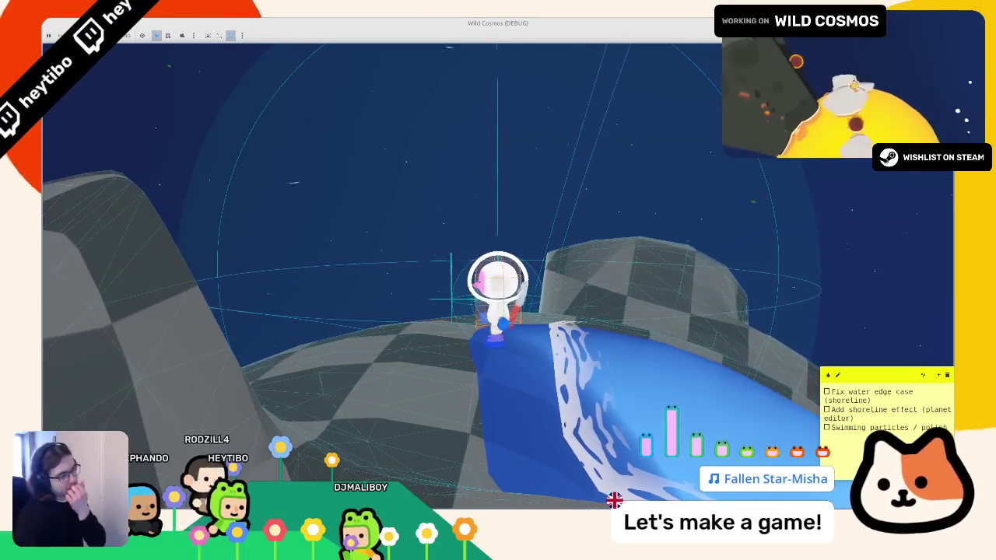
key(w)
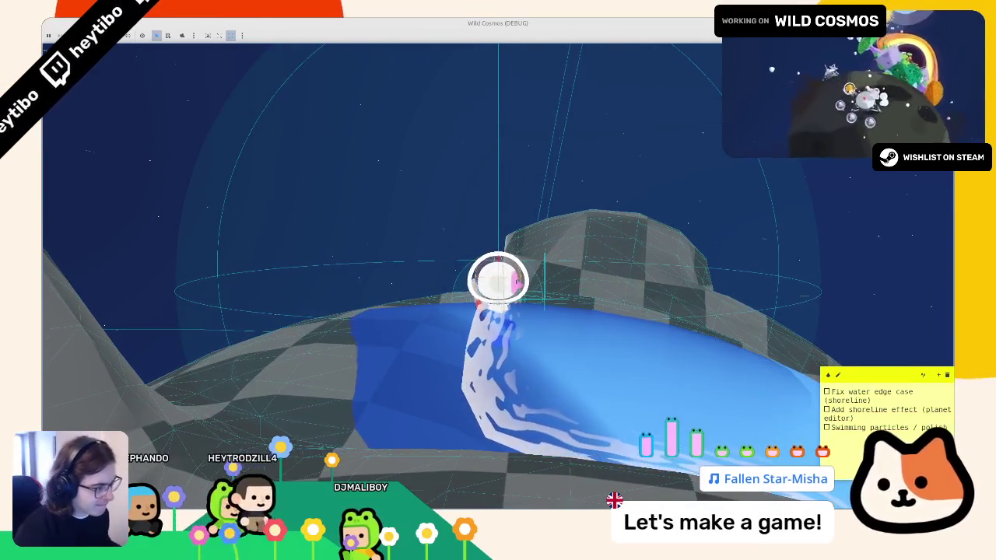
key(space)
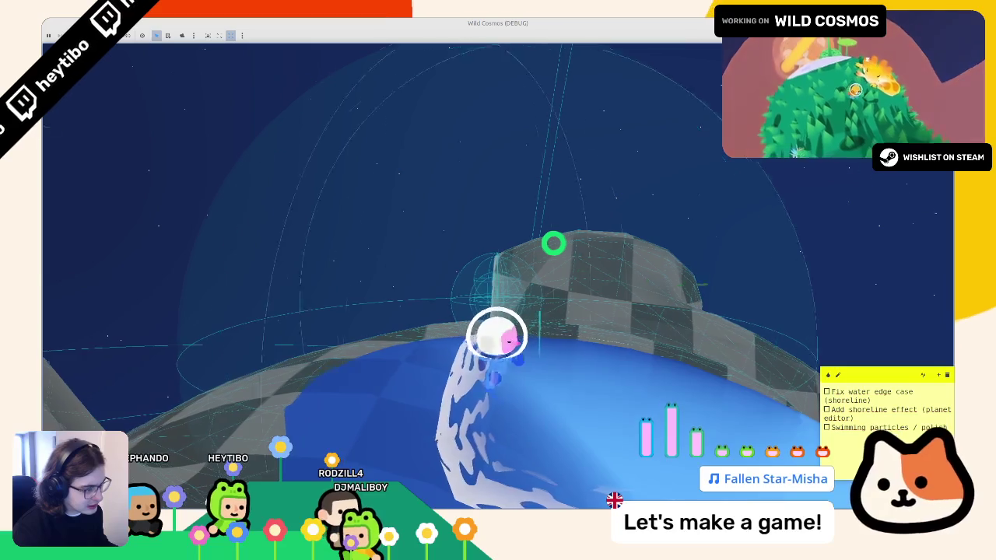
key(w)
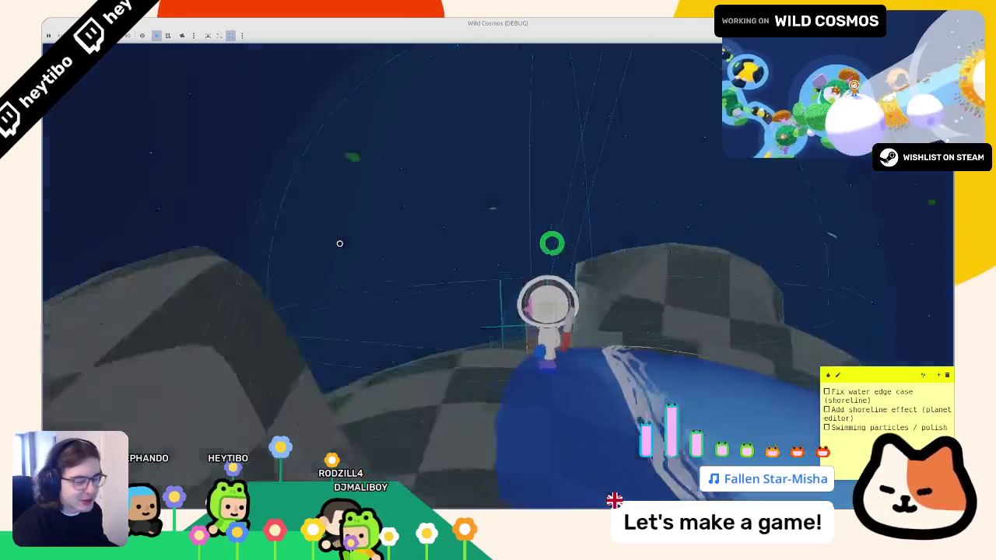
key(Escape)
click(129, 181)
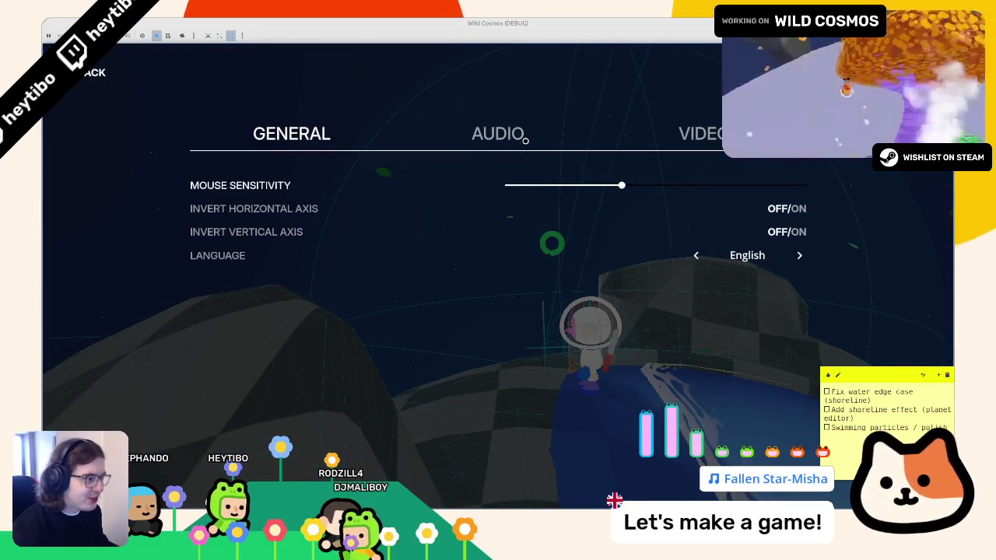
Check the audio settings, then resume and swim toward the raised block.
click(498, 136)
key(Escape)
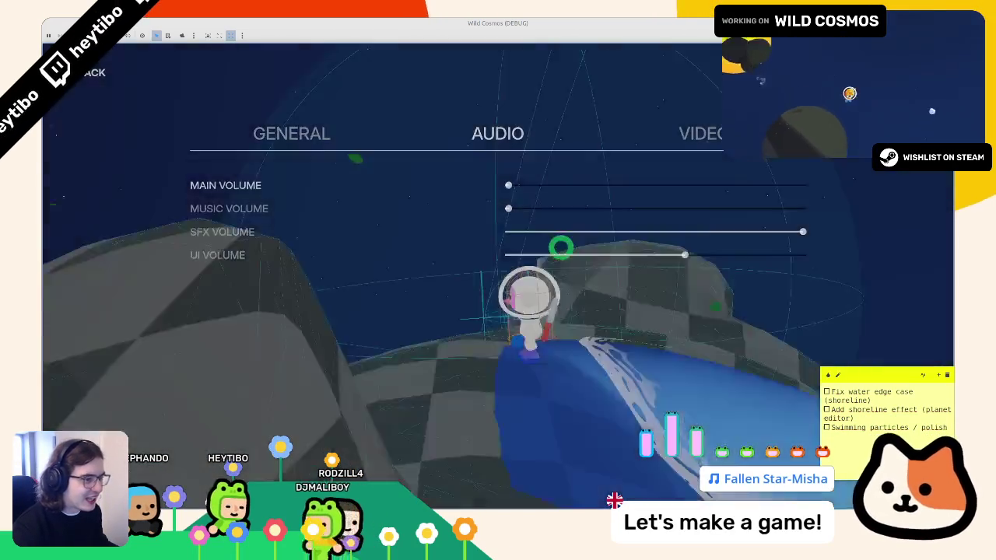
key(w)
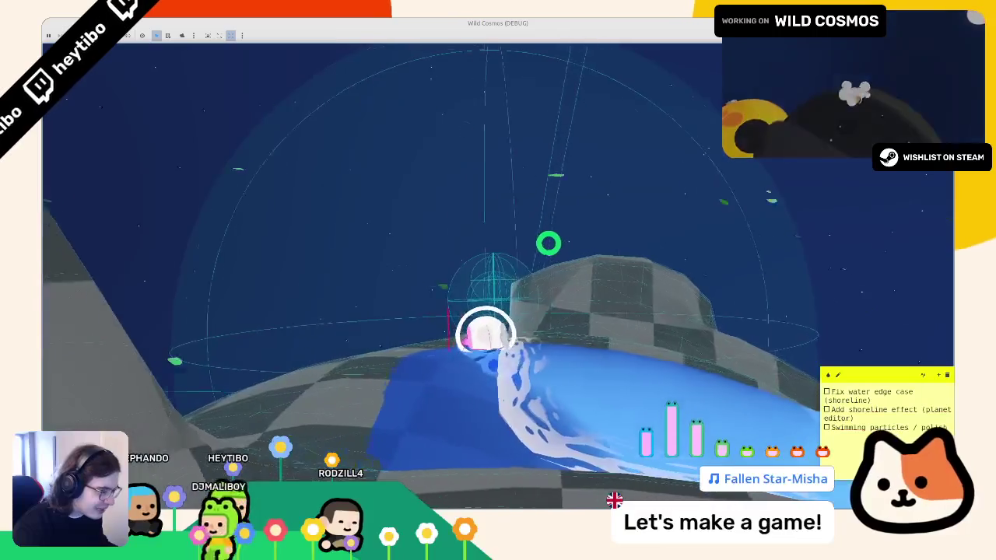
key(w)
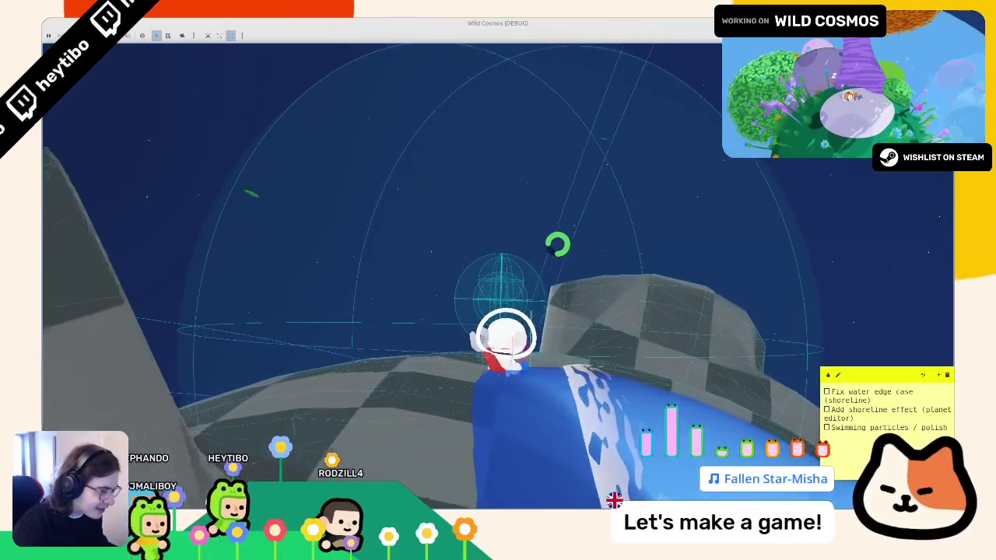
key(w)
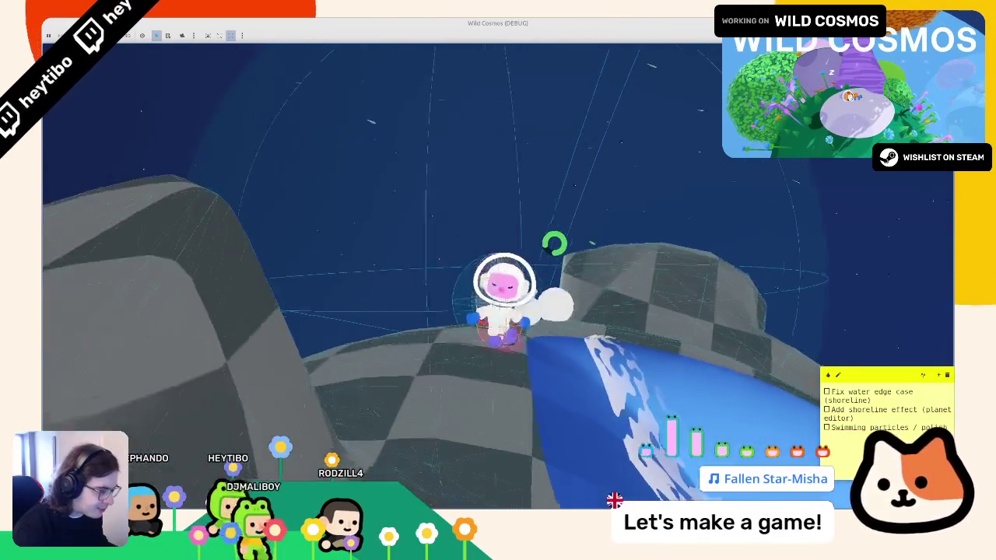
key(w)
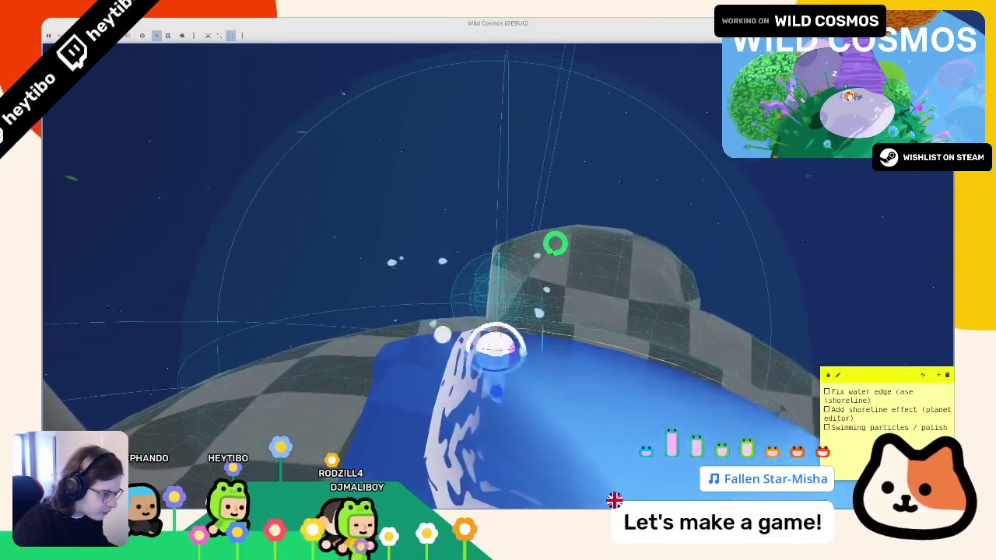
key(w)
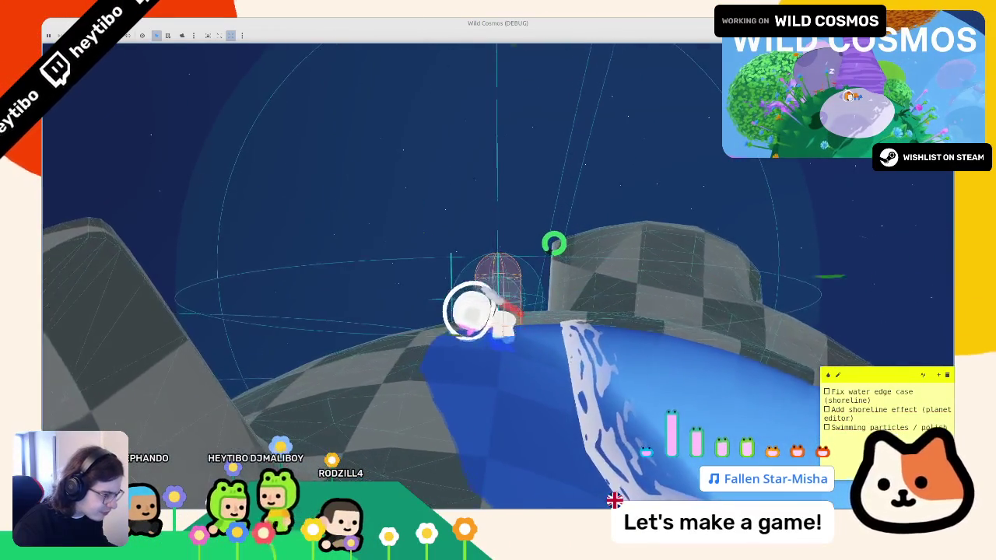
key(w)
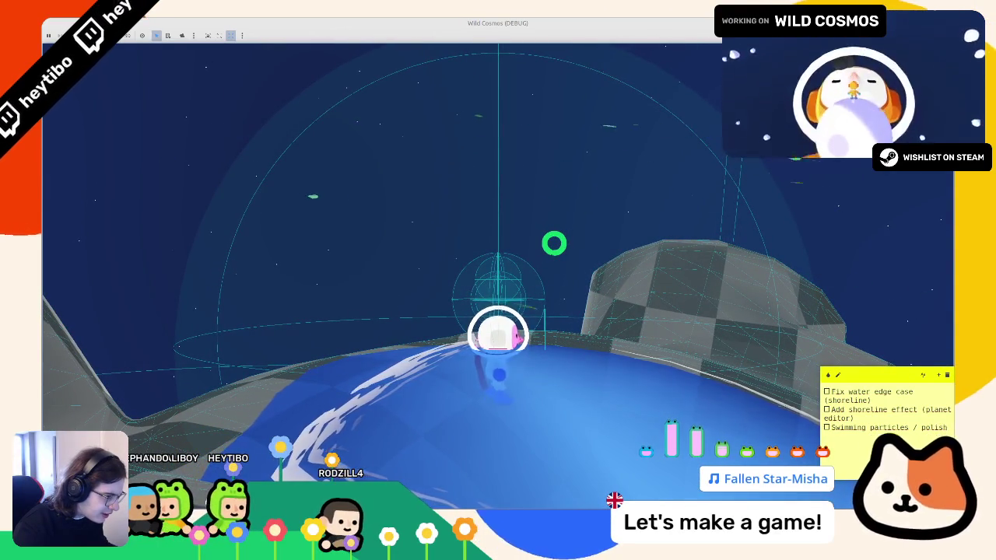
key(w)
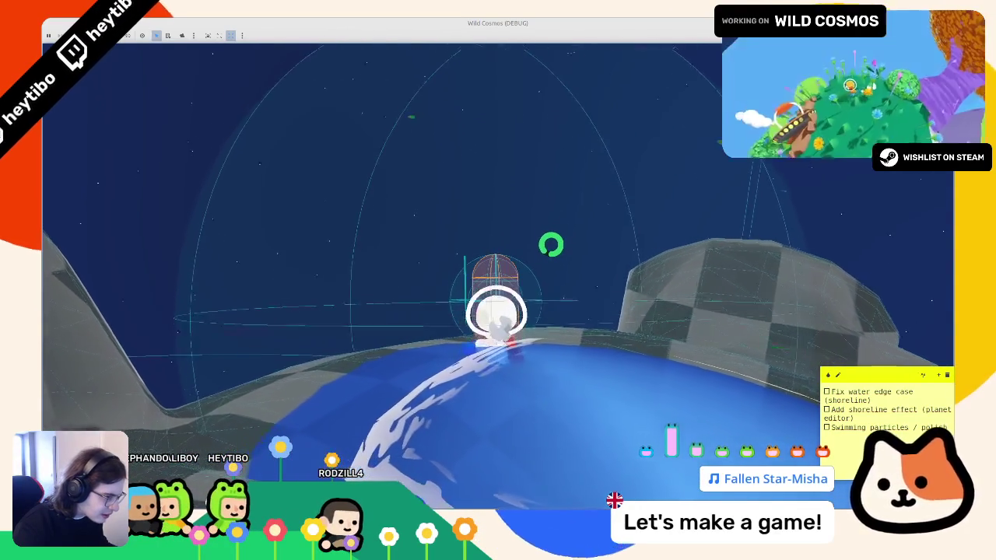
Pause the game and close the debug run with Alt+F4.
key(alt+Tab)
scroll(498, 280, up, 5)
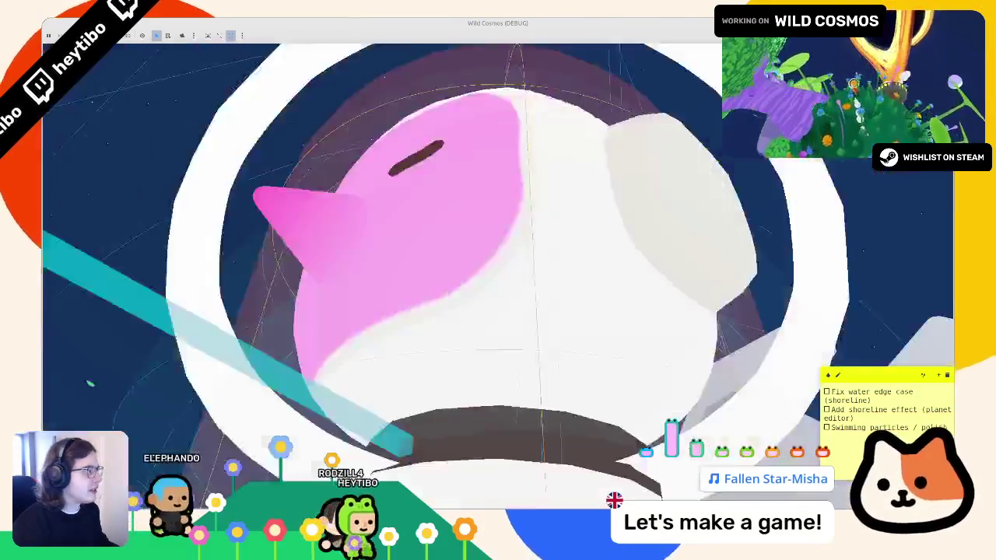
key(Escape)
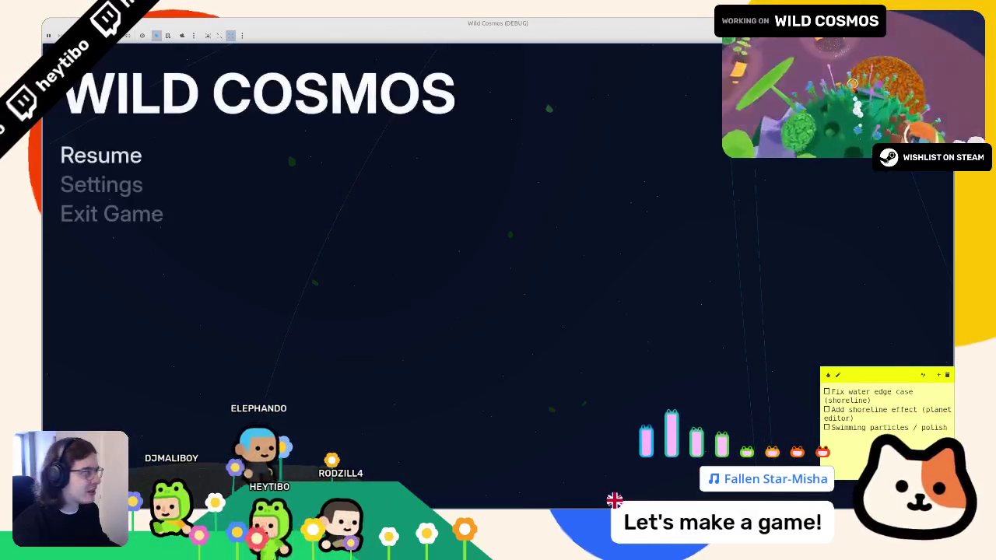
key(alt+F4)
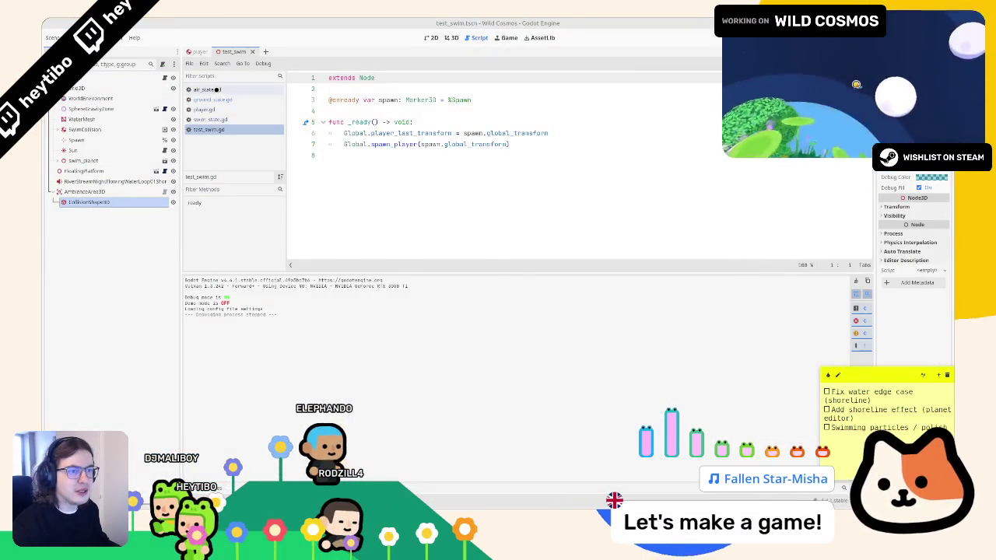
Browse air_state.gd, swim_state.gd's 1.4 tween duration, test_swim.gd and ground_state.gd.
click(206, 90)
click(209, 119)
scroll(500, 165, down, 10)
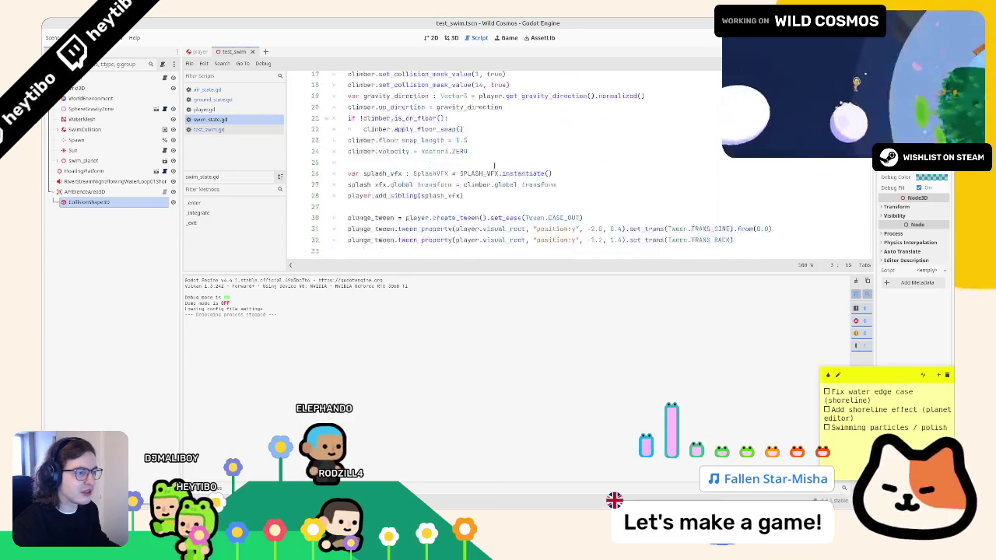
scroll(500, 166, up, 1)
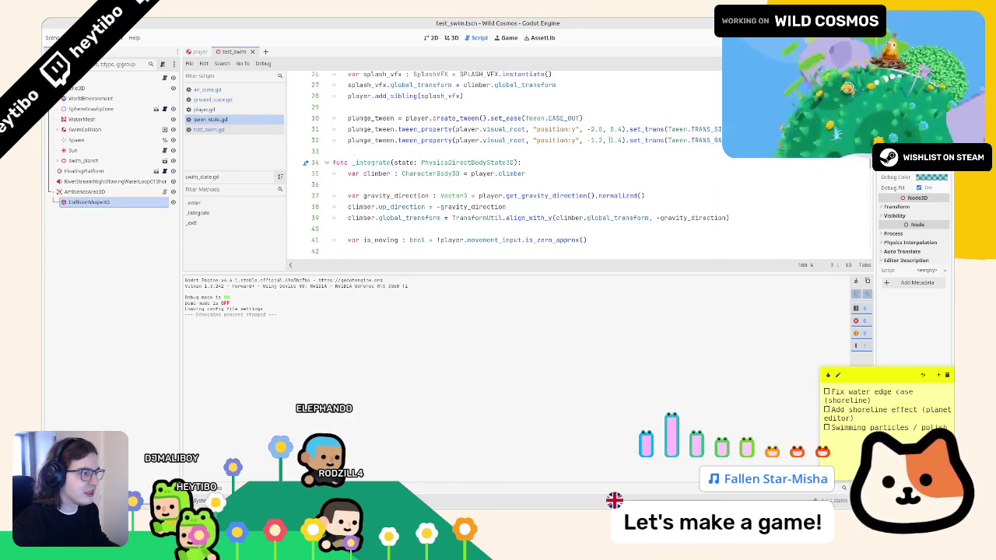
double_click(616, 140)
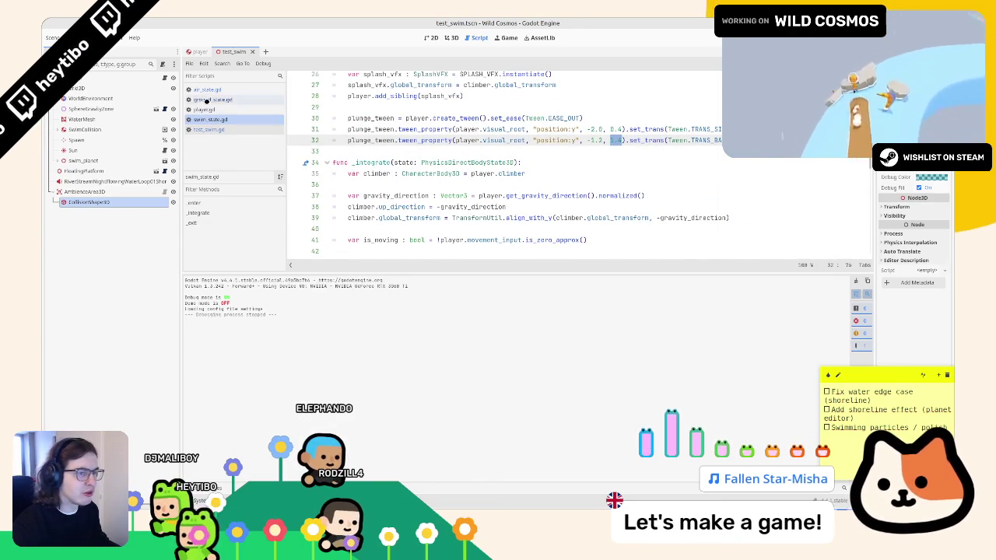
click(208, 130)
click(246, 100)
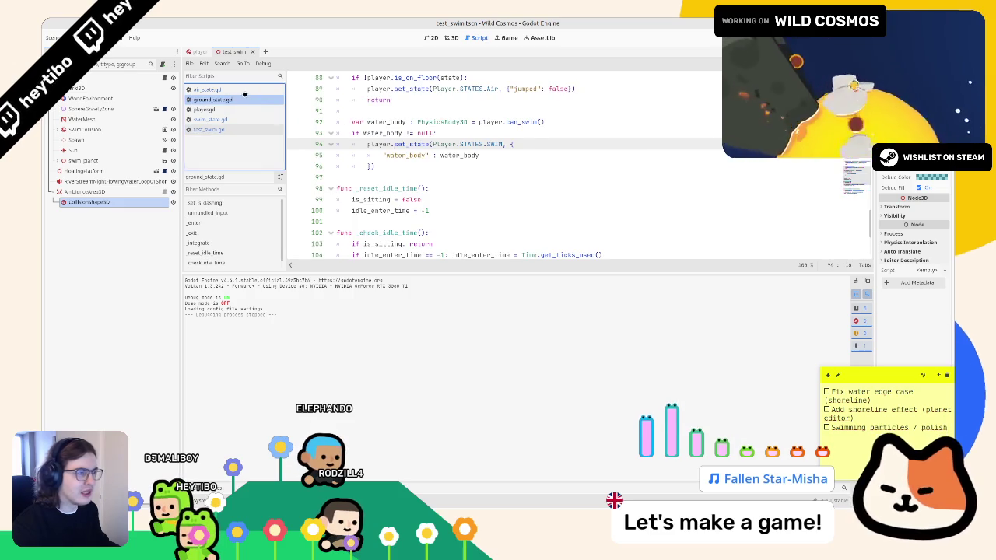
click(243, 90)
click(241, 99)
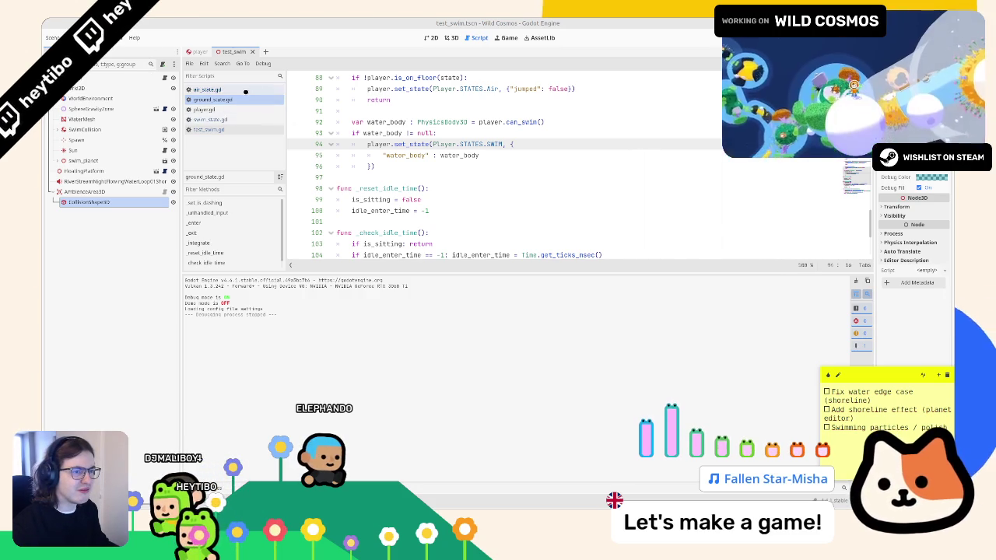
Move player.gd to the bottom of the script list, find can_swim's 0.5 depth threshold, and relaunch.
click(206, 89)
click(229, 110)
drag(229, 110, 266, 166)
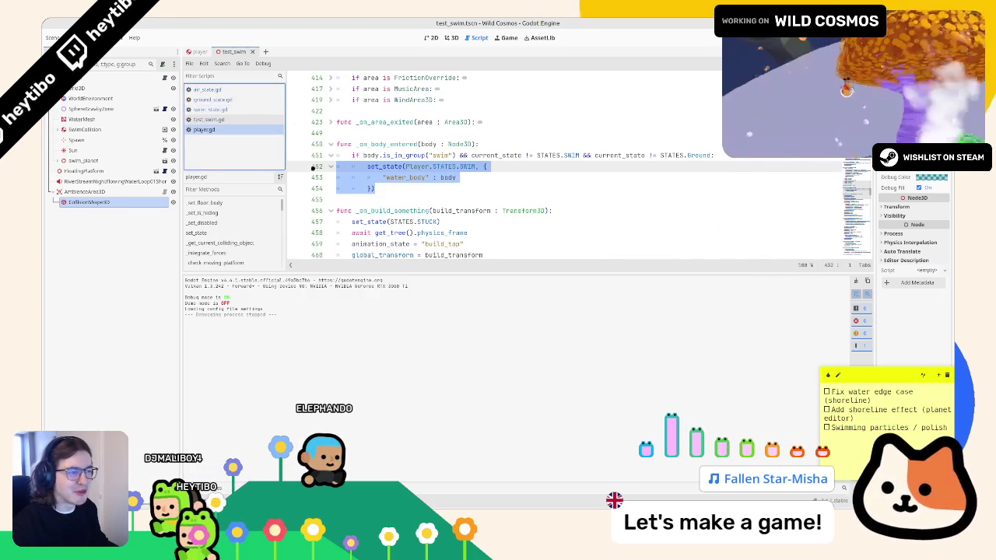
click(455, 178)
scroll(457, 221, down, 20)
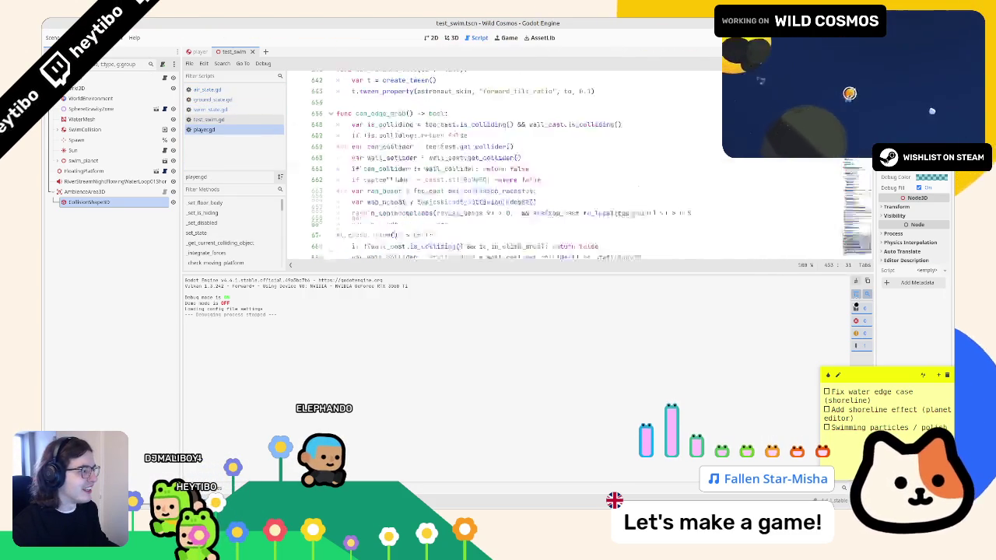
click(495, 233)
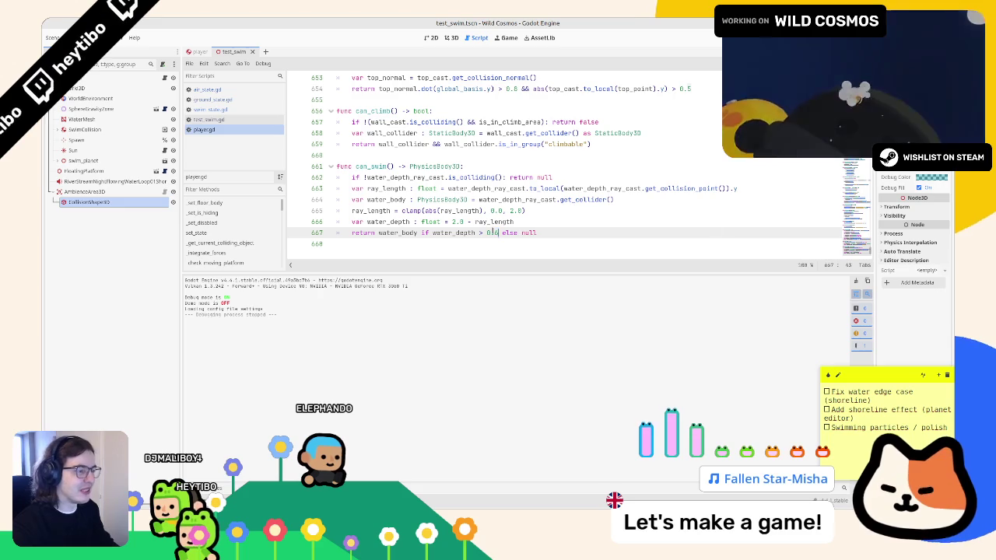
key(F6)
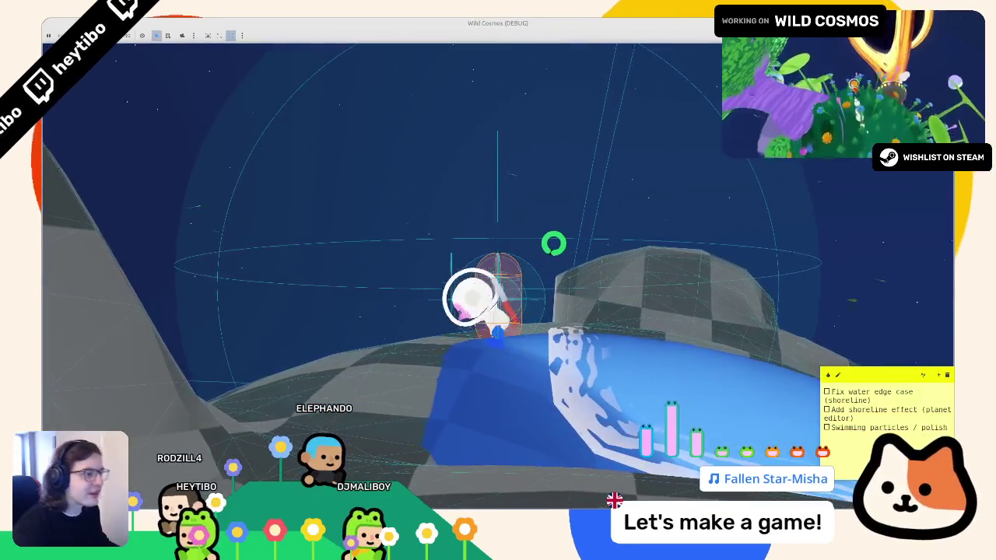
Stop the debug run with F8 and scroll player.gd back toward its header.
key(F8)
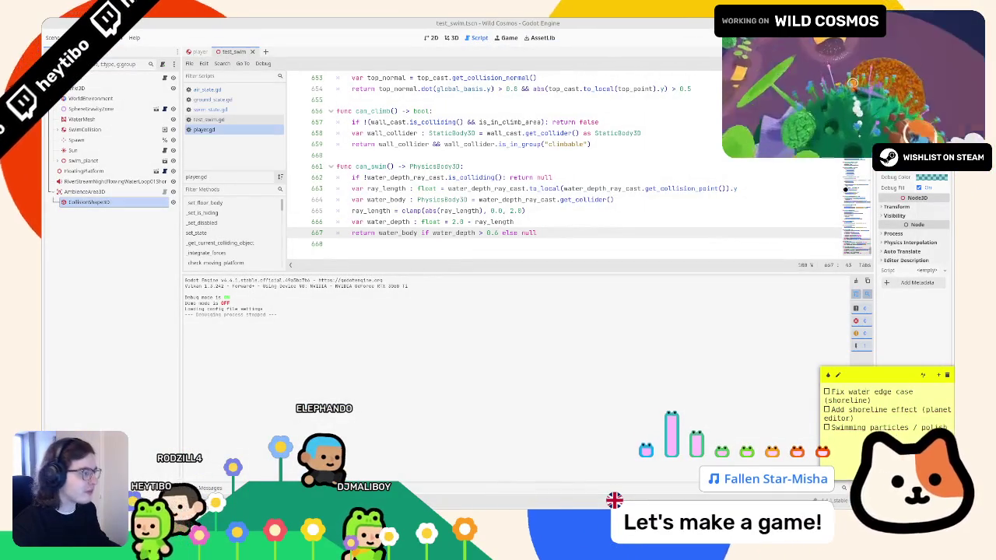
scroll(798, 217, up, 3)
In swim_state.gd, change line 31's first plunge tween y target from -2.0 to -1.8.
key(ctrl+Home)
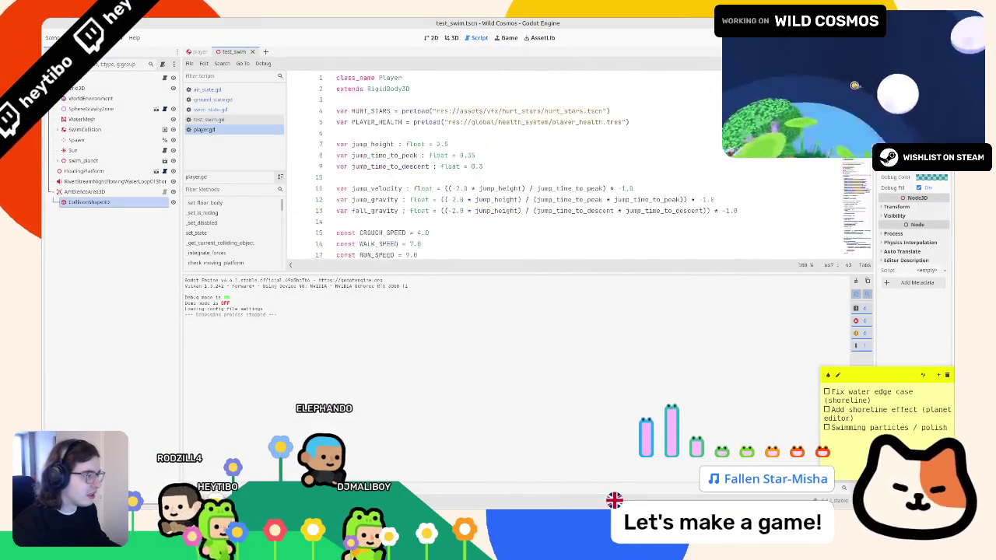
scroll(550, 192, down, 10)
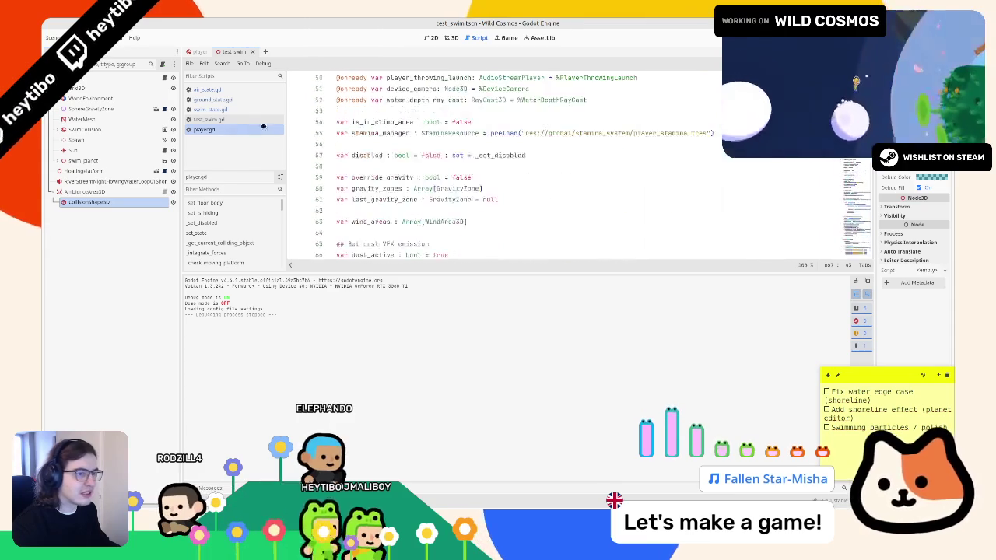
click(210, 119)
click(222, 90)
click(210, 109)
scroll(438, 142, up, 1)
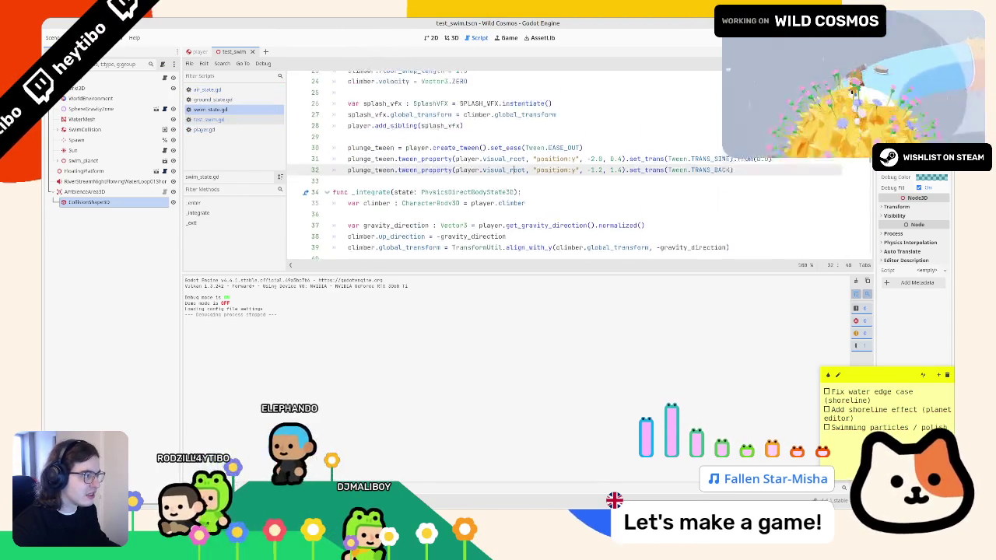
click(345, 142)
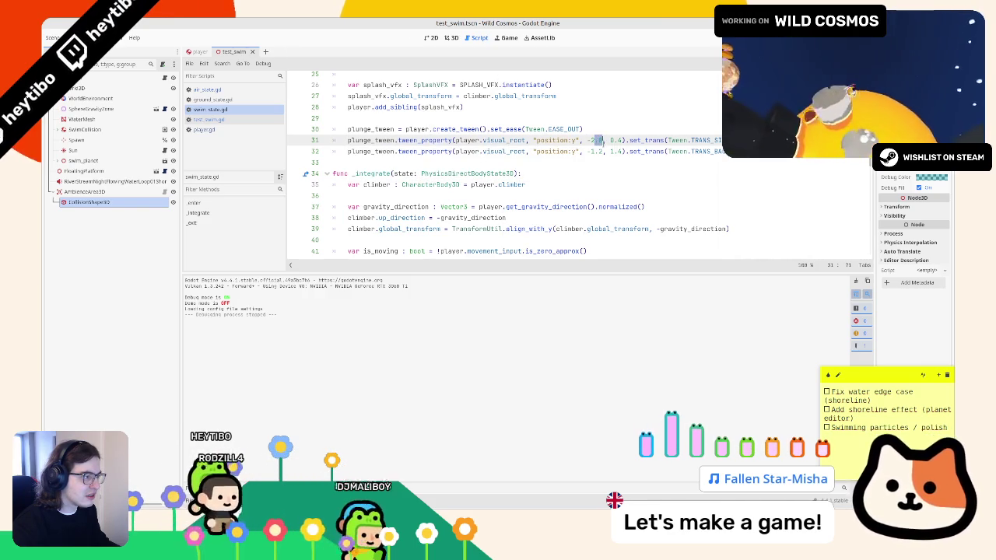
text(1.)
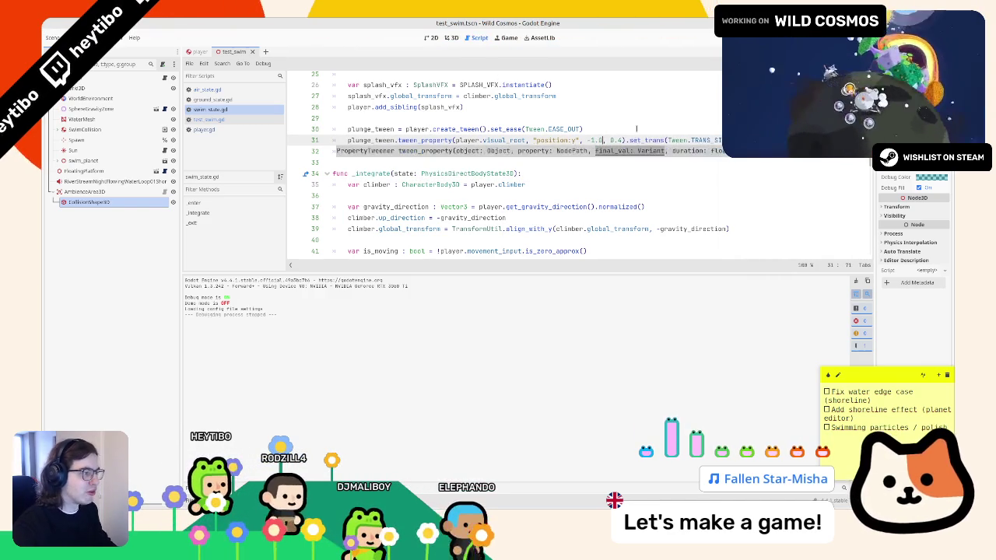
key(F6)
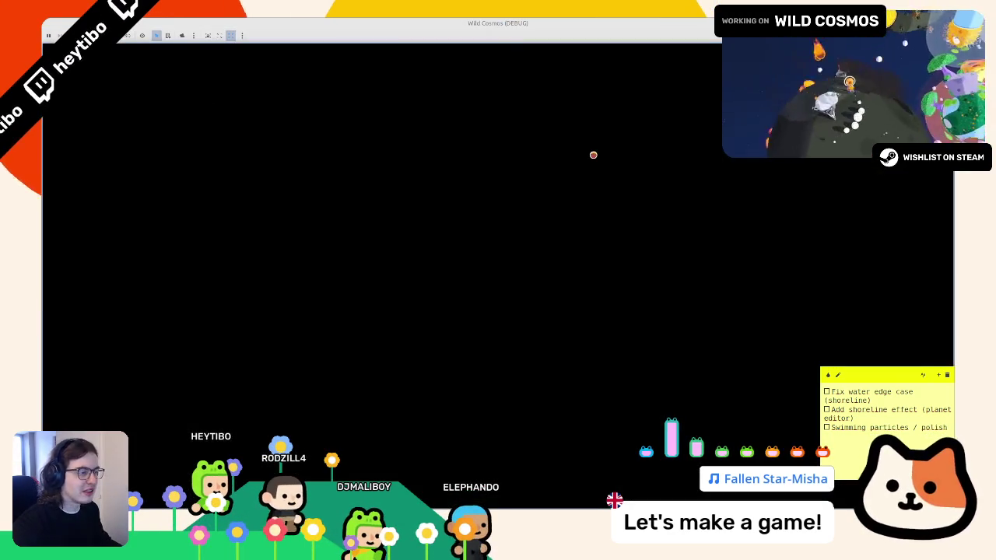
key(d)
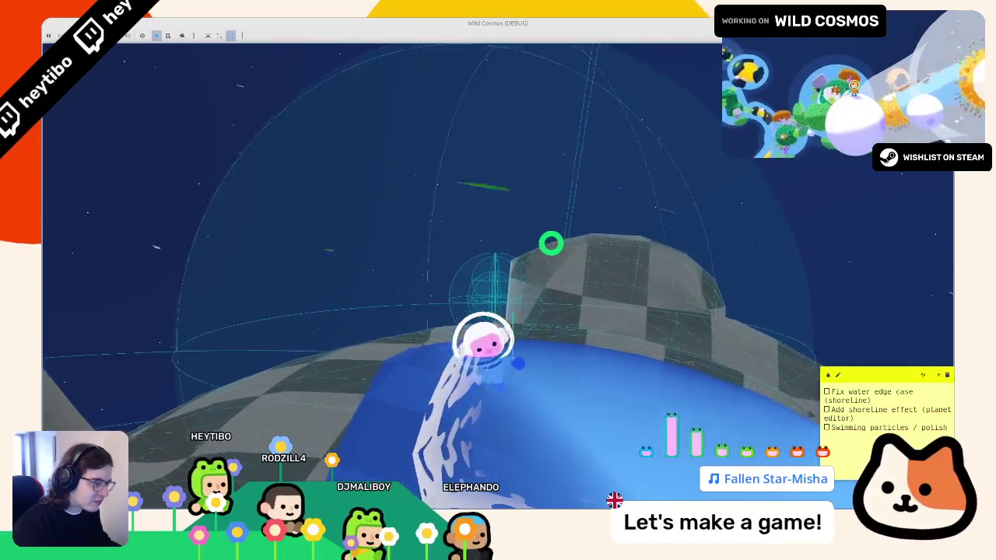
key(a)
key(w)
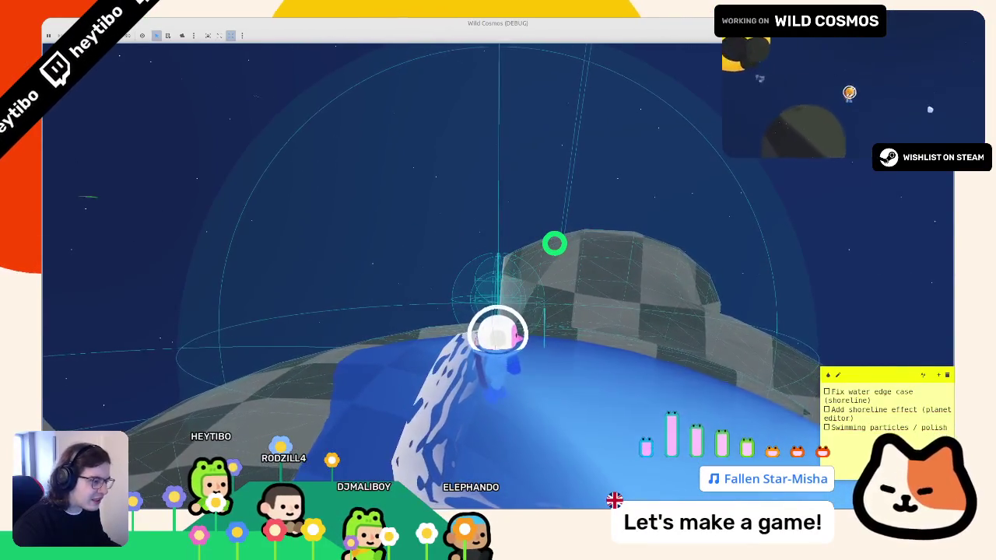
key(w)
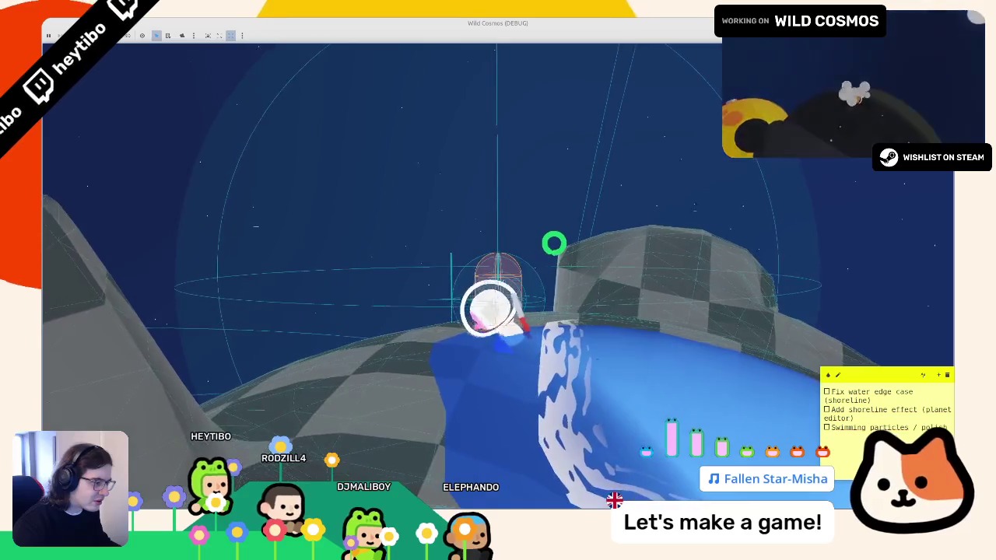
key(w)
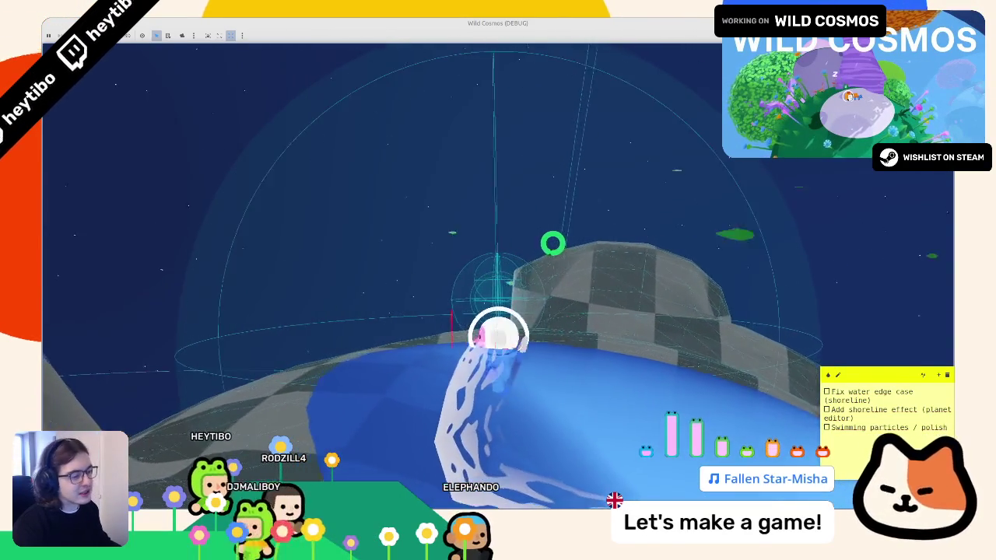
key(w)
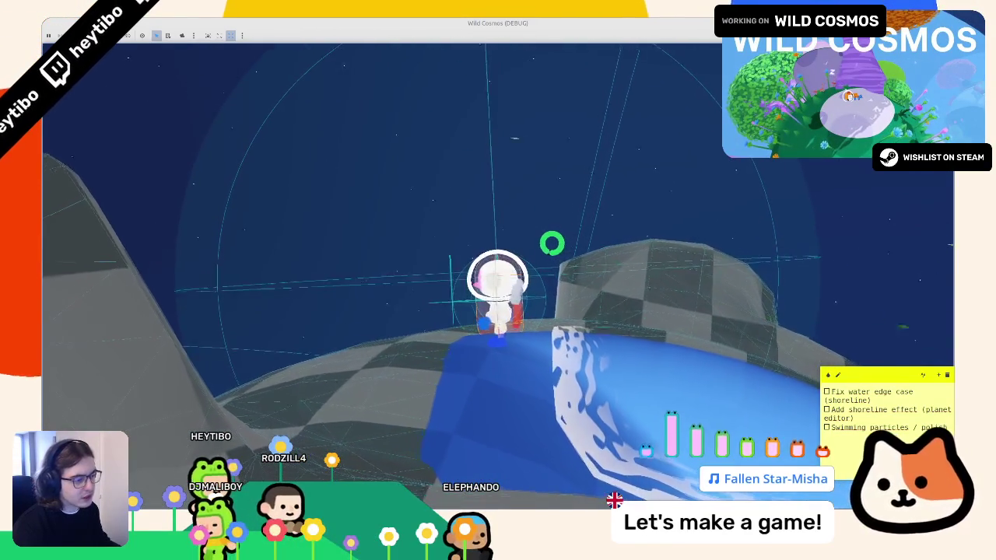
key(w)
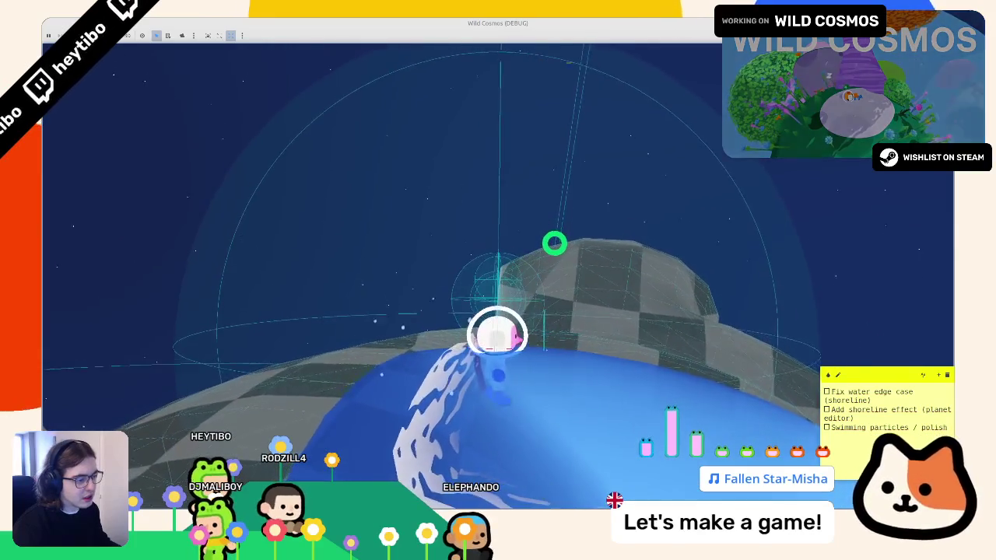
key(w)
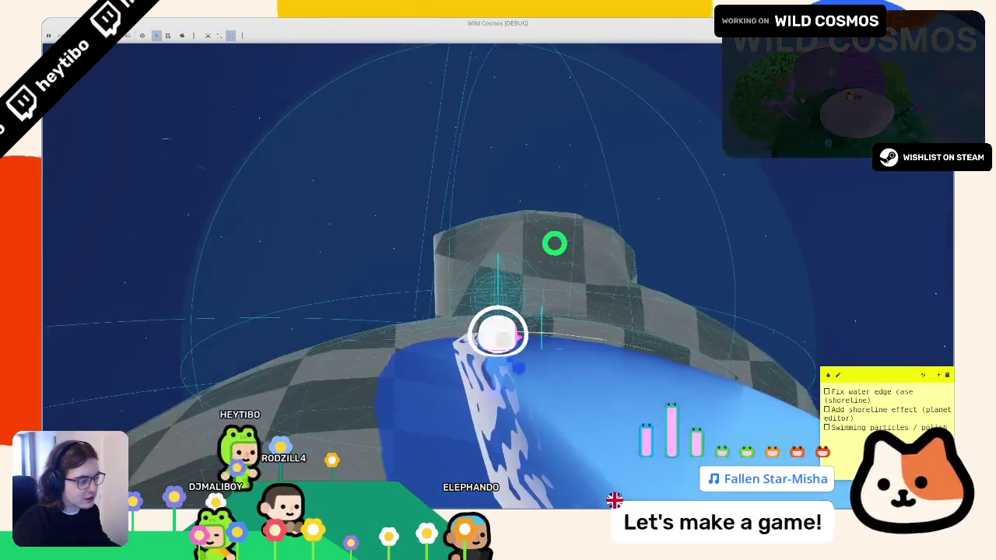
key(a)
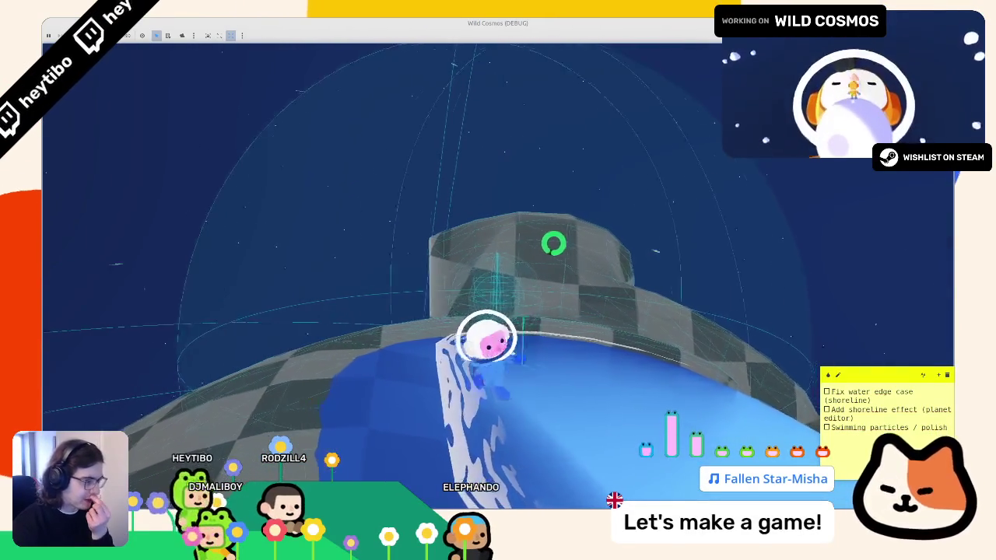
key(w)
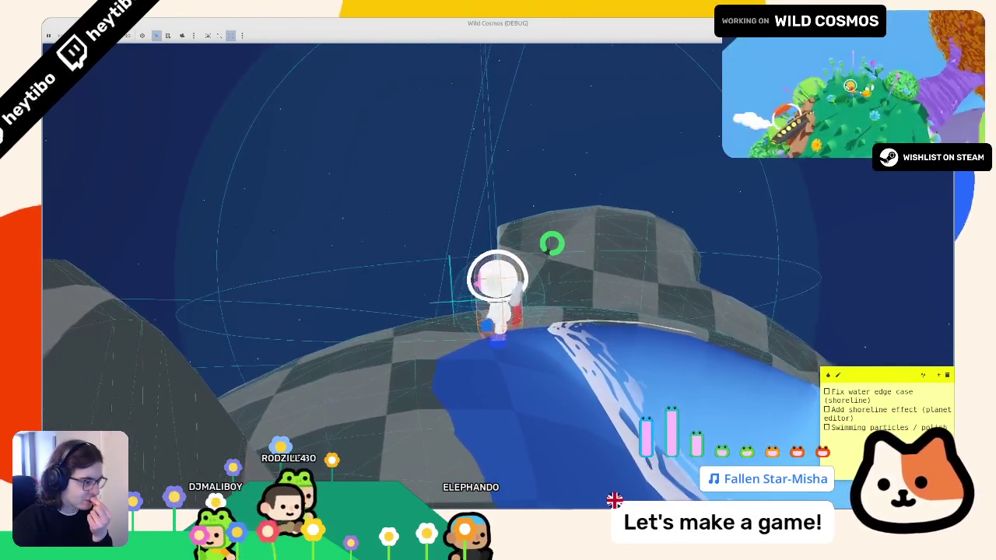
key(w)
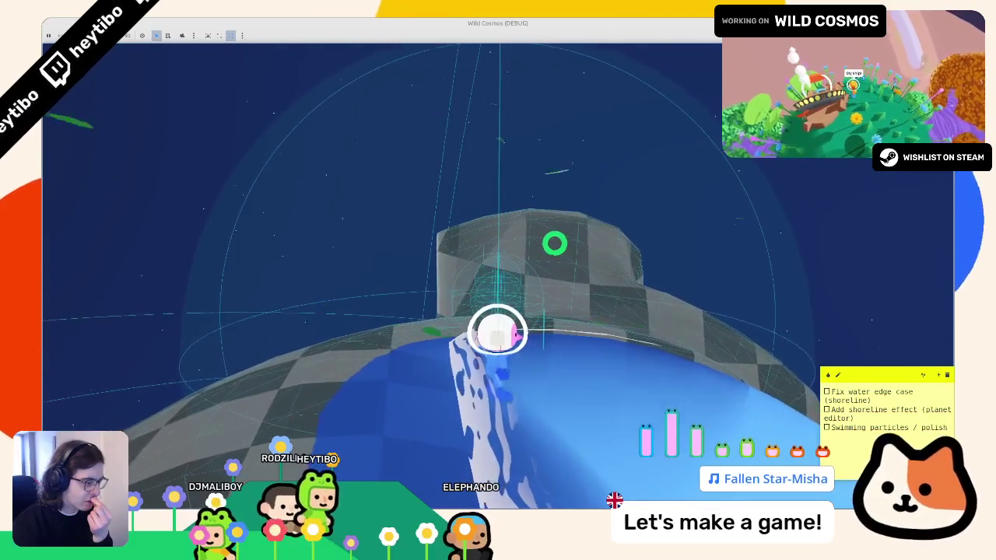
key(F8)
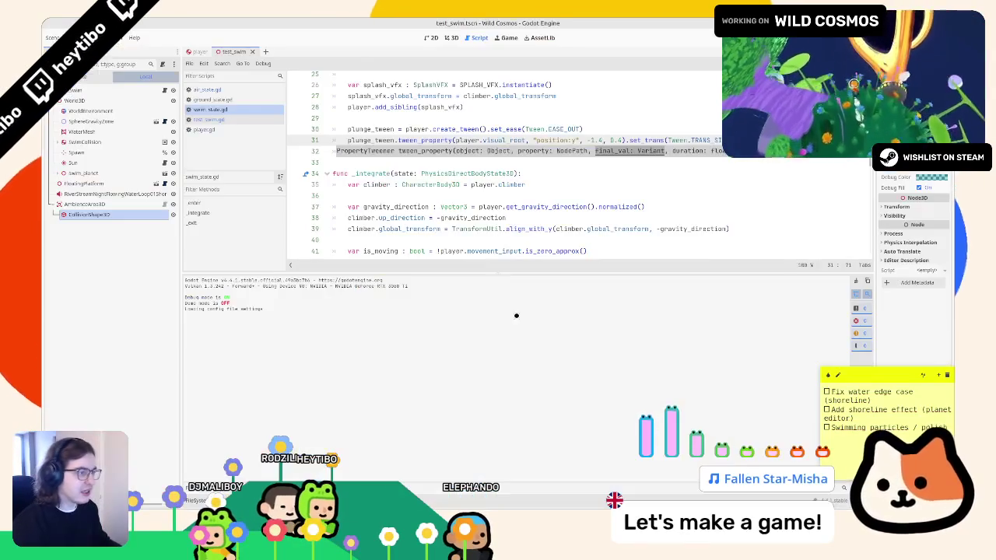
Fix line 31 to -1.4 and add player.visual_root.position.y = -1.2 below the tweens.
click(598, 140)
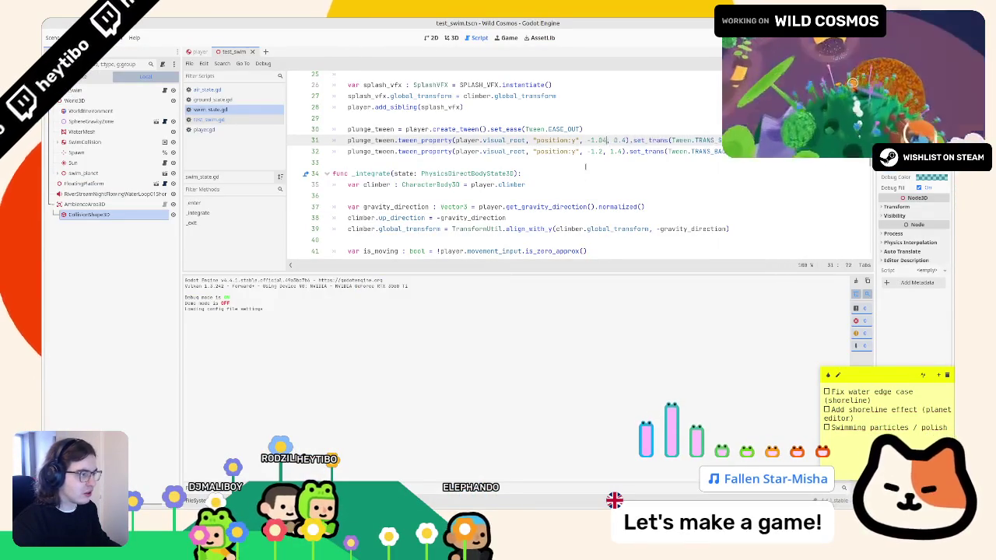
key(BackSpace)
click(665, 151)
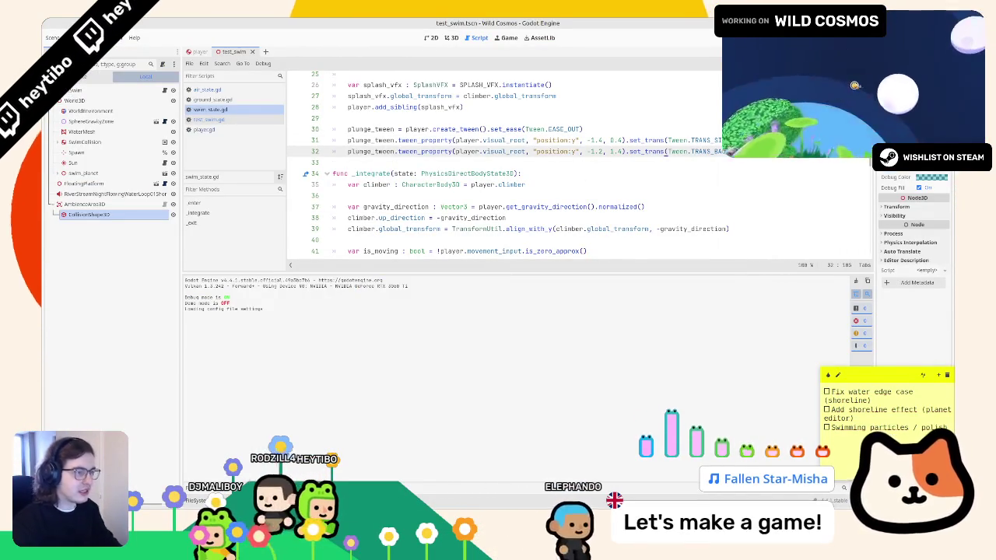
key(End)
key(Return)
key(Return)
text(player)
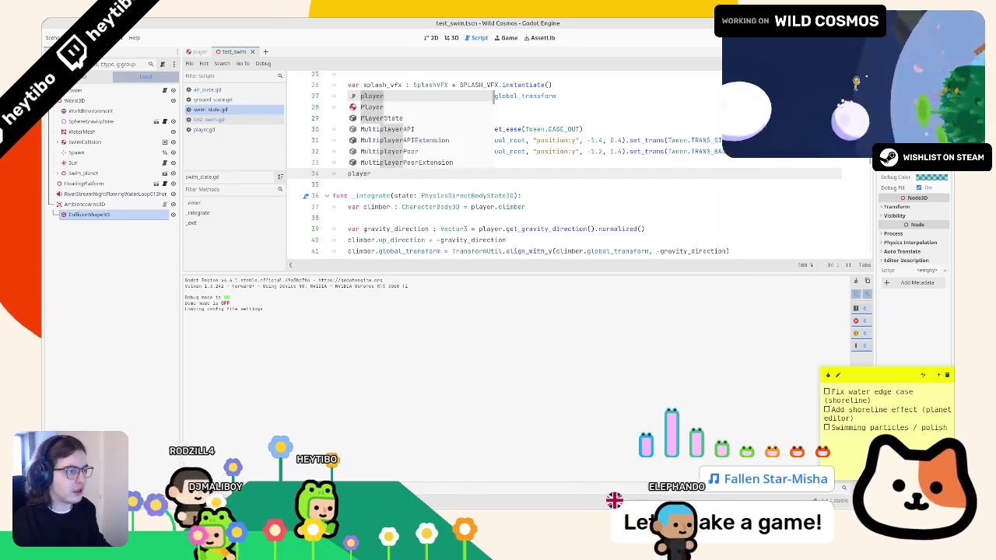
text(.vosi)
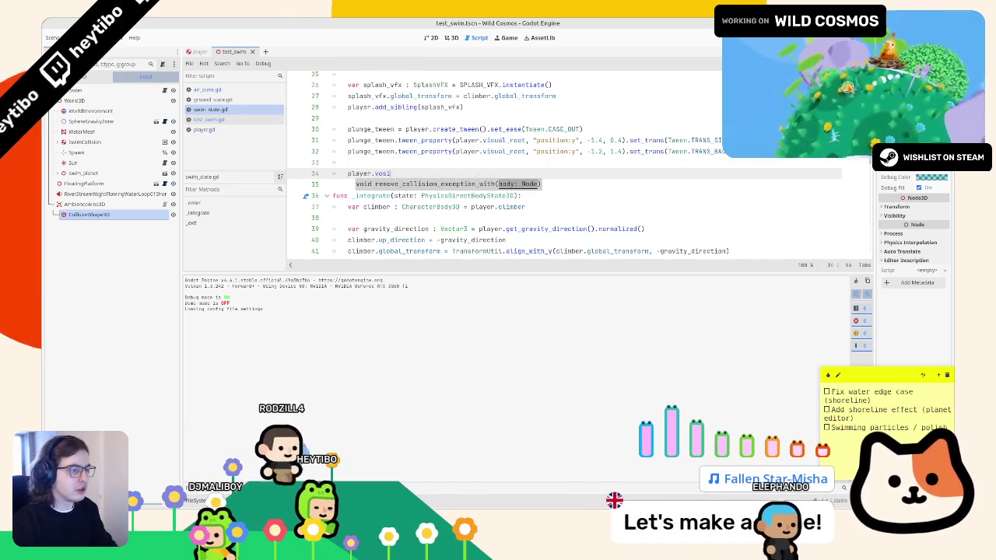
key(BackSpace)
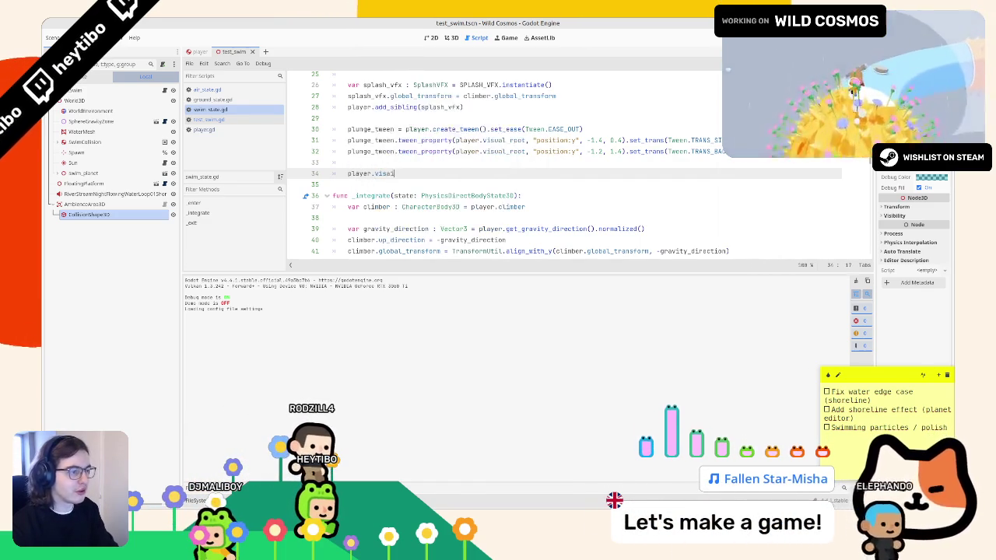
key(Escape)
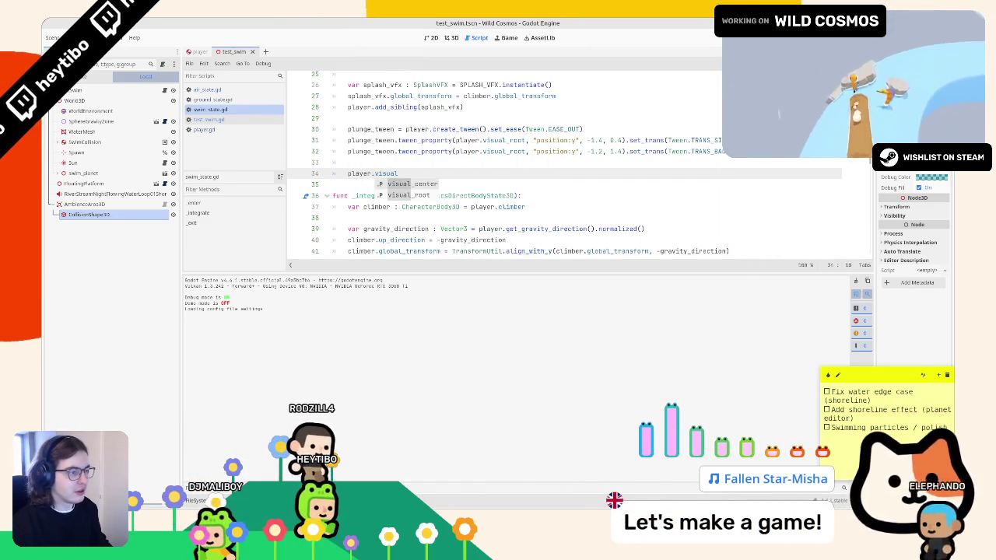
text(_root.position.y)
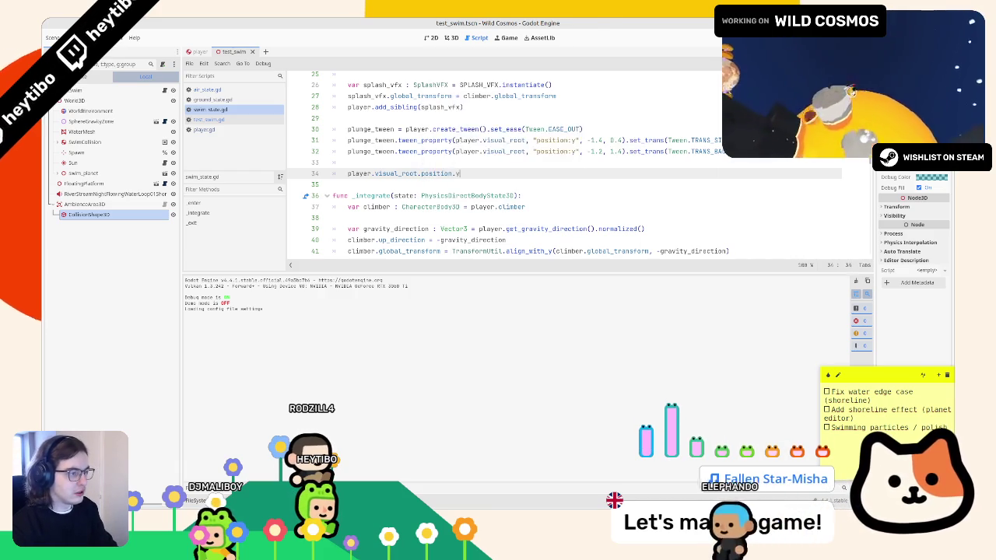
text( = - 1.2)
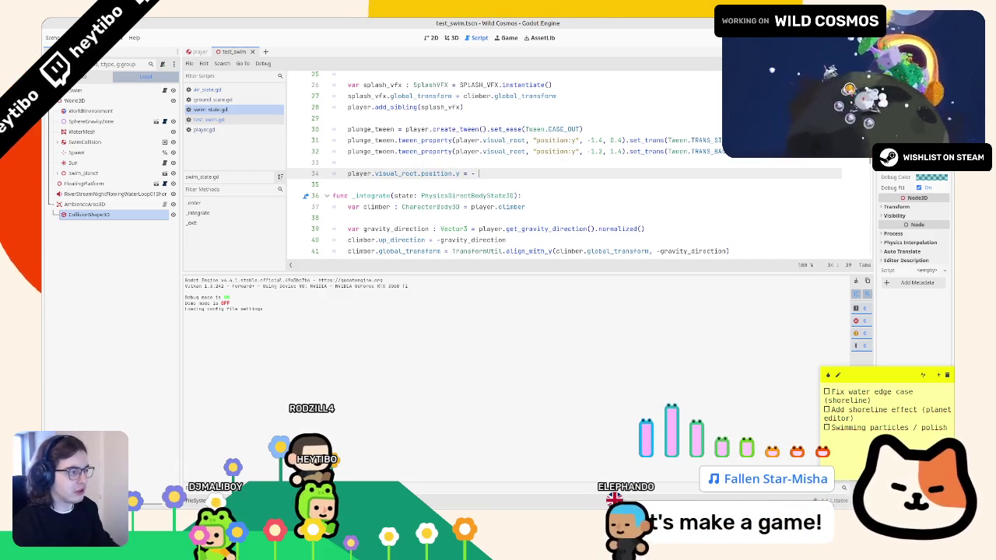
key(Left)
key(Left)
key(Left)
Comment out the splash and plunge tween lines with Ctrl+K and run the game.
key(BackSpace)
mouse_move(476, 152)
mouse_down()
mouse_move(333, 118)
mouse_move(475, 84)
mouse_up()
scroll(475, 84, up, 1)
key(ctrl+k)
click(425, 153)
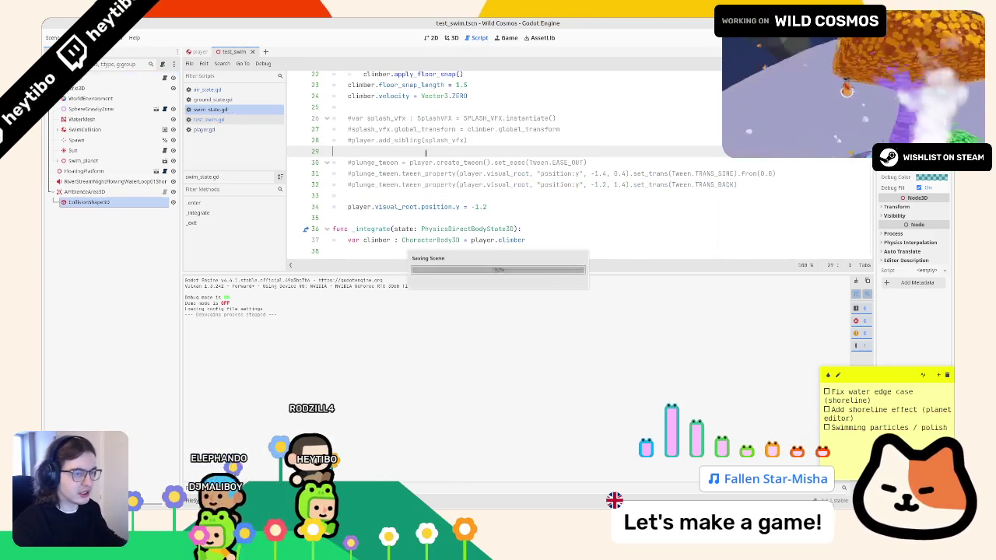
key(F6)
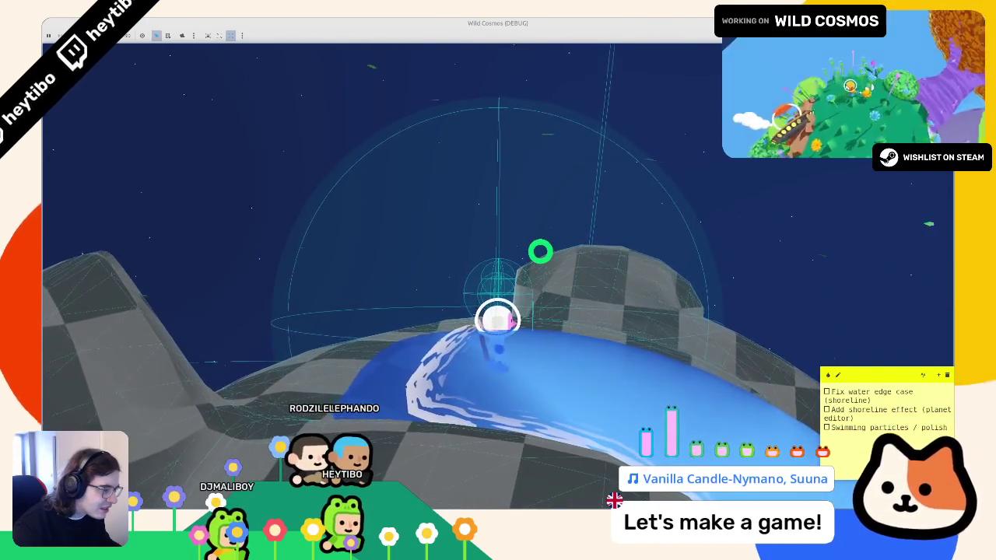
key(F8)
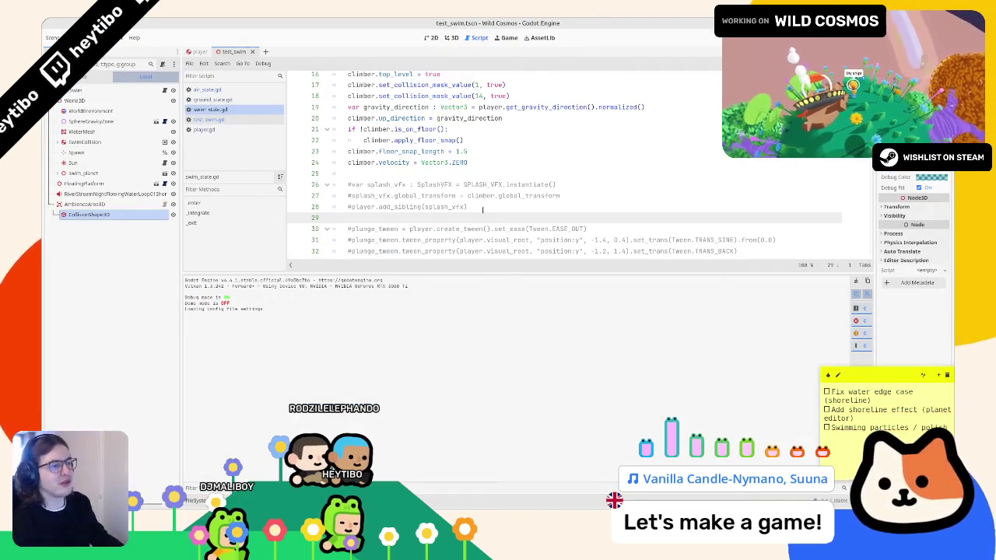
Inspect the commented plunge tween lines 30–32 and stop the running game.
scroll(487, 211, up, 5)
scroll(459, 163, down, 5)
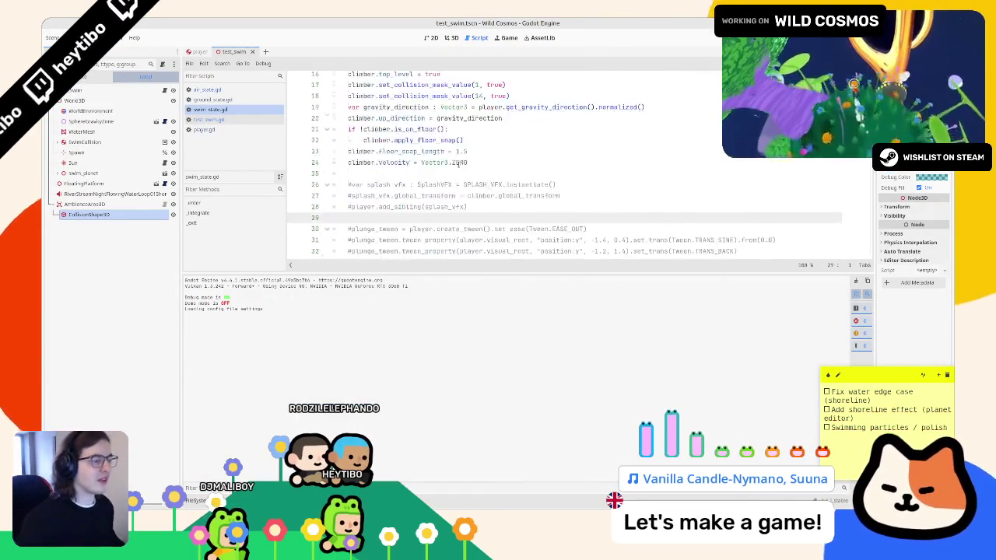
scroll(459, 163, down, 3)
scroll(458, 163, up, 1)
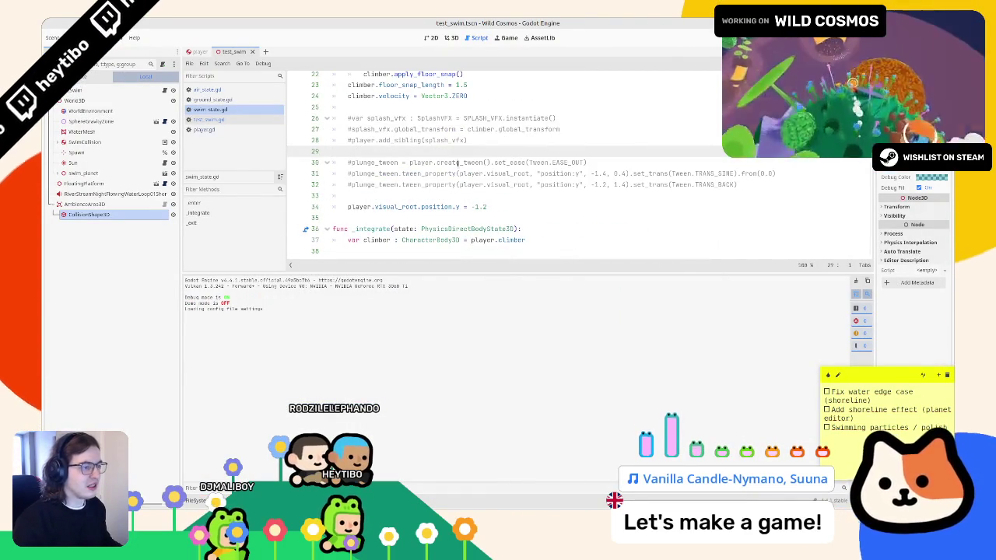
key(shift+Down)
key(shift+Down)
key(shift+Down)
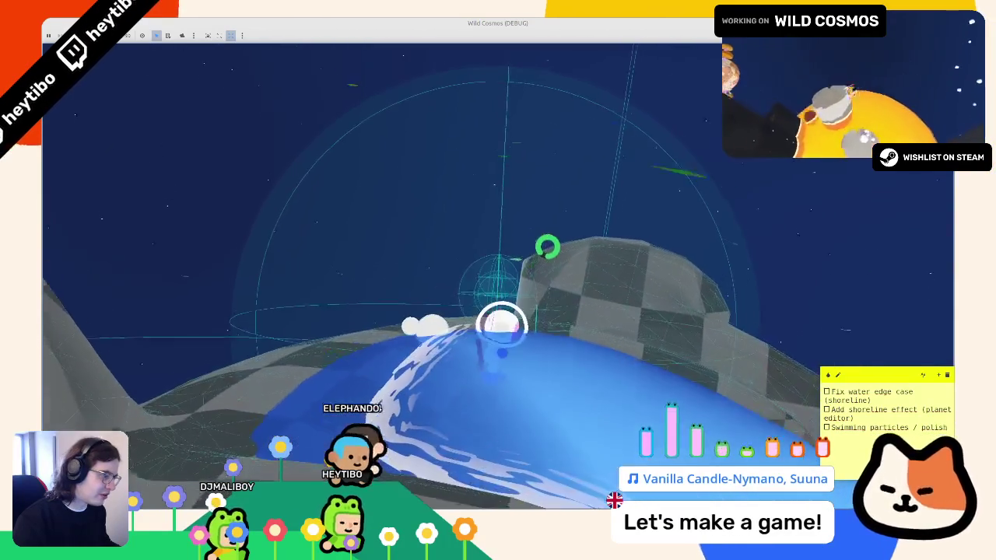
key(F8)
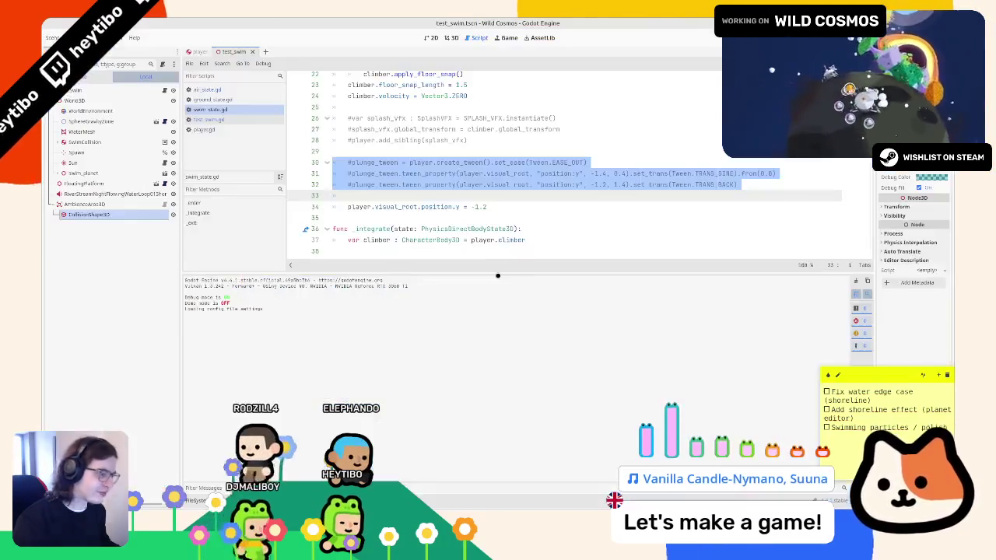
Revert the stray edit at the end of the interpolate_with line on line 66.
click(508, 211)
scroll(509, 210, down, 5)
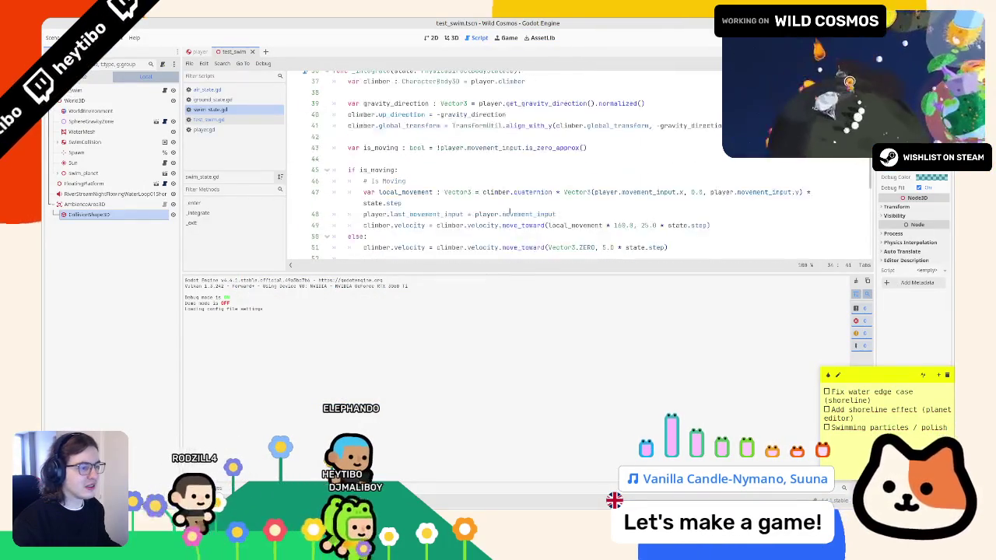
scroll(509, 211, down, 5)
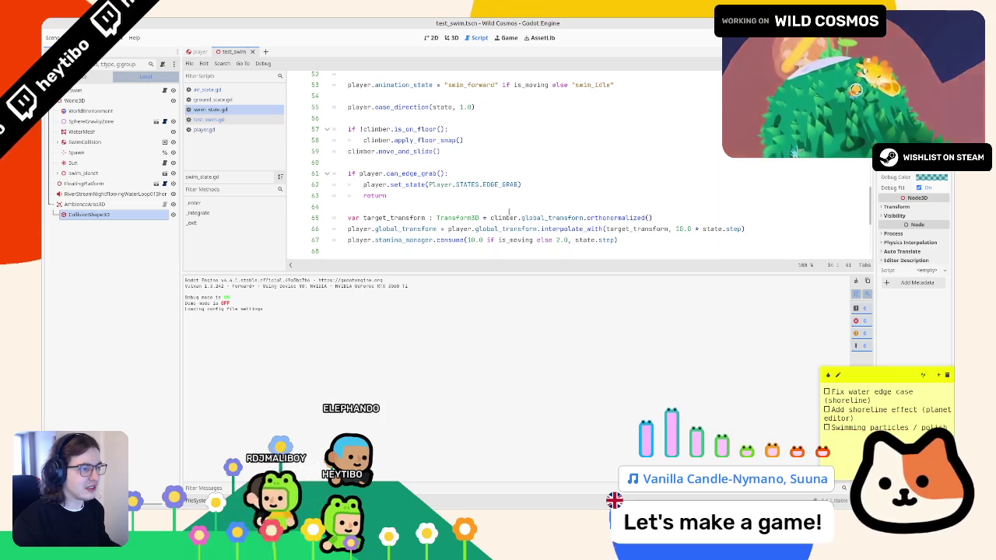
scroll(509, 211, down, 3)
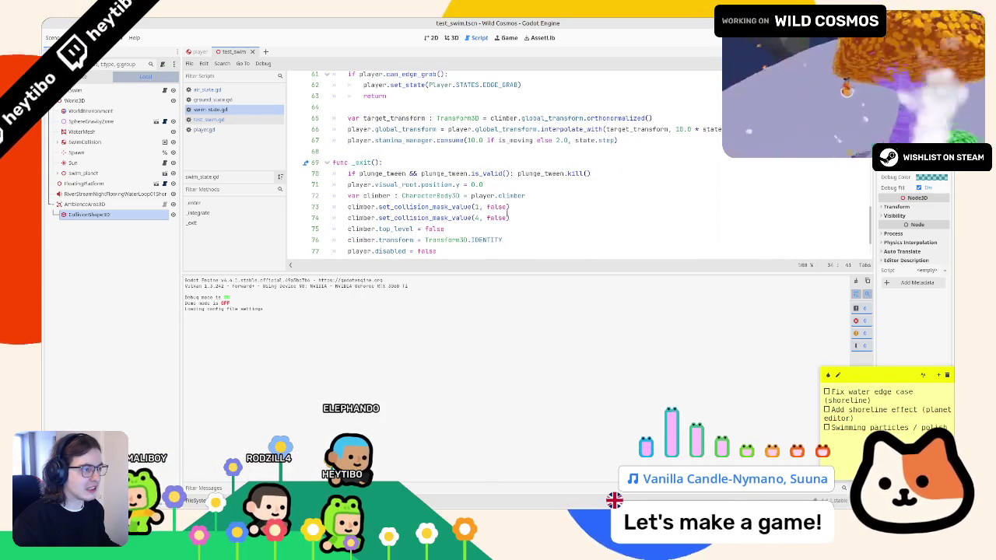
click(778, 129)
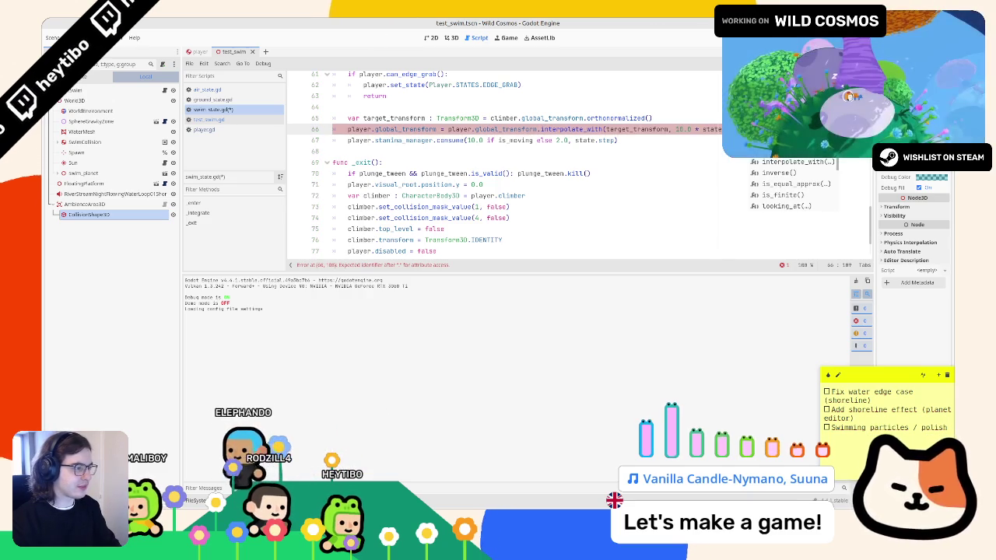
key(BackSpace)
Review the commented visual_root offset line and relaunch the game with F5.
scroll(428, 140, up, 9)
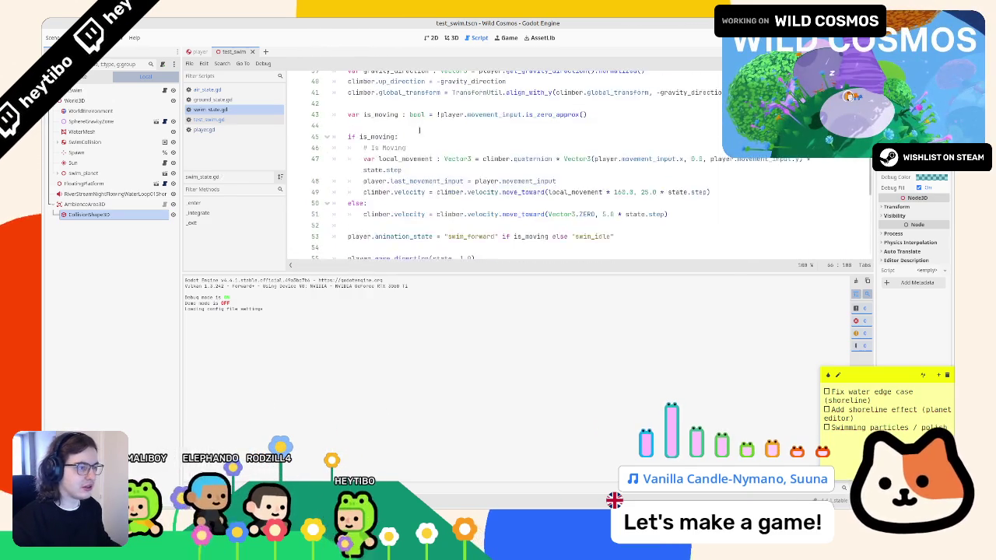
scroll(428, 140, up, 2)
click(383, 151)
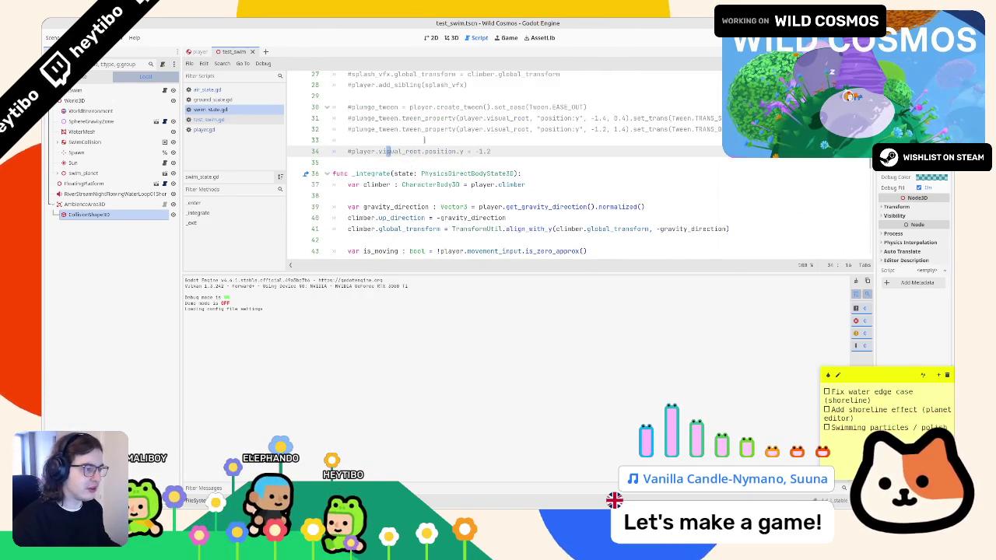
scroll(424, 140, down, 10)
key(F5)
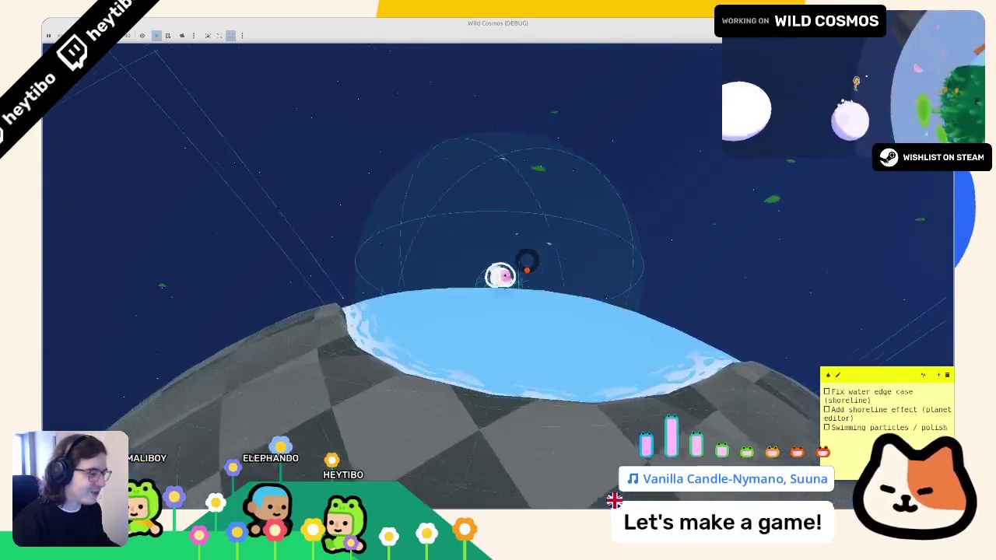
Stop the swimming test with F8 and scroll down to swim_state.gd's _exit() function.
key(F8)
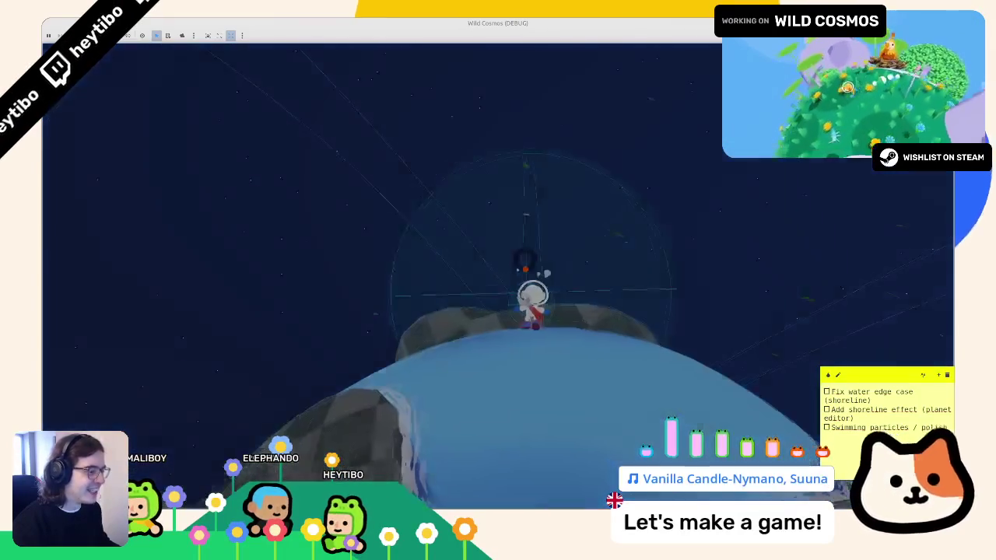
scroll(542, 167, down, 5)
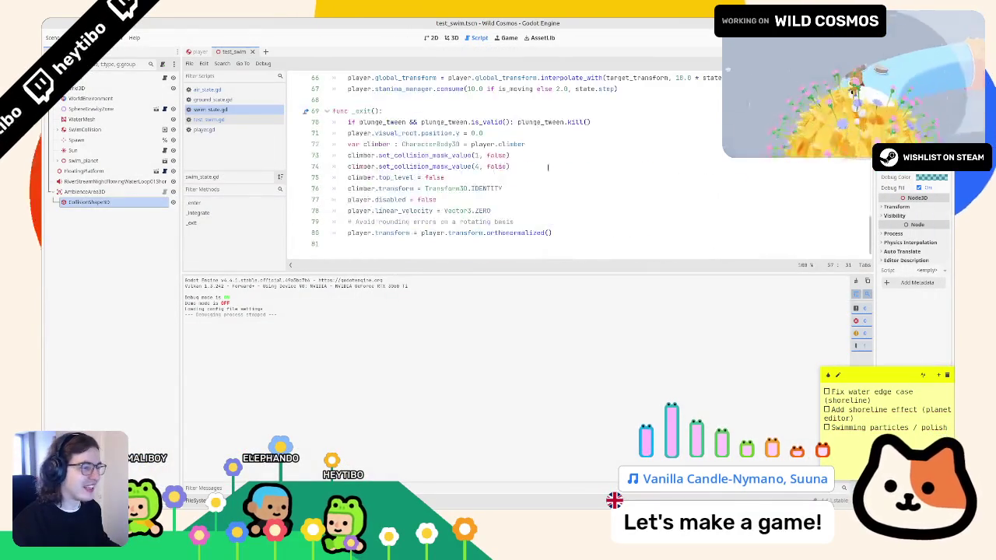
Chain .translated_local(Vector3(0.0, -1.2, 0.0)) onto line 66's interpolated transform and run the game.
click(541, 166)
scroll(542, 167, up, 6)
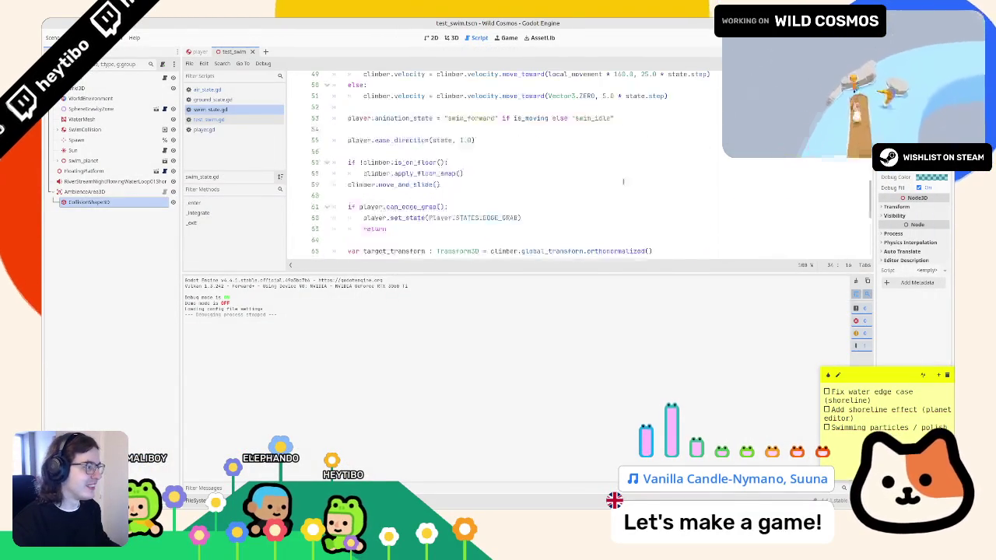
scroll(700, 194, down, 3)
click(758, 206)
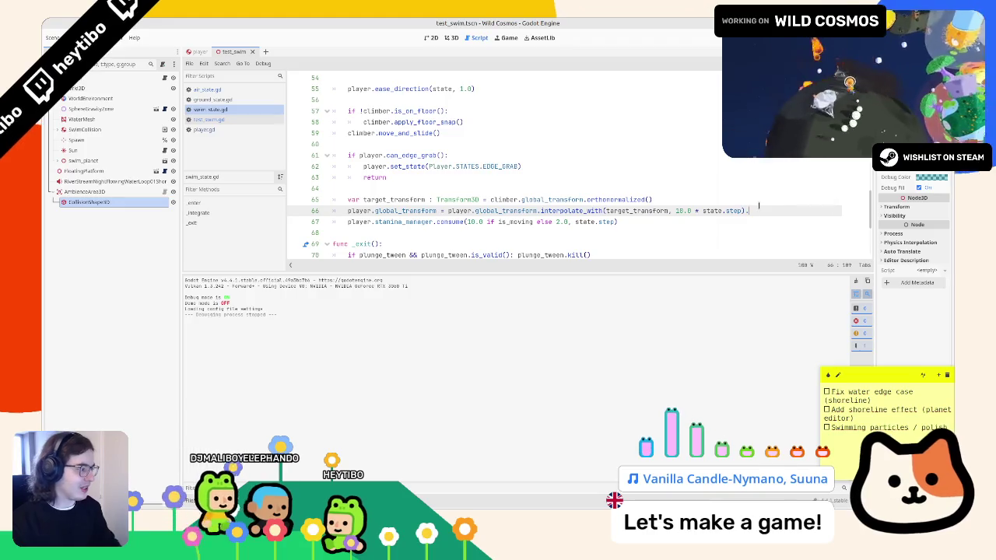
text(tran)
key(Down)
key(Return)
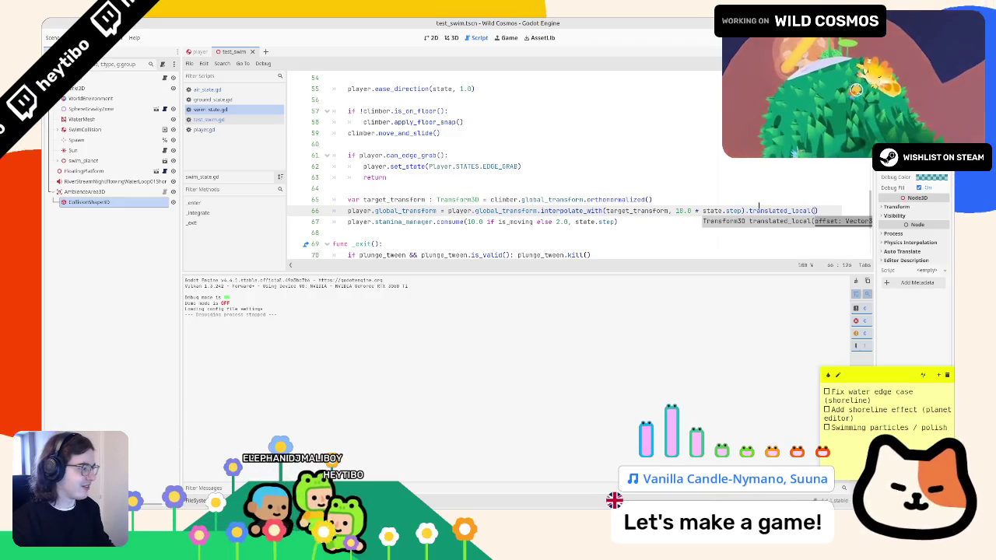
text(ec)
key(Return)
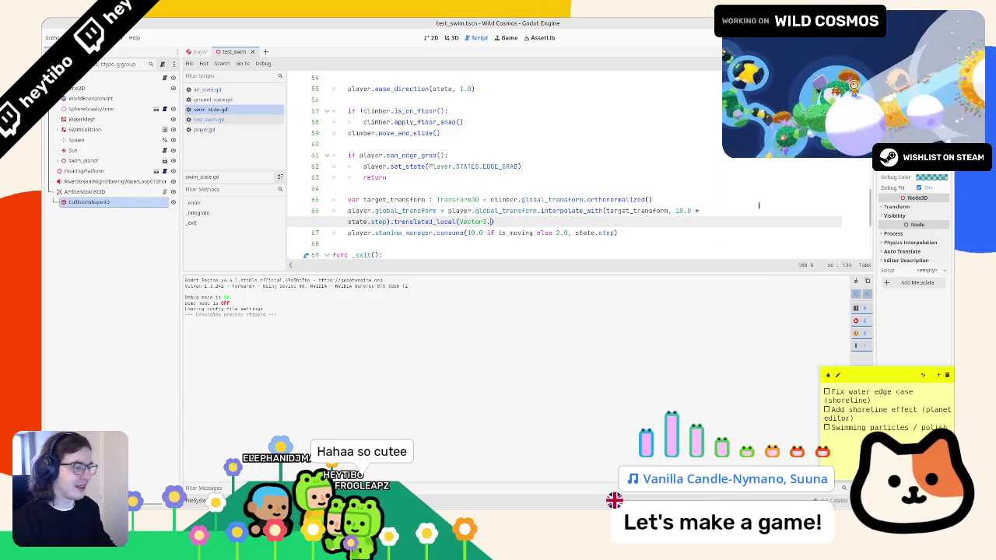
text(.u)
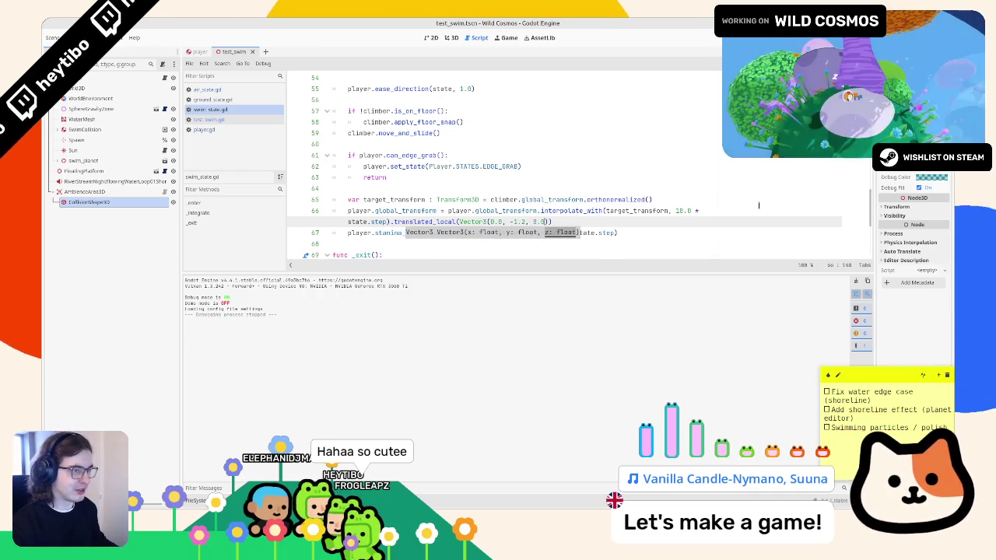
key(F6)
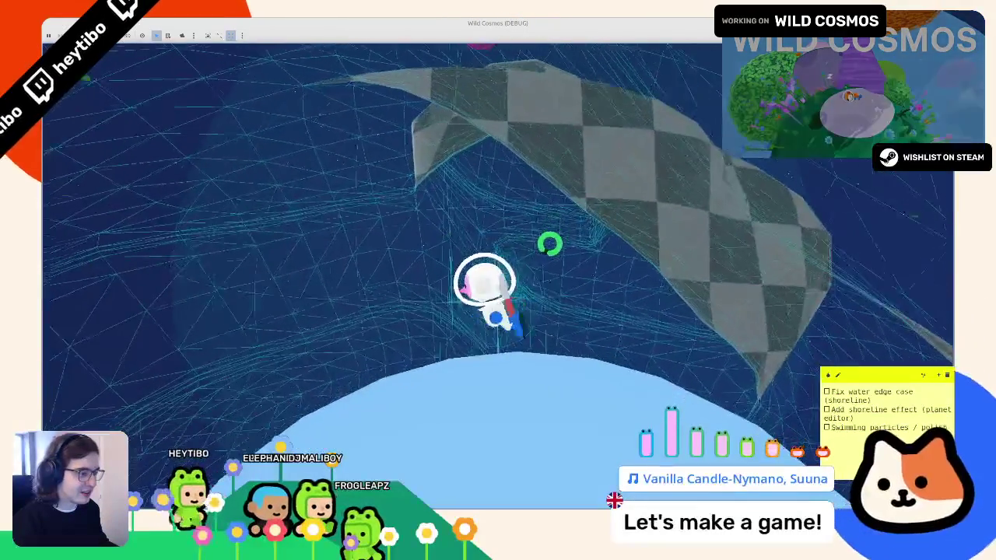
Stop the game and move the translated_local call onto its own line 67.
key(F8)
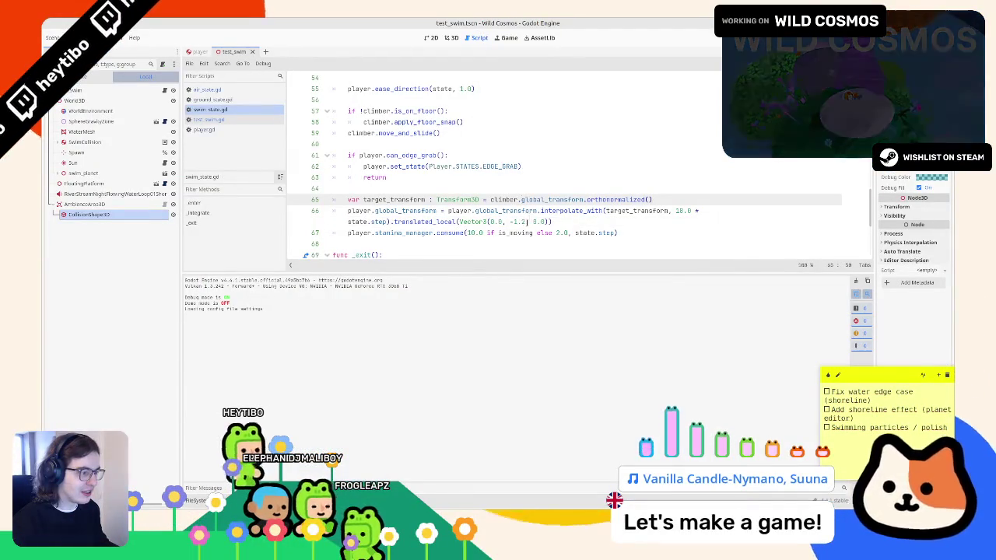
click(429, 221)
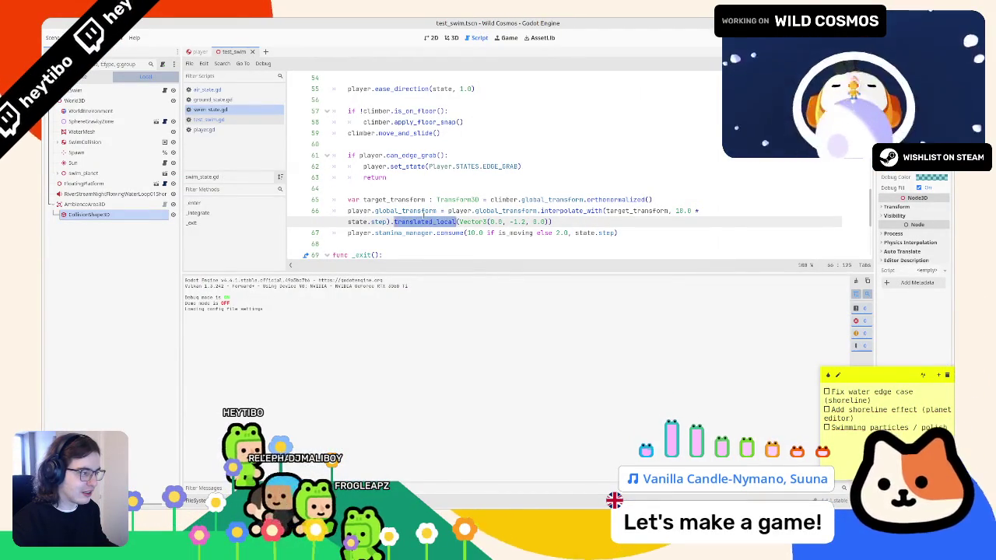
mouse_move(394, 221)
mouse_down()
mouse_move(475, 211)
mouse_move(554, 222)
mouse_up()
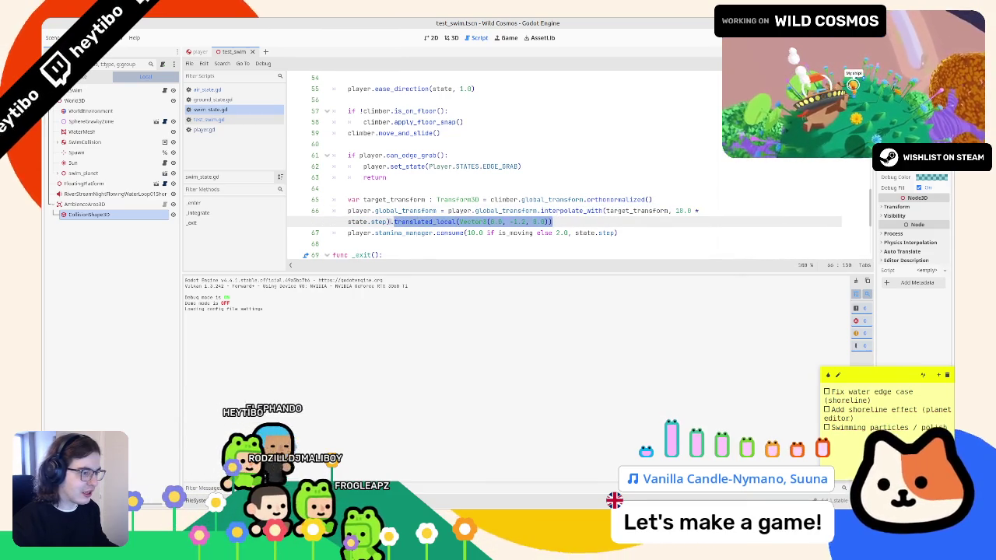
click(394, 222)
key(BackSpace)
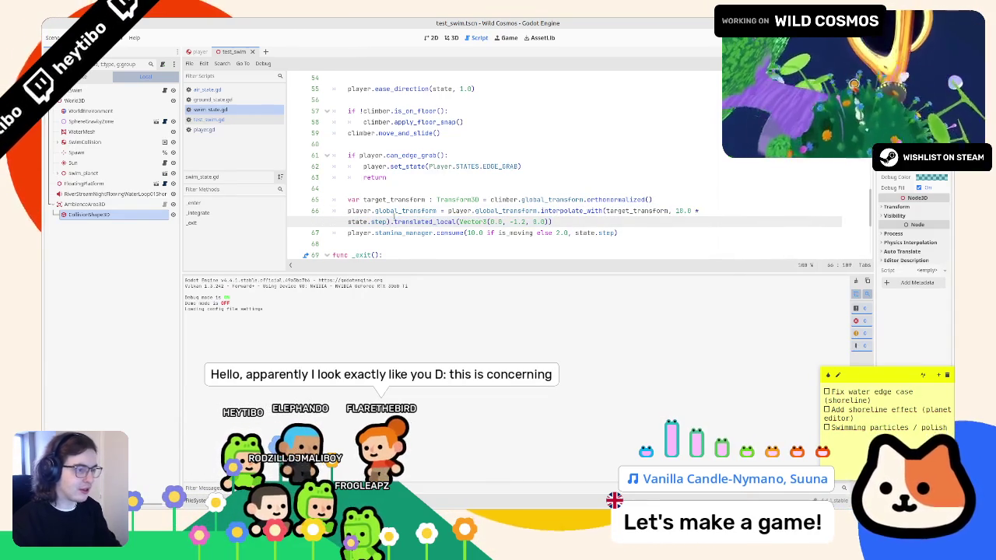
key(Return)
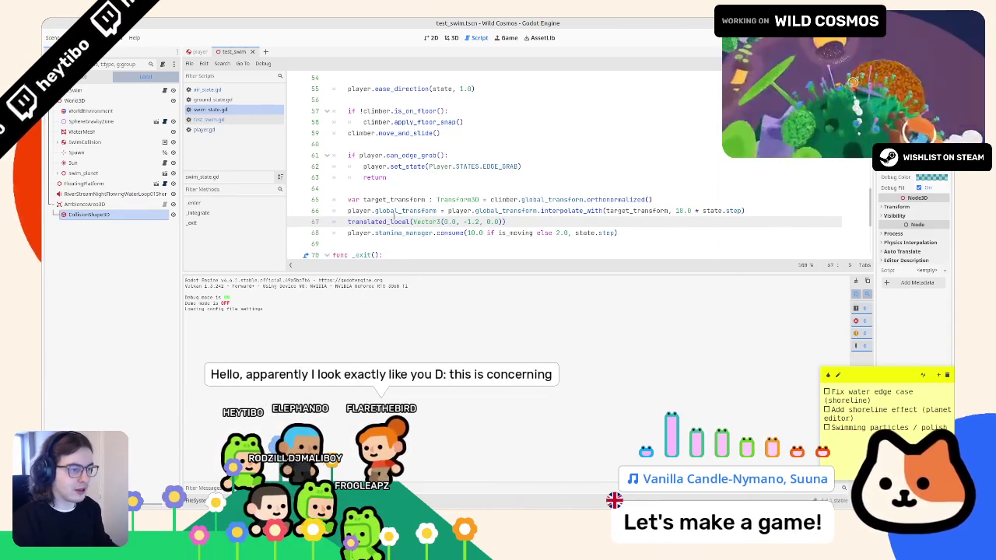
key(BackSpace)
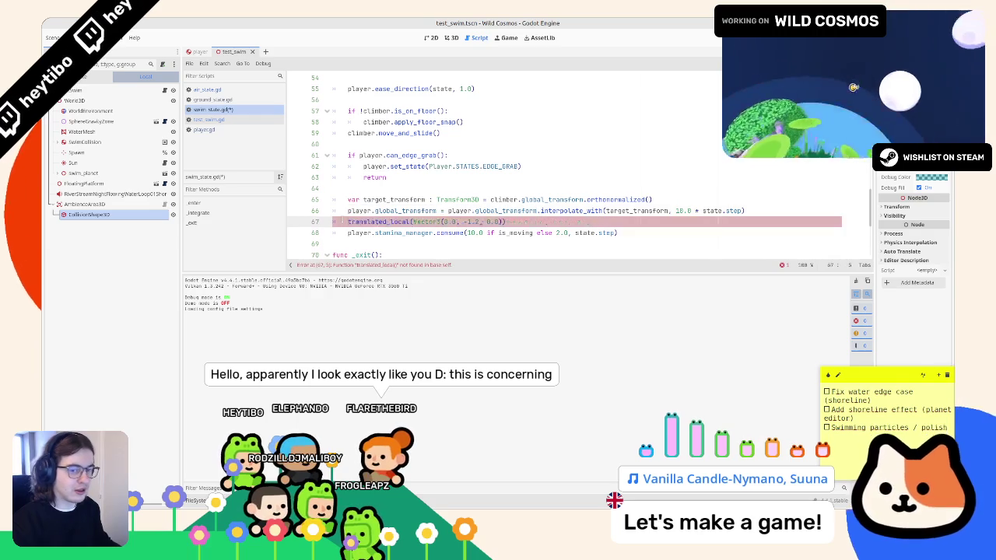
text(player.global_transform =)
Make line 67 read player.global_transform = player.global_transform.translated_local(...) and run the game.
key(ctrl+space)
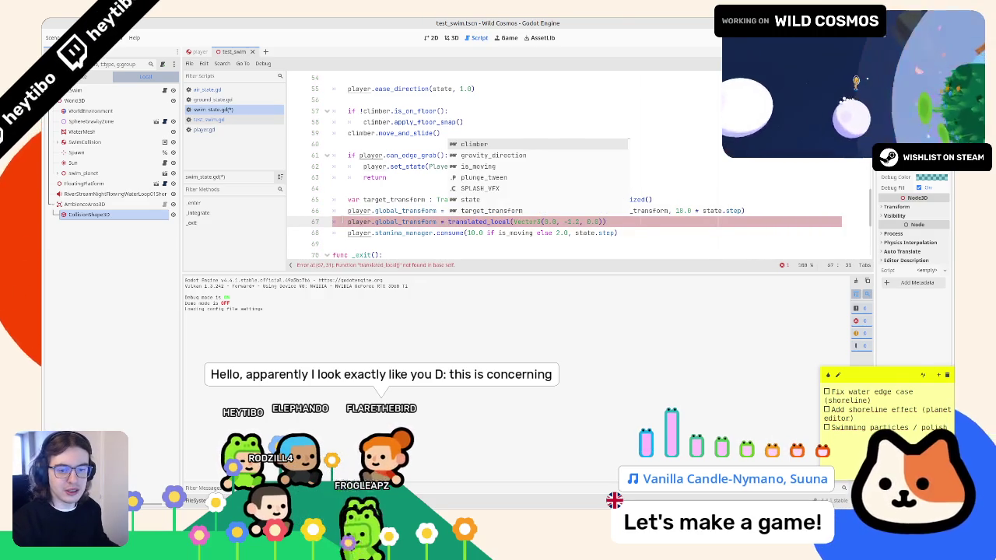
text(player.global_transform)
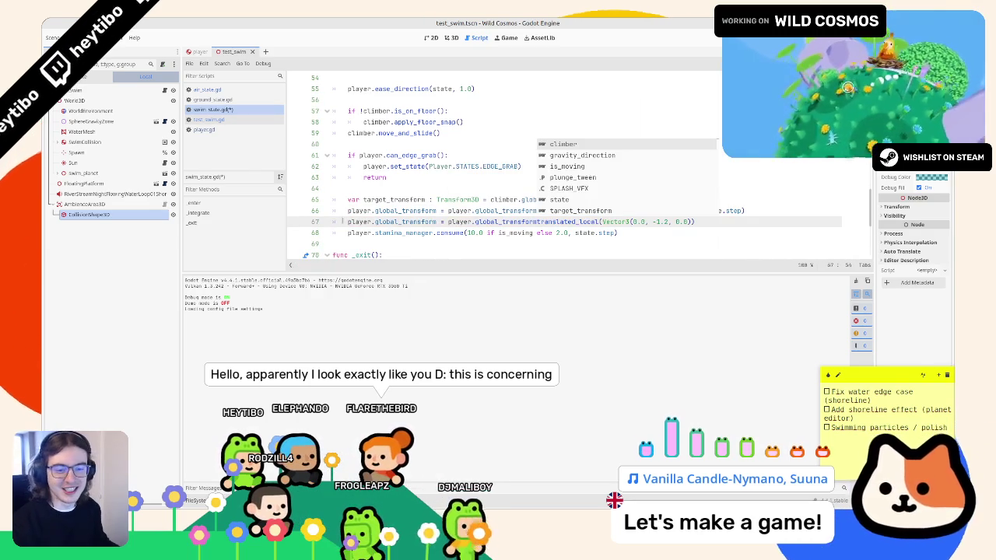
text(.)
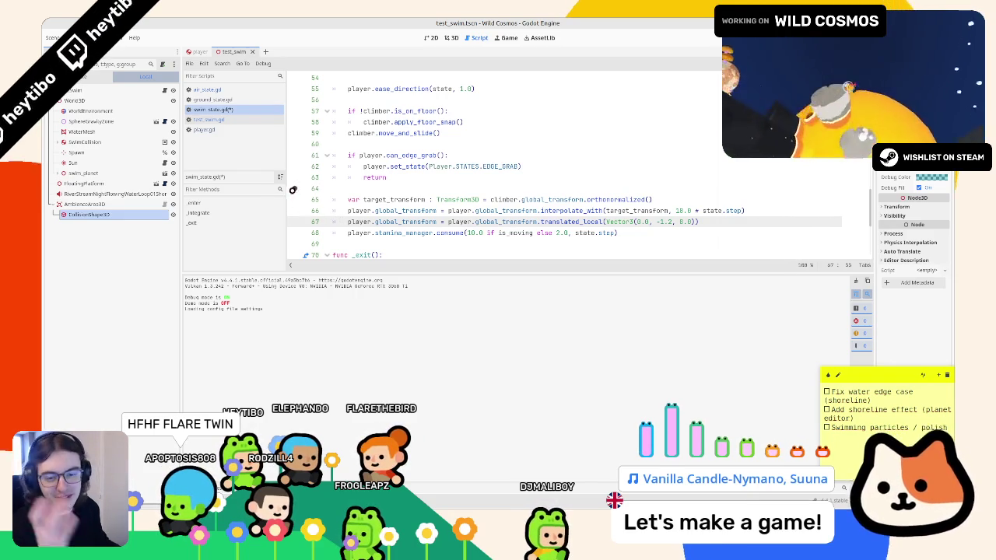
click(436, 199)
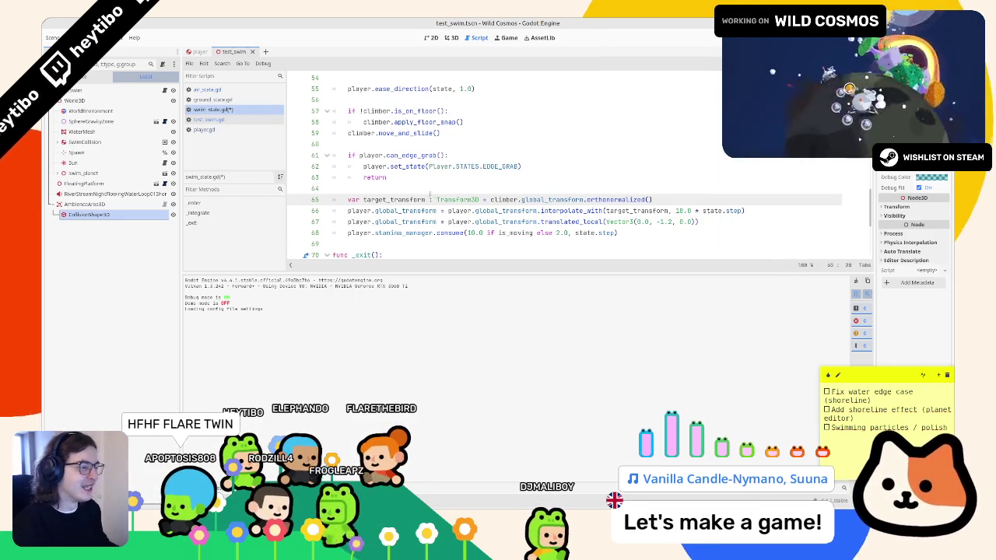
key(F6)
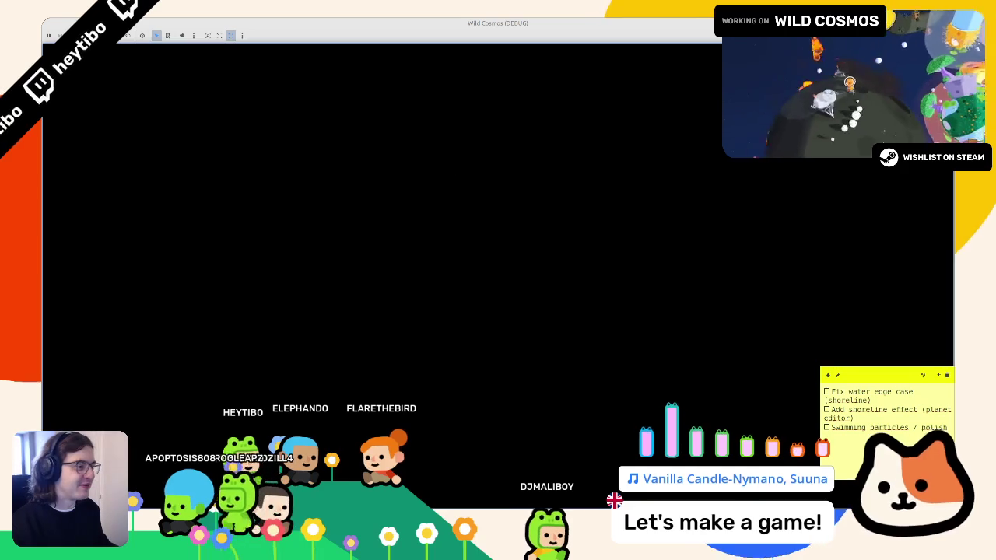
Stop the game and fix the translated_local name and Vector3 capitalisation on line 67.
key(F8)
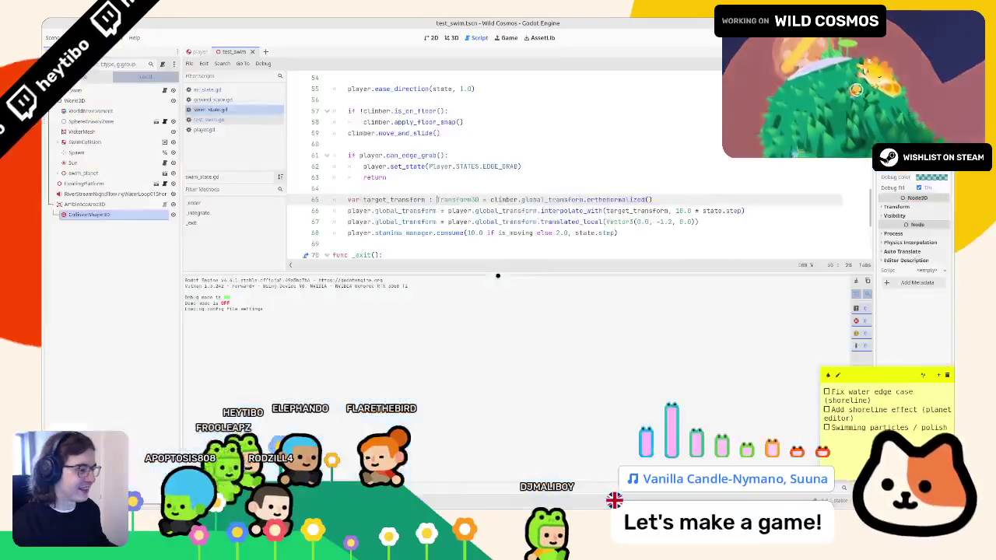
double_click(573, 222)
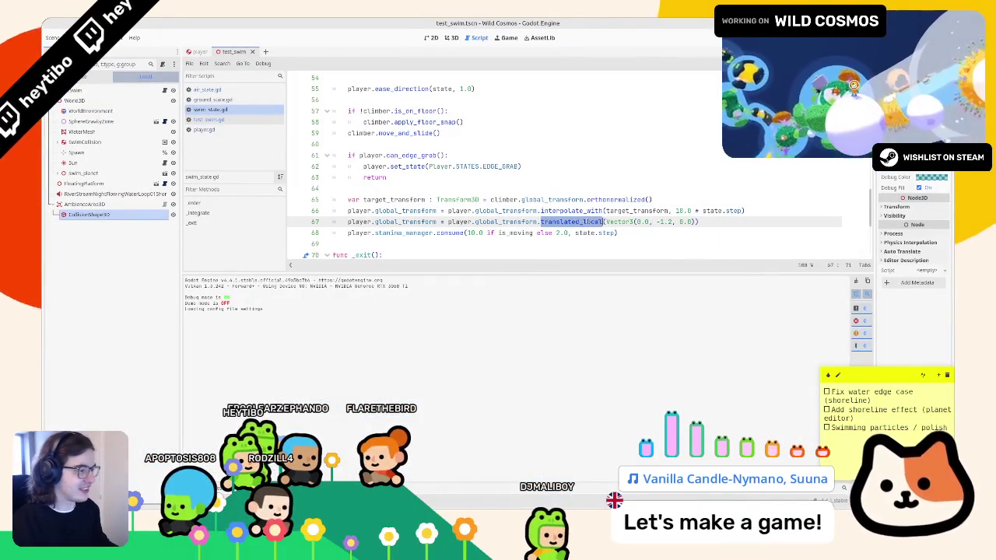
text(tr)
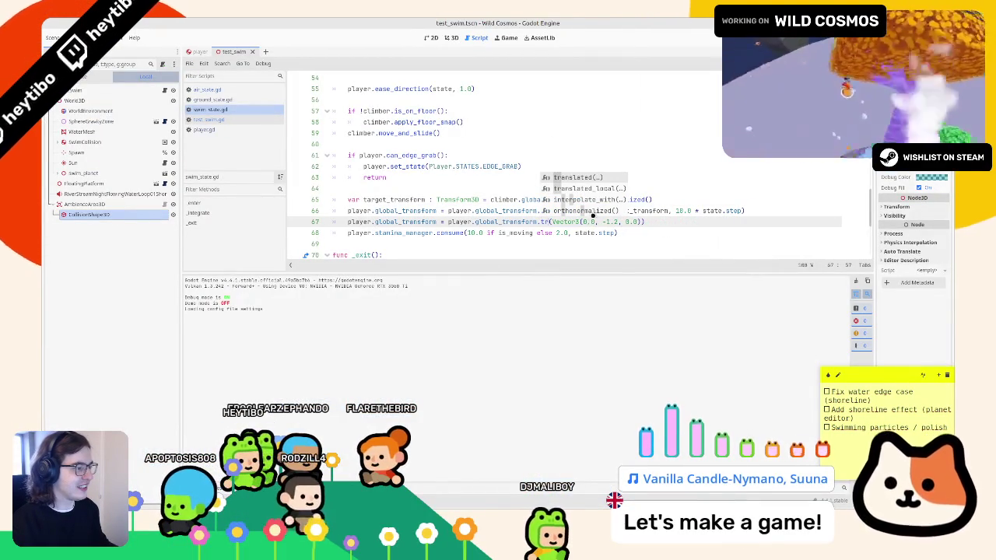
key(Down)
click(609, 221)
key(BackSpace)
text(V)
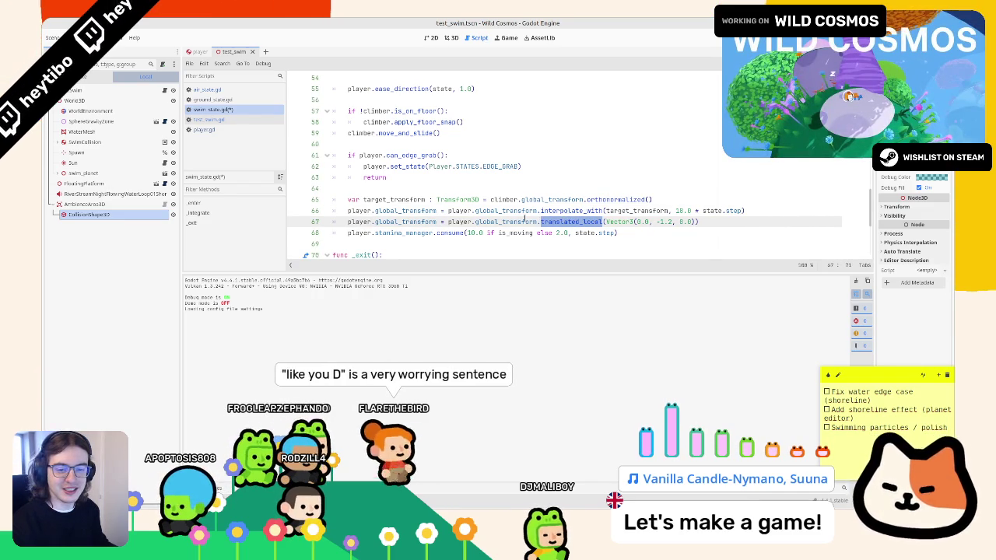
Select lines 66 and 67 together.
key(Down)
key(Home)
key(shift+Up)
key(shift+Up)
key(shift+Down)
key(shift+Down)
key(shift+Up)
key(shift+Up)
key(shift+Down)
key(shift+Down)
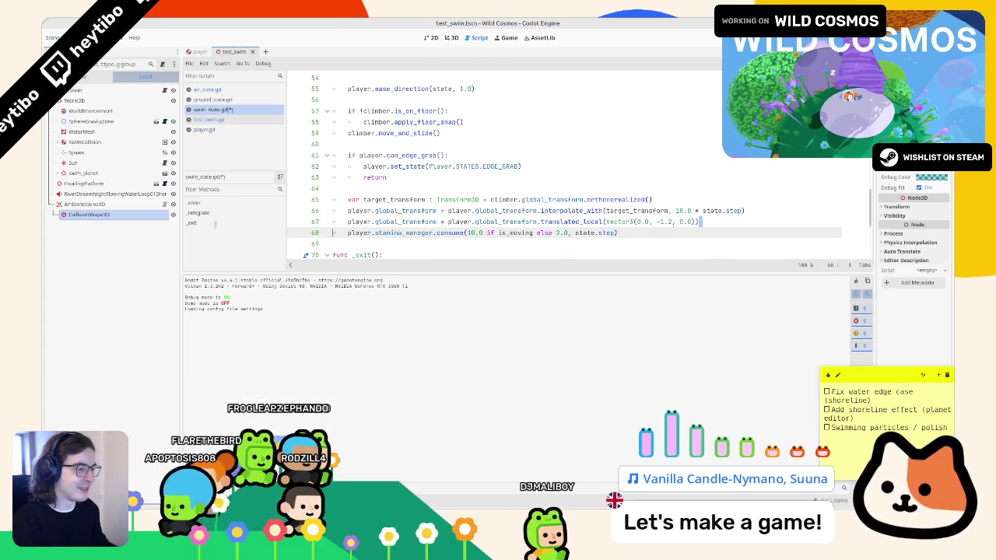
key(shift+Up)
key(shift+Up)
key(shift+Down)
key(shift+Up)
Cut the separate translated_local line 67 out of the script and run the game.
shift+click(383, 221)
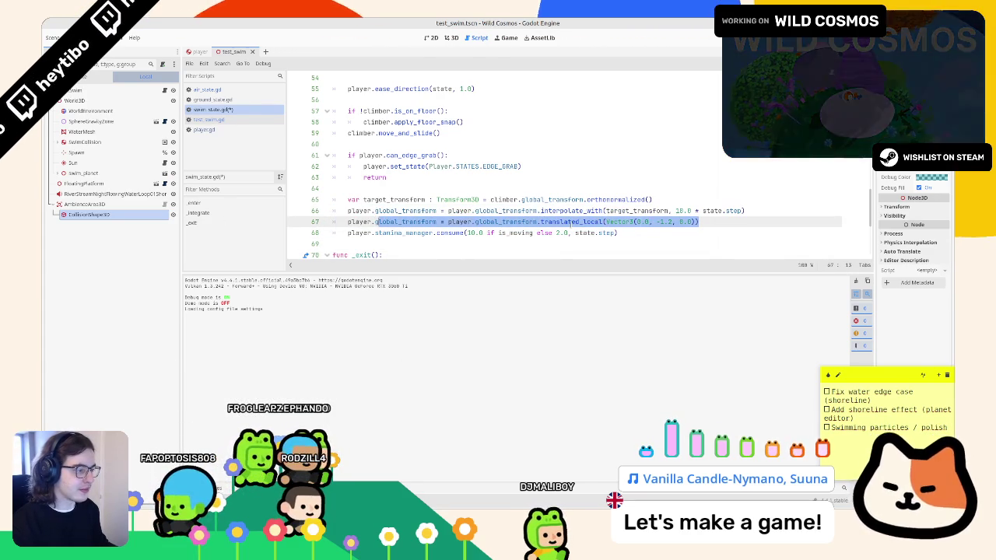
double_click(561, 223)
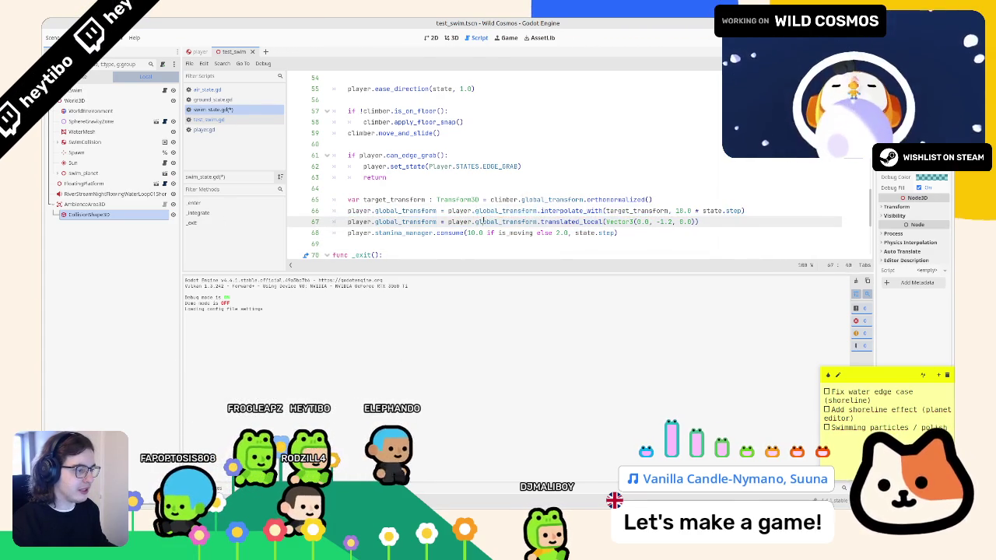
triple_click(477, 222)
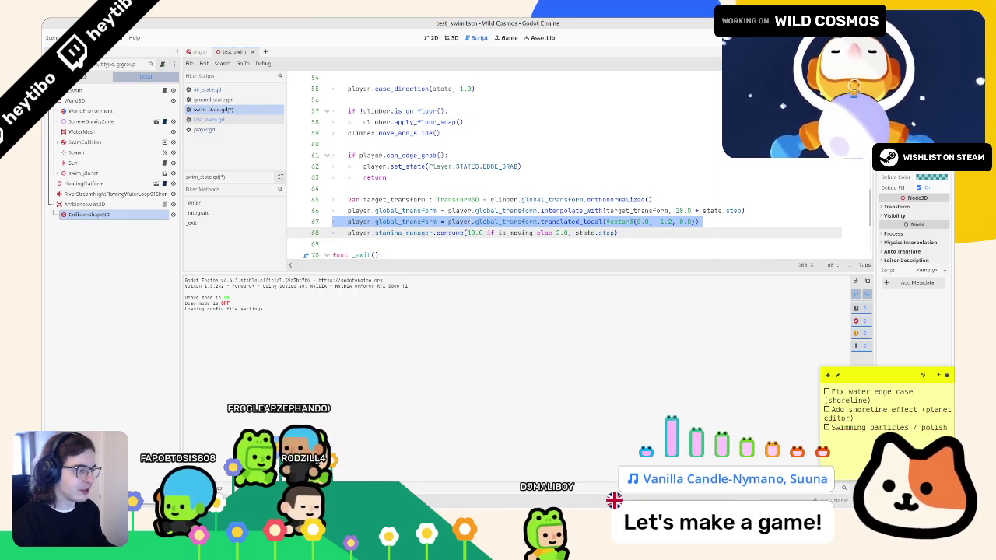
key(ctrl+x)
key(Up)
key(ctrl+v)
key(F6)
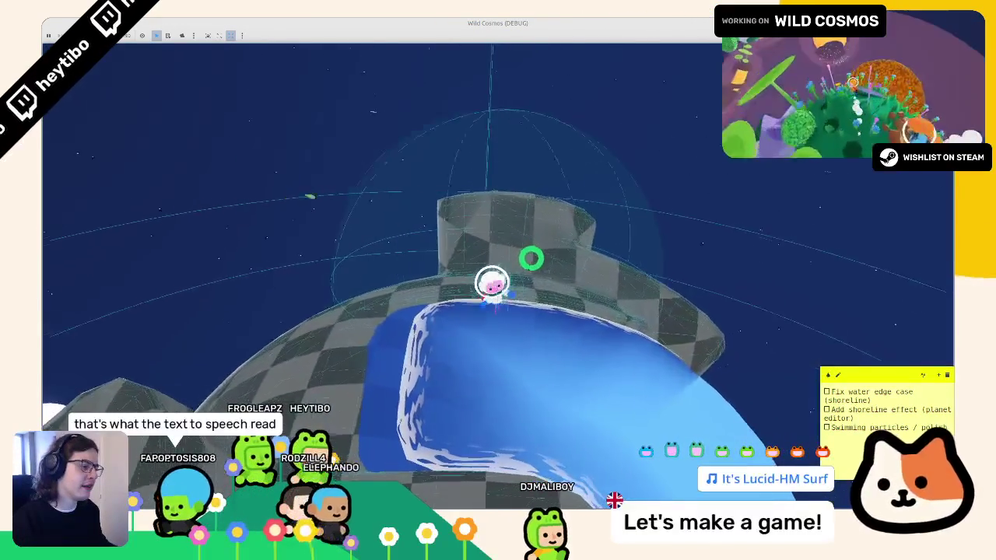
Stop the game, chain .translated(player.global_basis) onto line 66, and run it again.
key(F8)
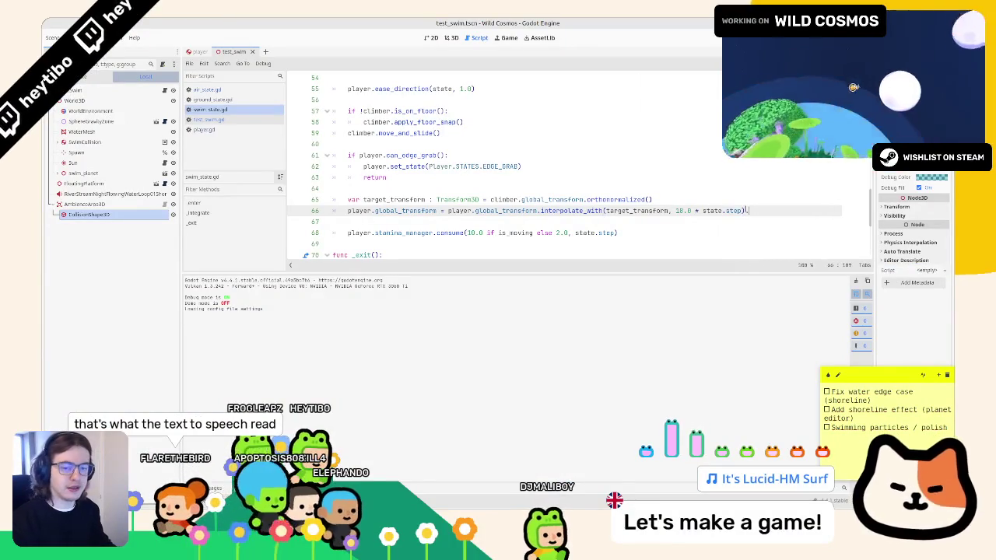
text(trans)
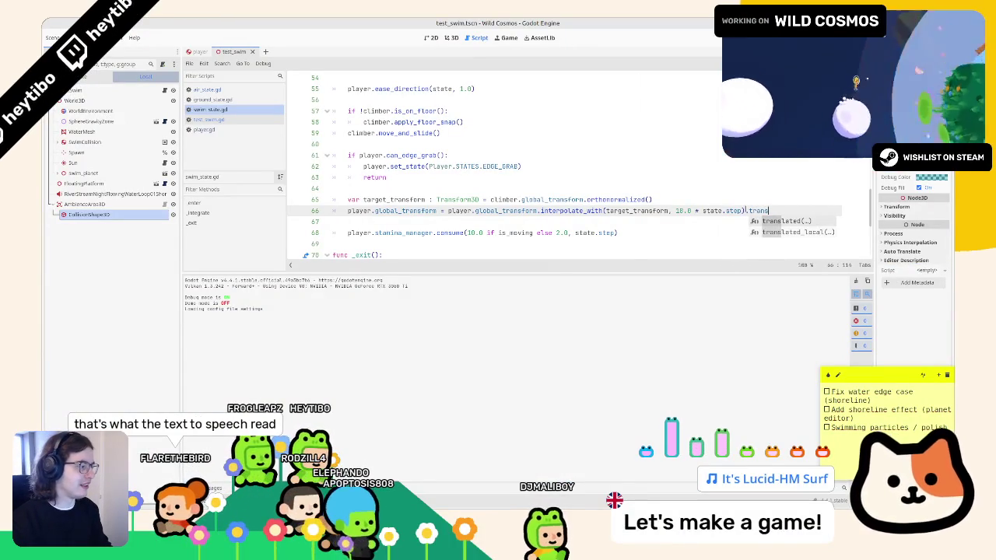
key(Return)
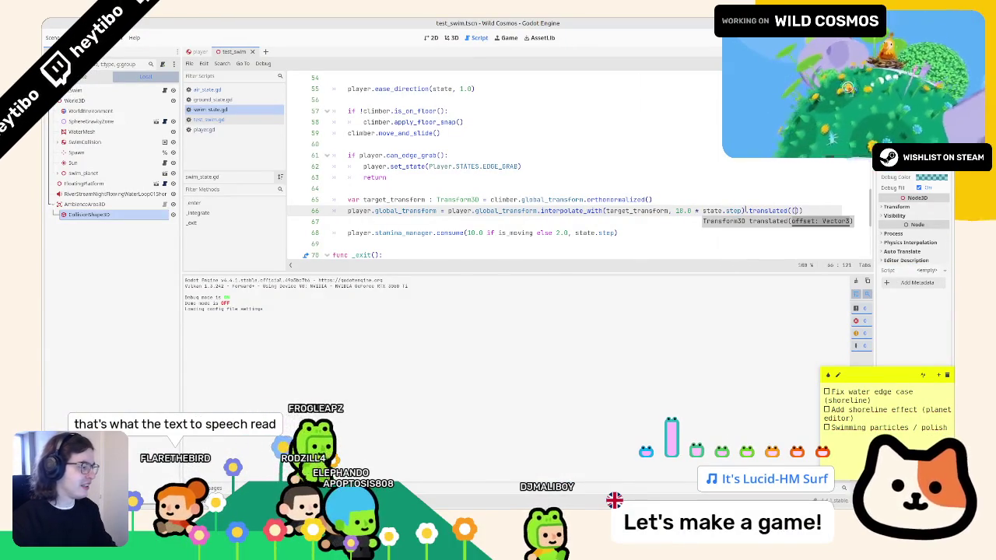
key(BackSpace)
key(BackSpace)
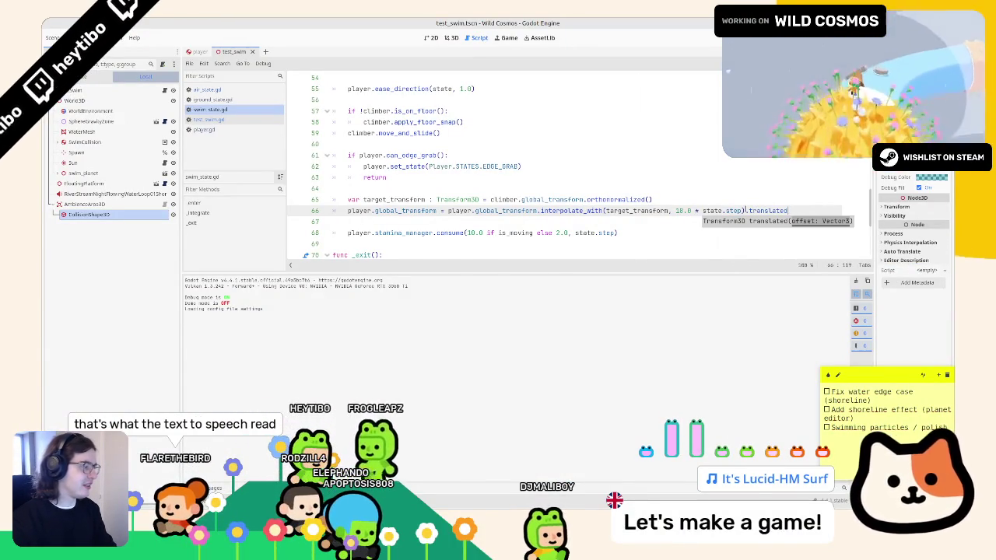
text(tra)
key(Return)
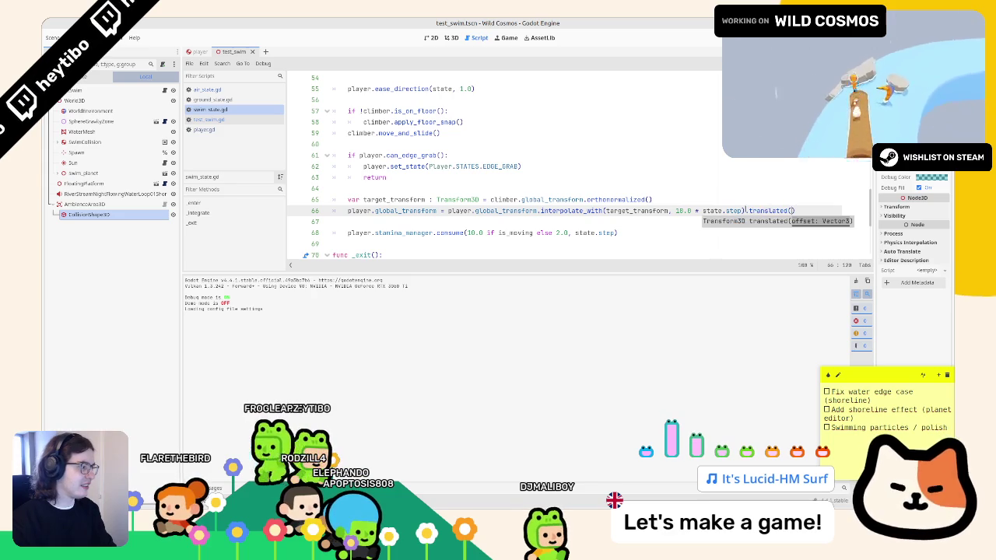
key(ctrl+space)
key(Escape)
text(player.g)
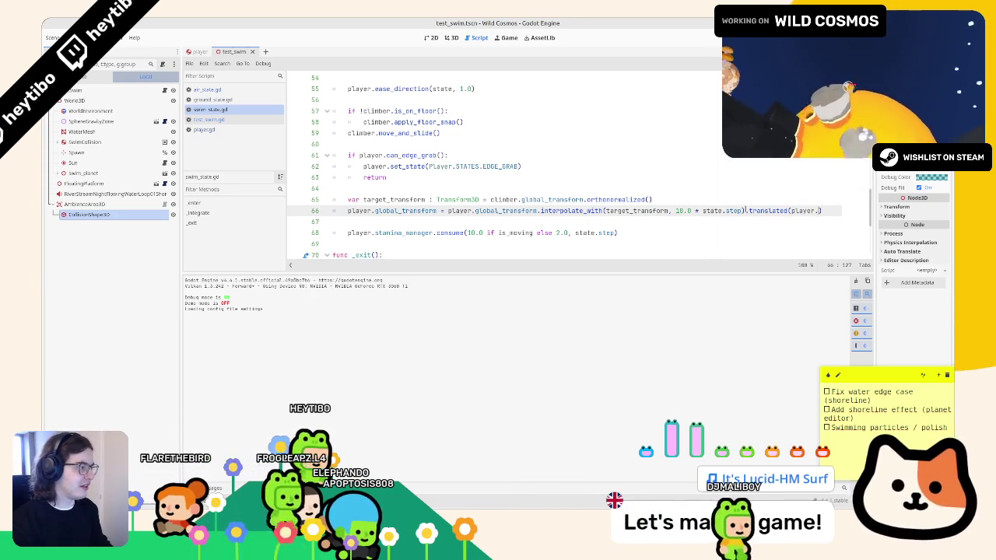
text(lobal_b)
key(Return)
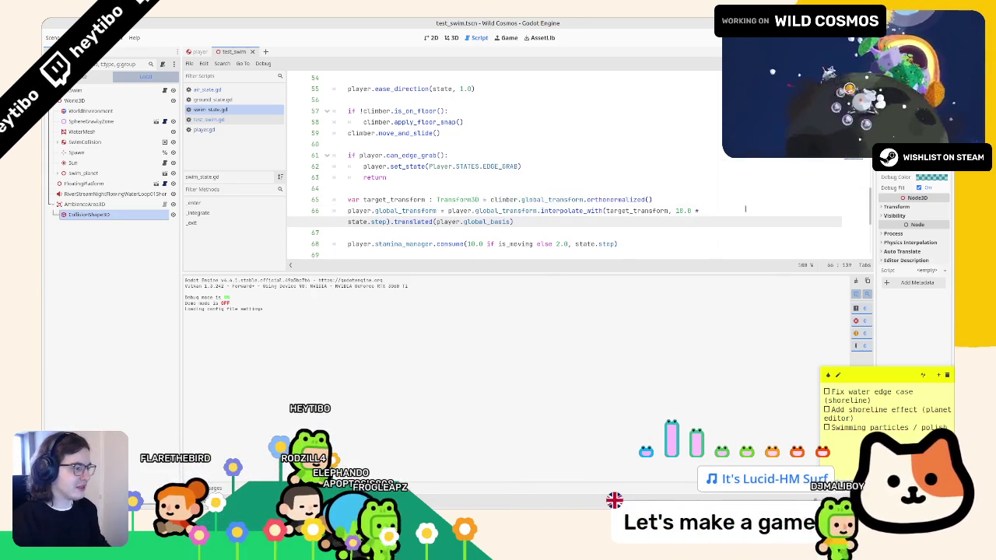
key(F6)
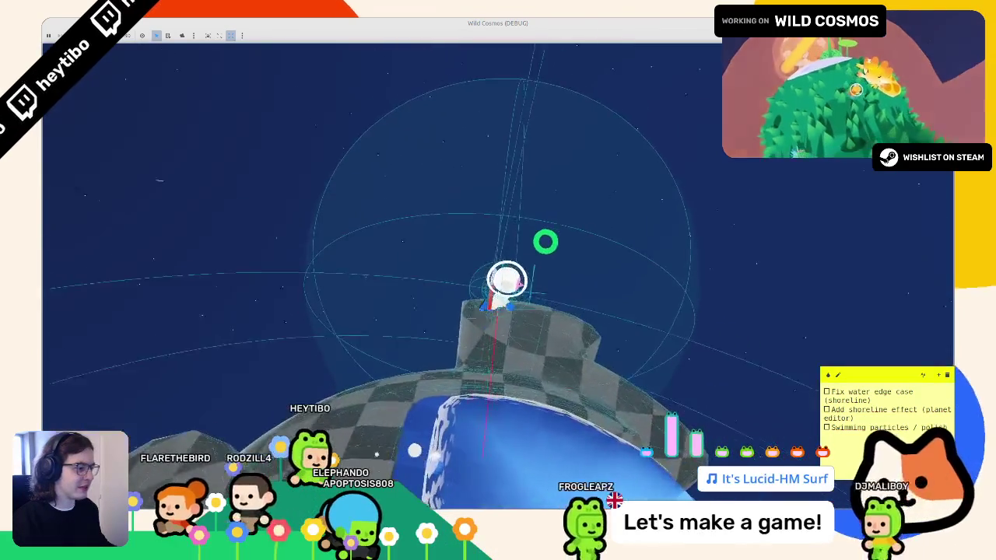
Move the player in the running game and watch it float off into space.
key(space)
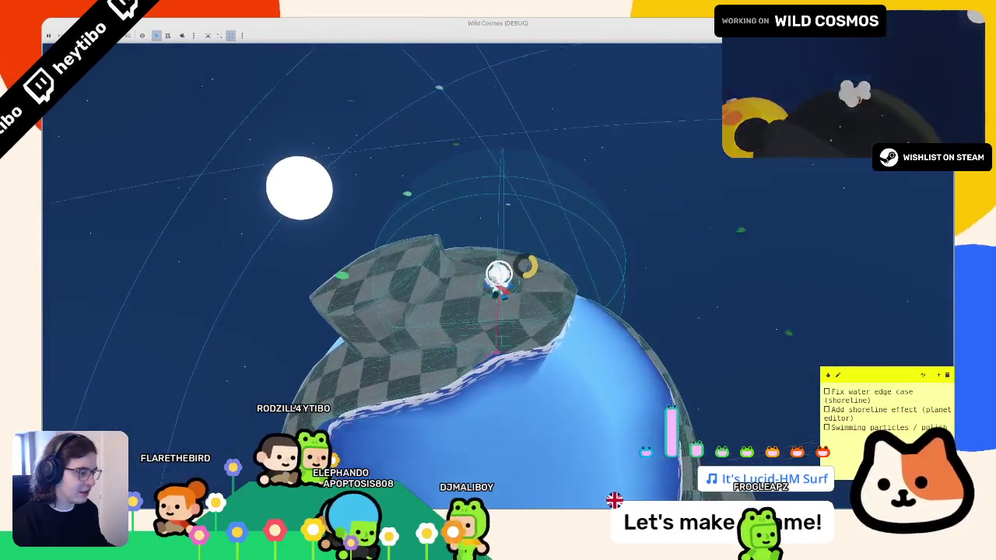
key(space)
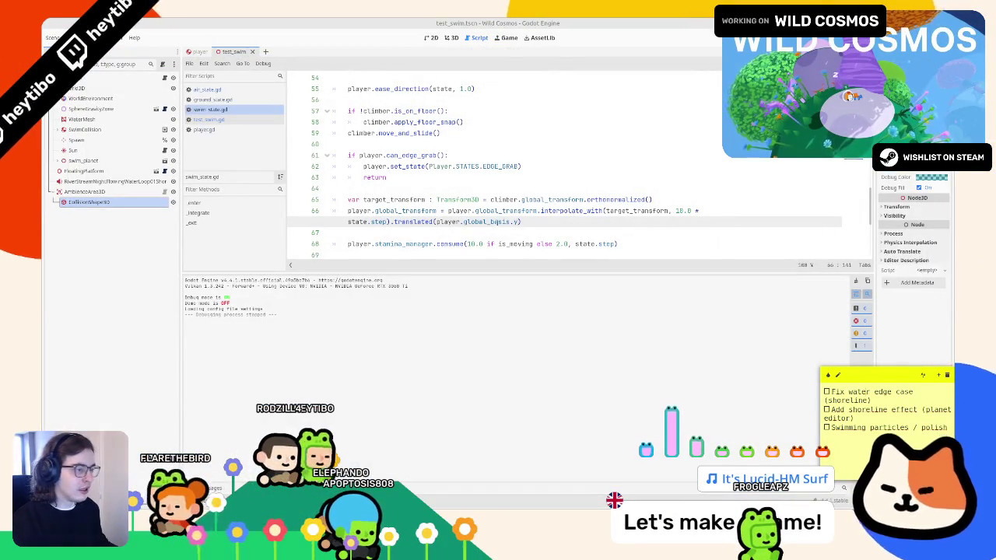
Replace translated(player.global_basis.y) with translated_local(Vector3(0.0, -0.5, 0.0)) and run the game.
mouse_move(395, 221)
mouse_down()
mouse_move(347, 222)
mouse_move(545, 211)
mouse_move(507, 228)
mouse_up()
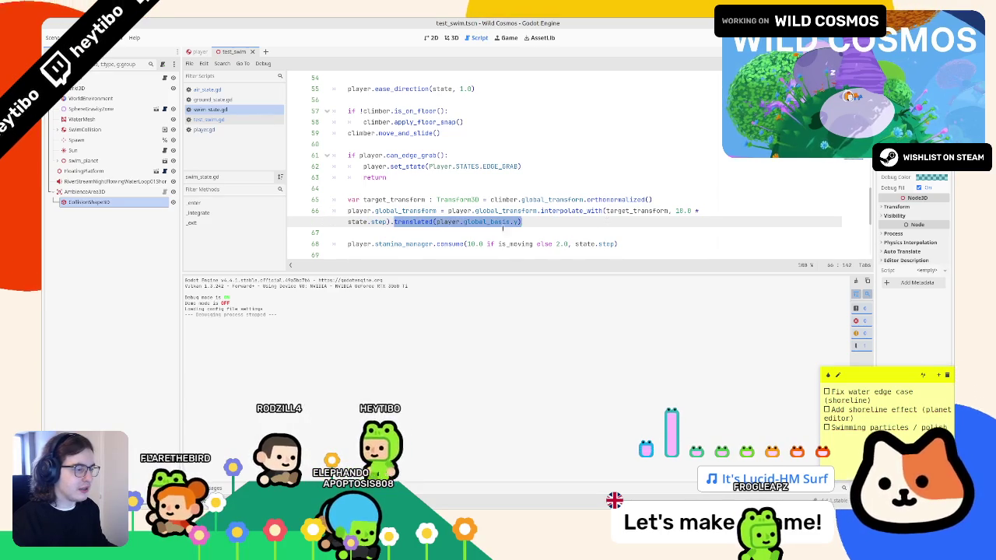
triple_click(429, 221)
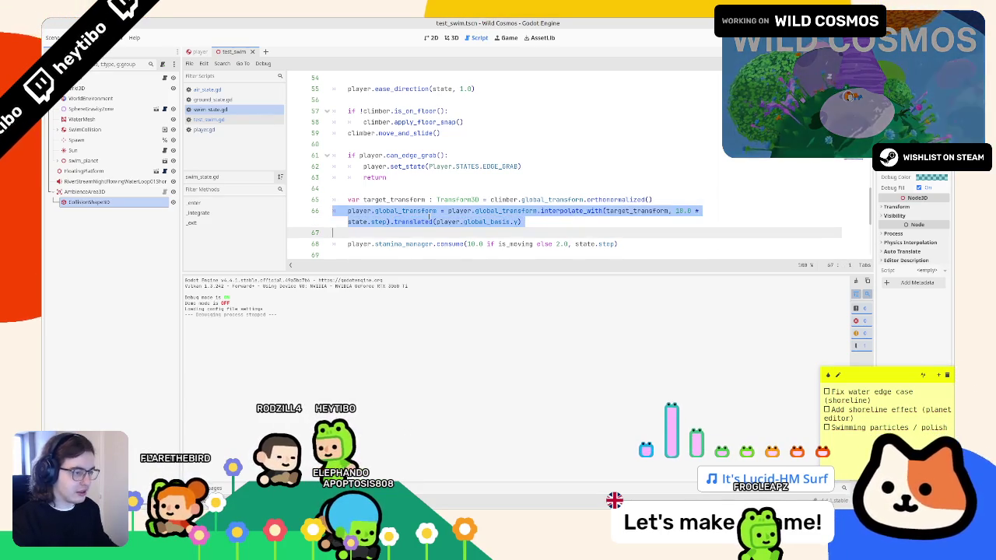
mouse_move(394, 222)
mouse_down()
mouse_move(467, 232)
mouse_move(651, 210)
mouse_move(582, 221)
mouse_up()
text(ted_l)
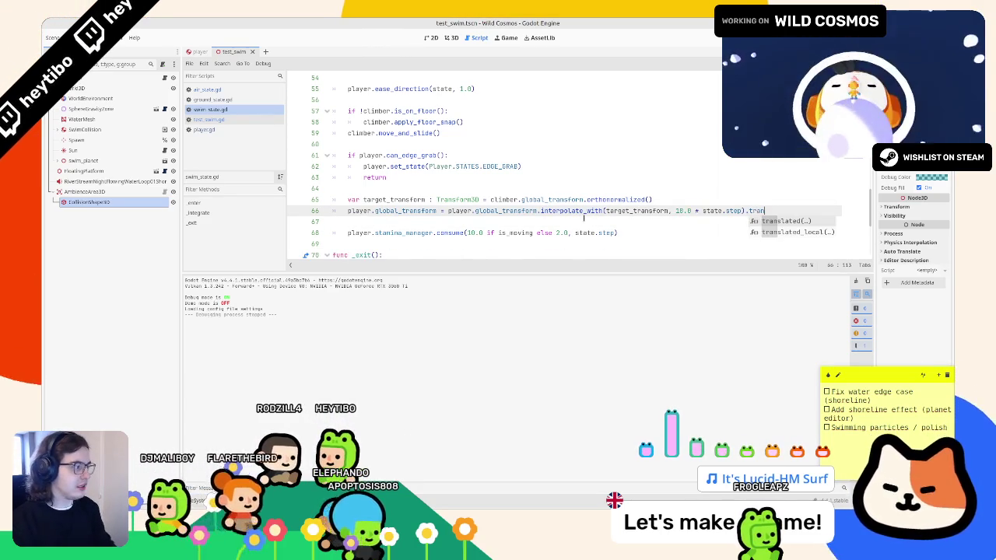
key(Return)
text(ve)
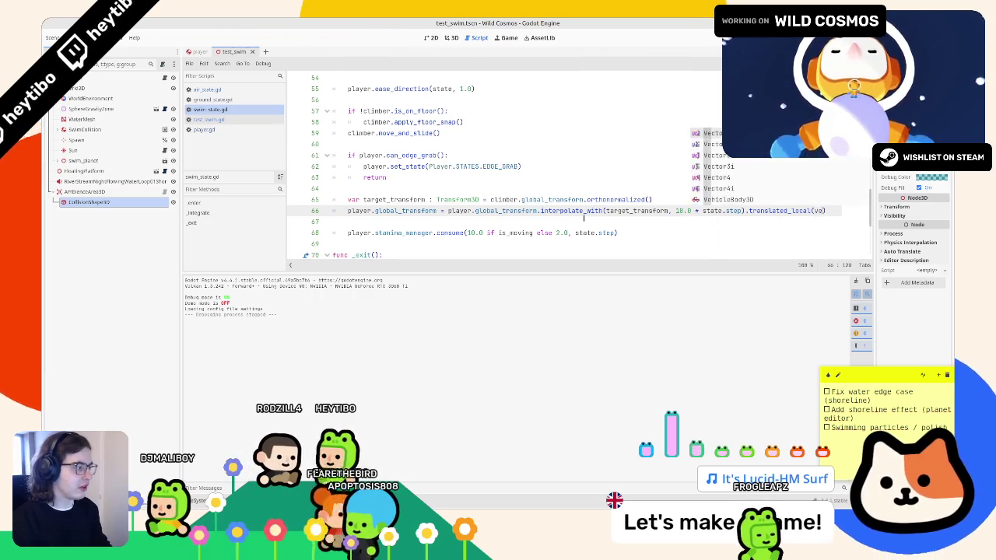
text(3)
key(Return)
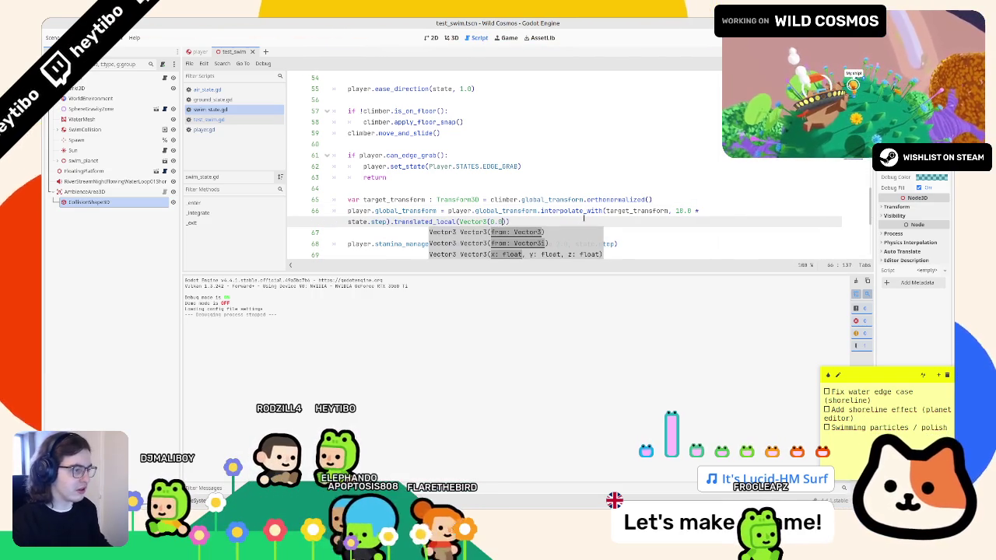
text(0.0, -0.5, )
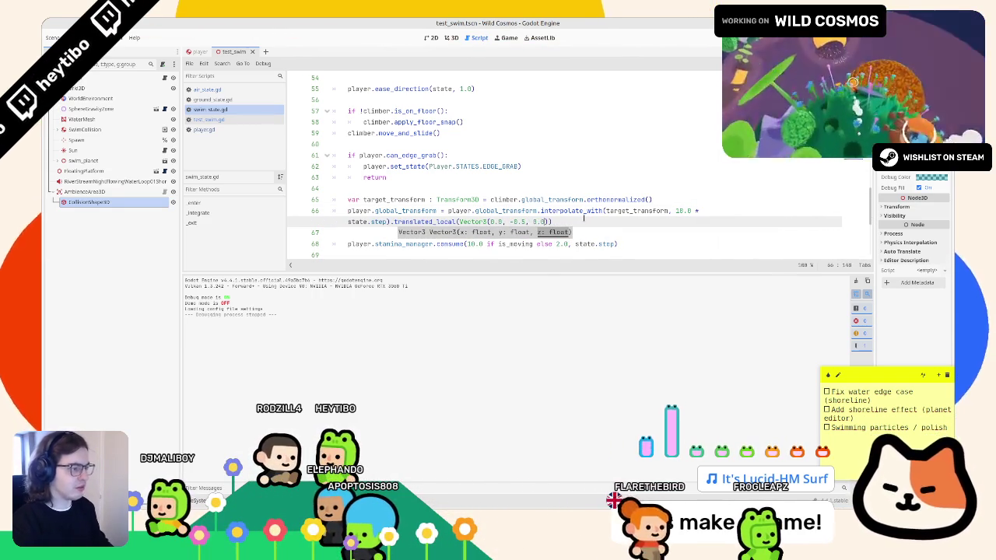
text(0.0)
key(F6)
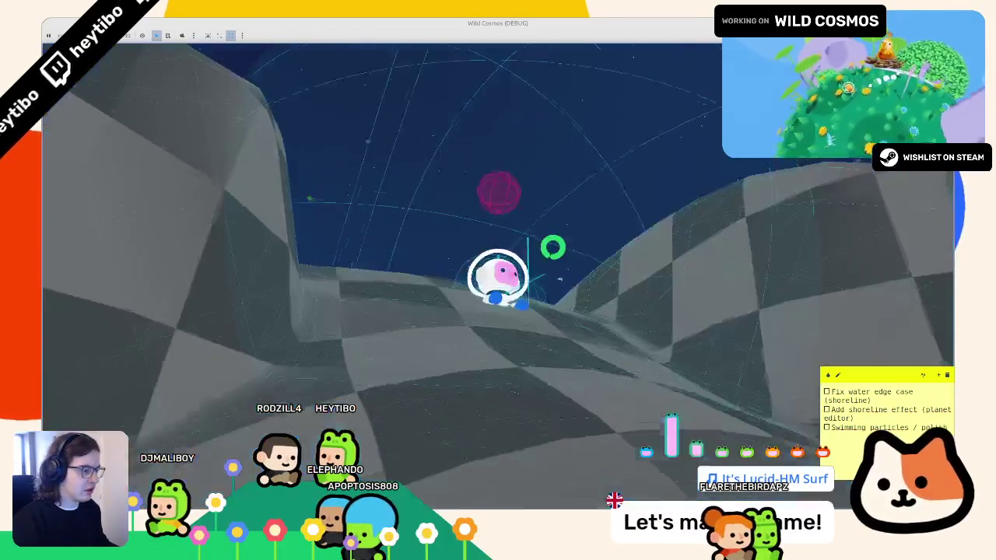
Change the Vector3 Y offset to -0.25 and rerun to watch the astronaut swim partly submerged.
key(F8)
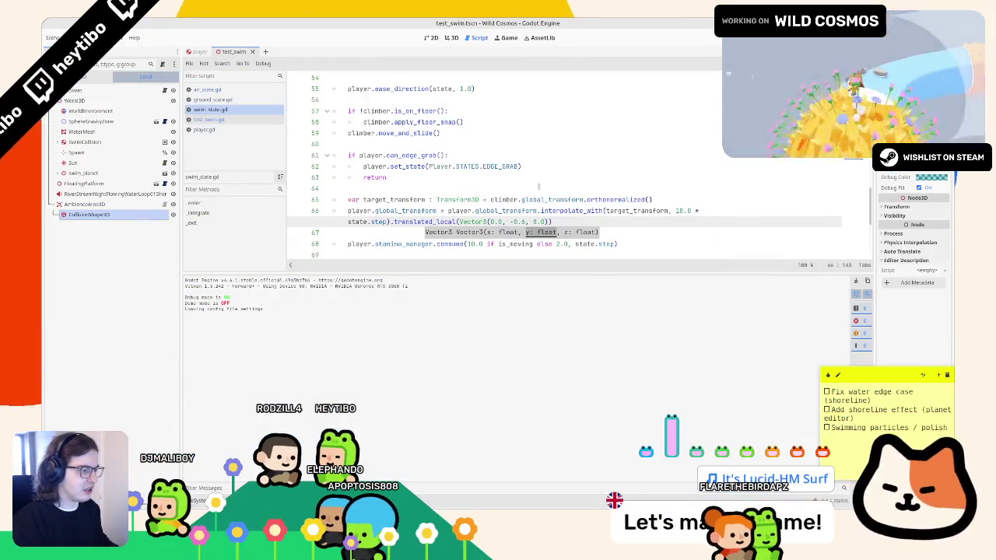
key(alt+Tab)
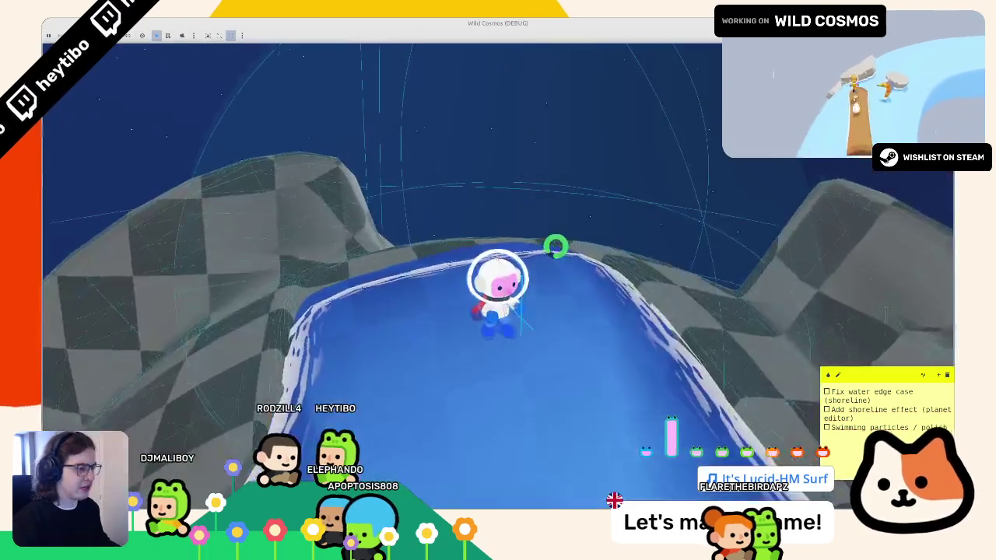
key(alt+Tab)
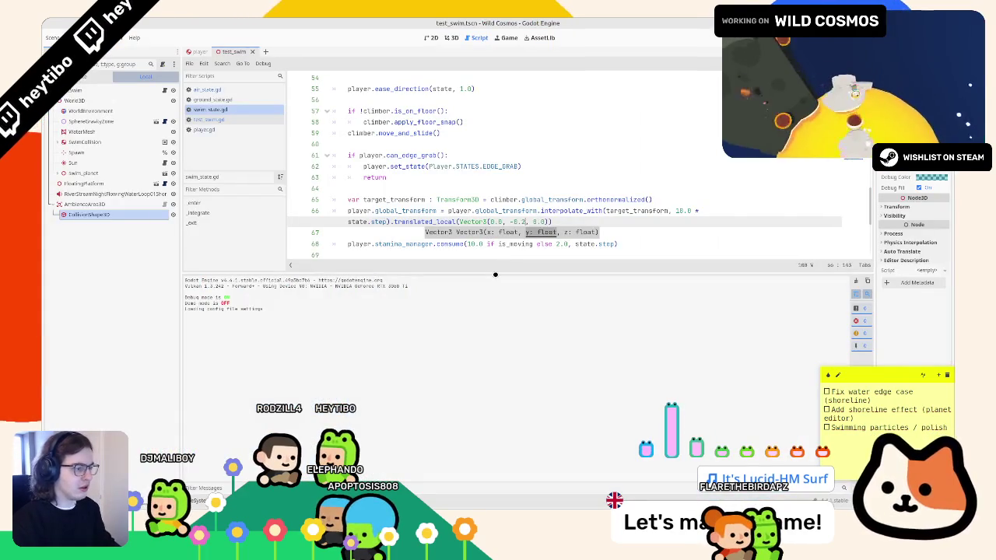
text(5)
key(alt+Tab)
key(alt+Tab)
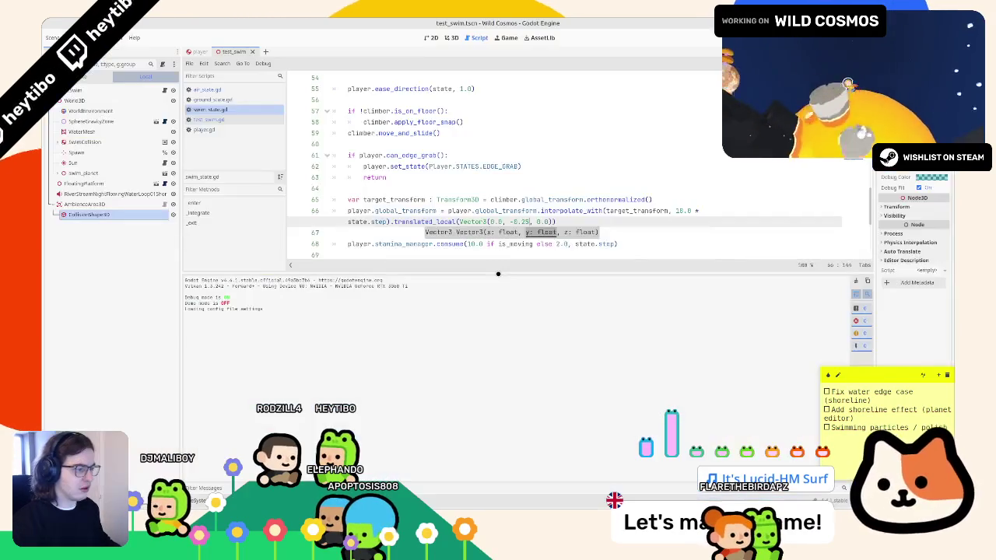
key(alt+Tab)
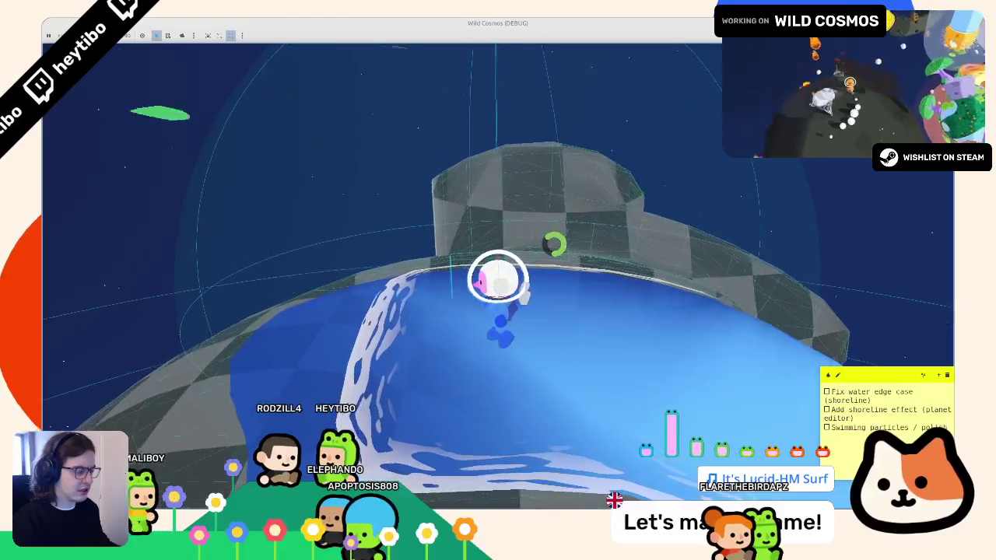
key(alt+Tab)
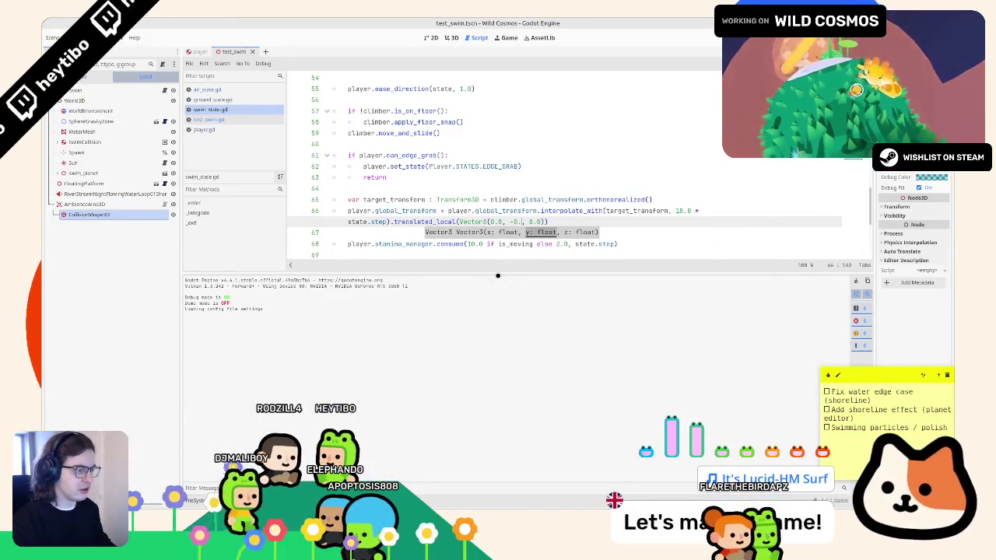
key(alt+Tab)
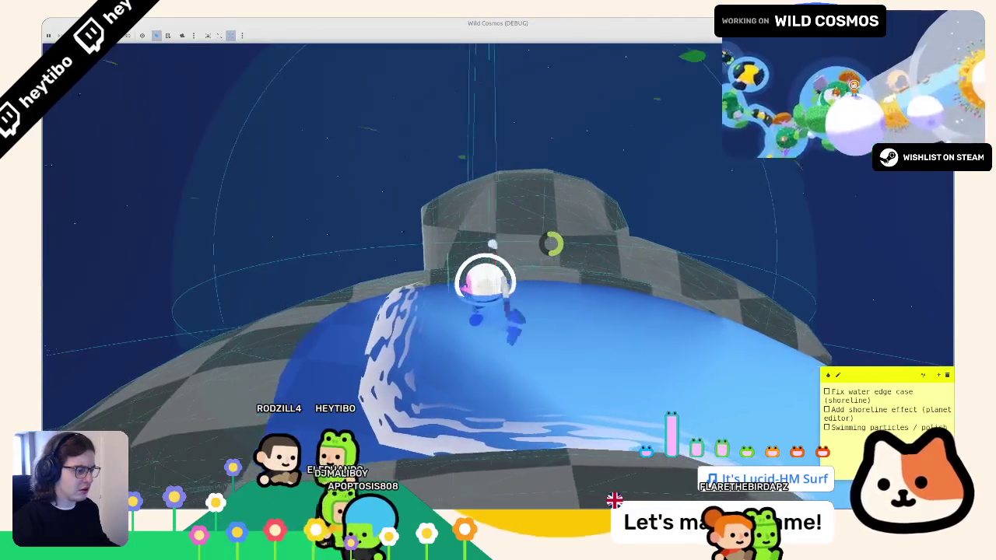
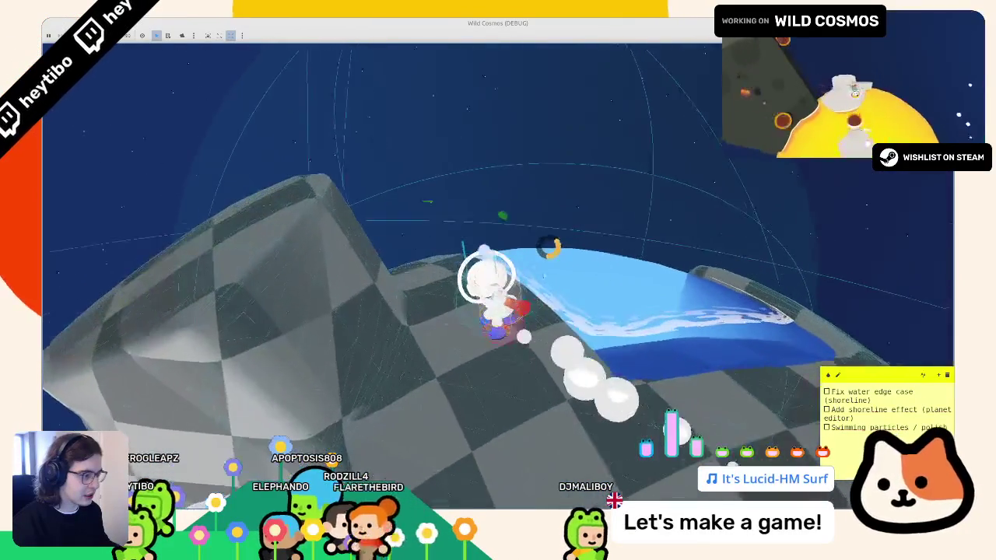
Stop the playtest and toggle collision mask layer 4 on the player's WaterDepthRayCast.
key(F8)
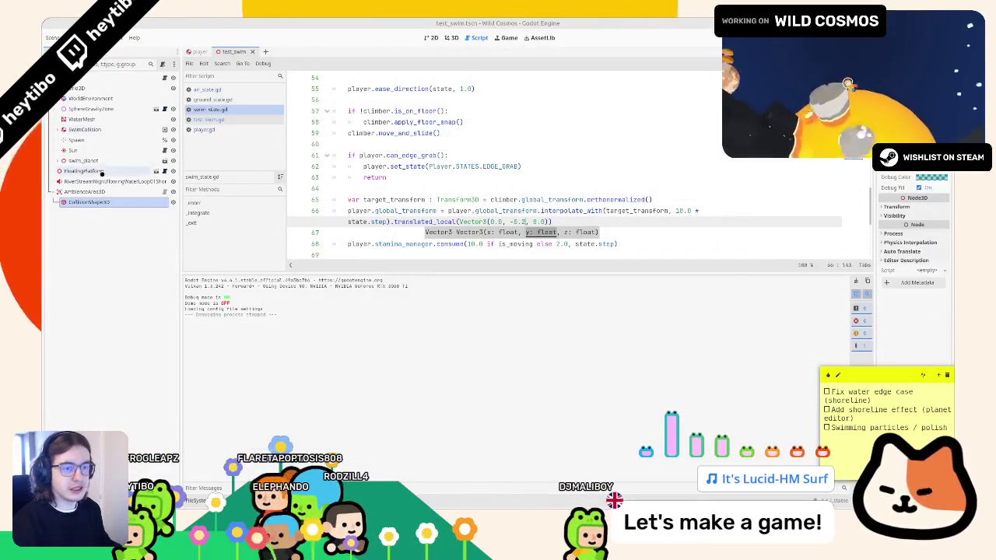
click(188, 51)
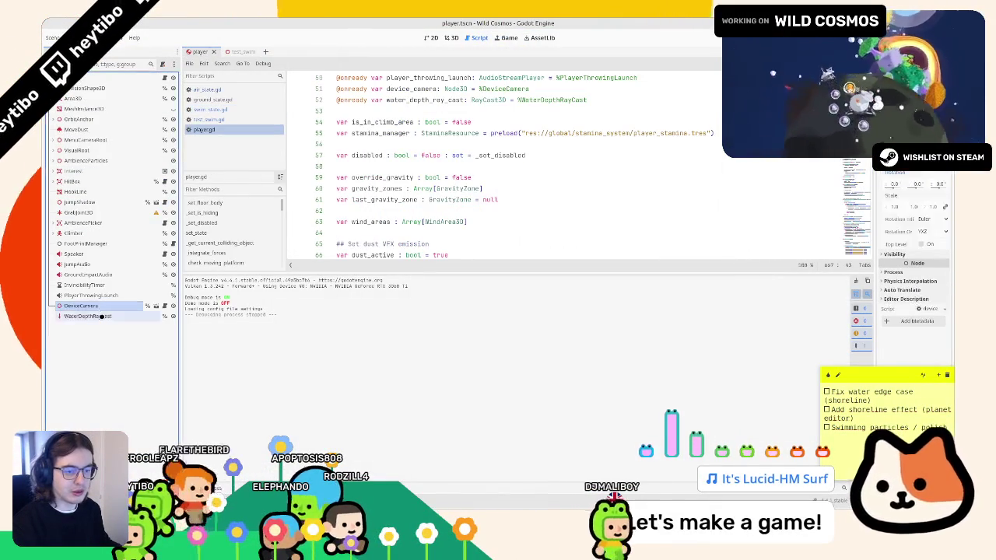
click(451, 38)
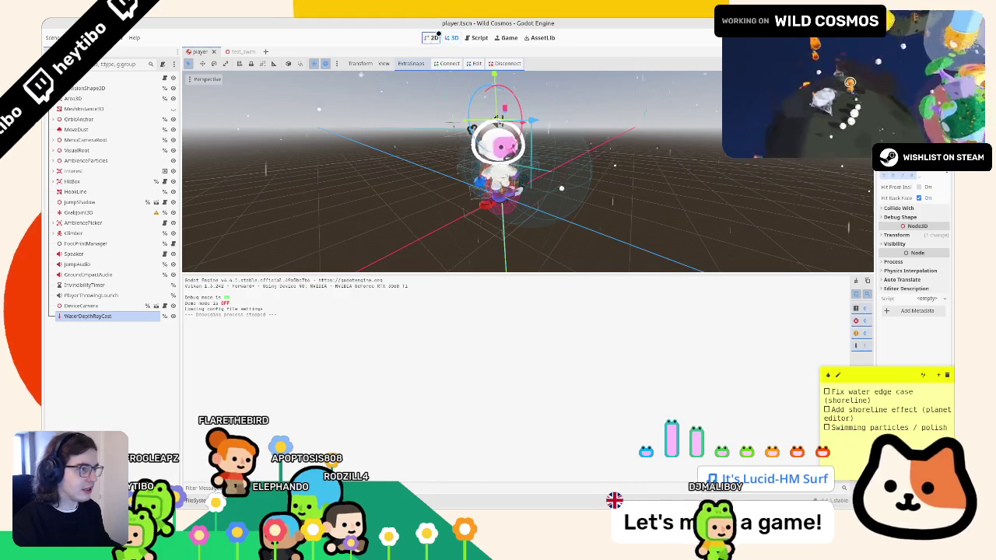
click(429, 38)
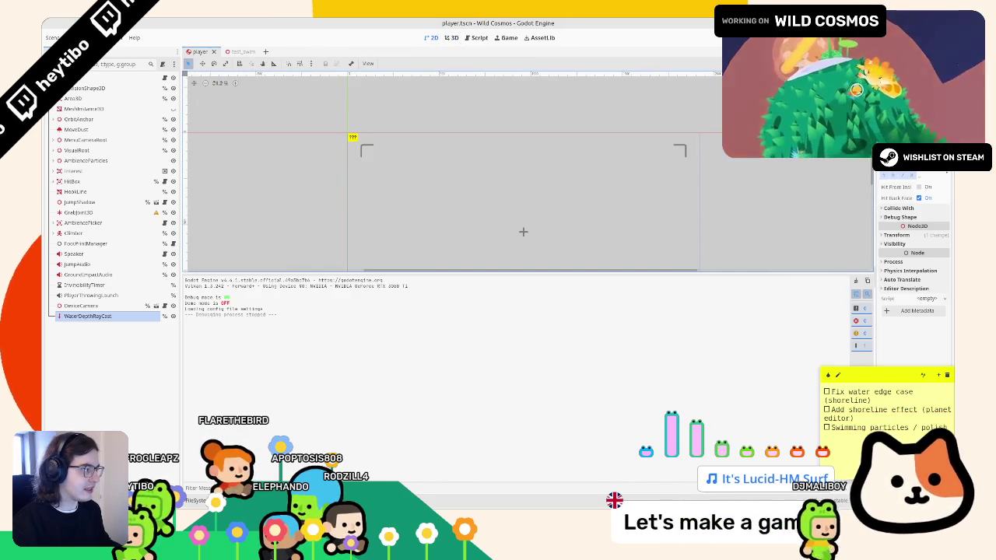
drag(875, 233, 772, 233)
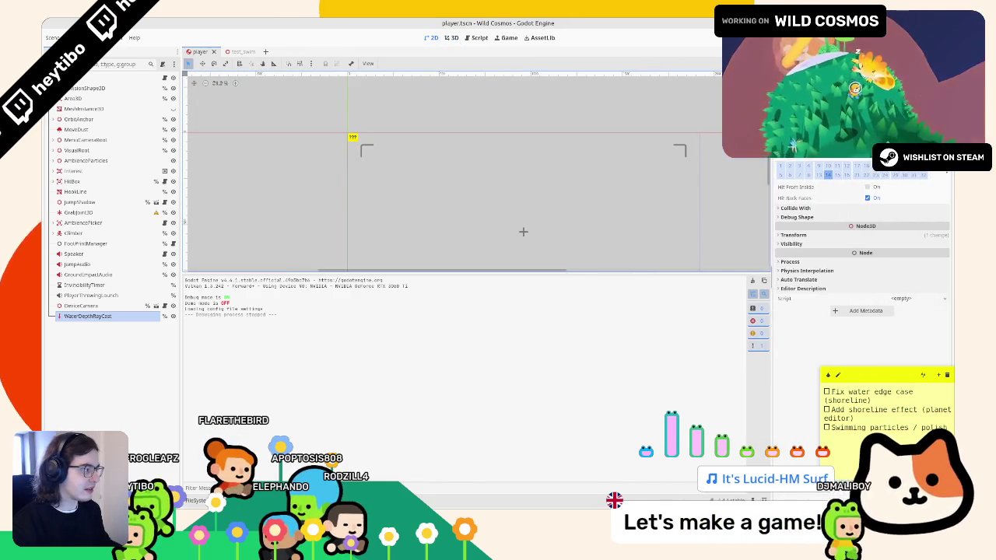
click(807, 166)
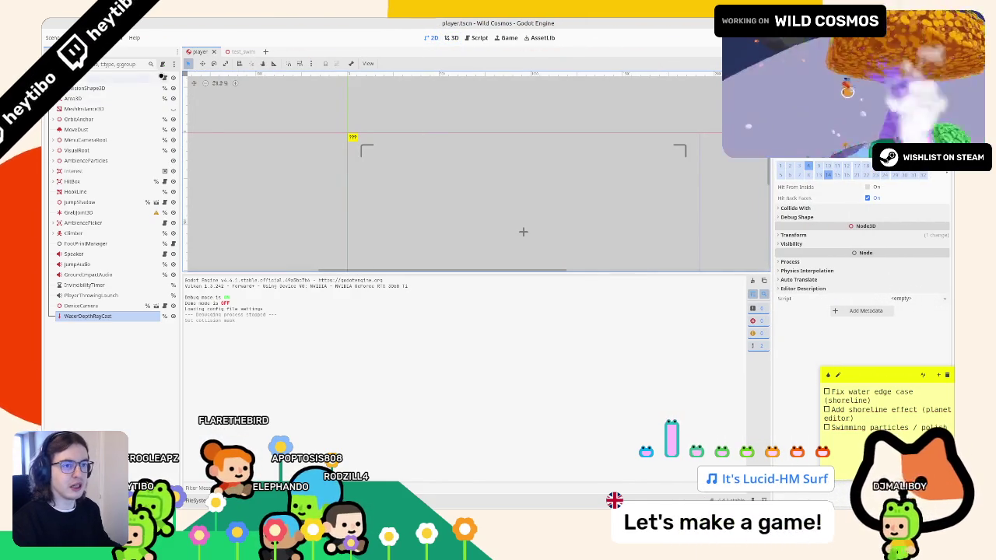
click(163, 77)
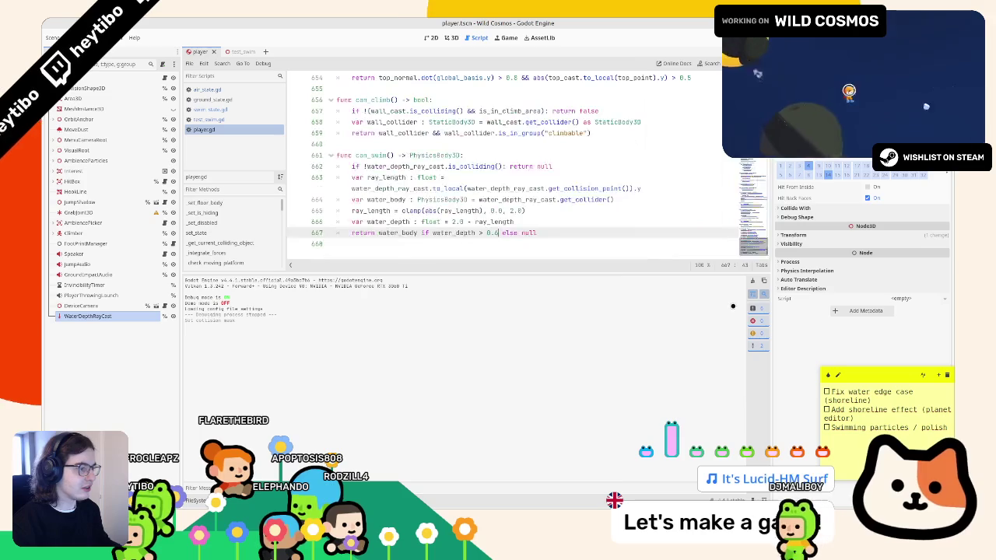
Look up get_collider() in the RayCast3D docs from water_depth_ray_cast on line 663.
drag(389, 189, 428, 189)
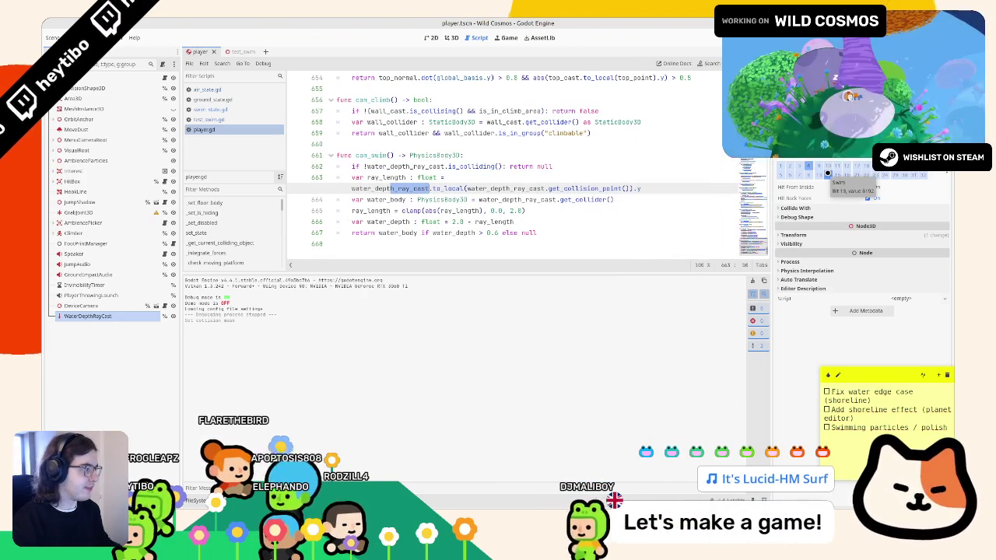
click(809, 37)
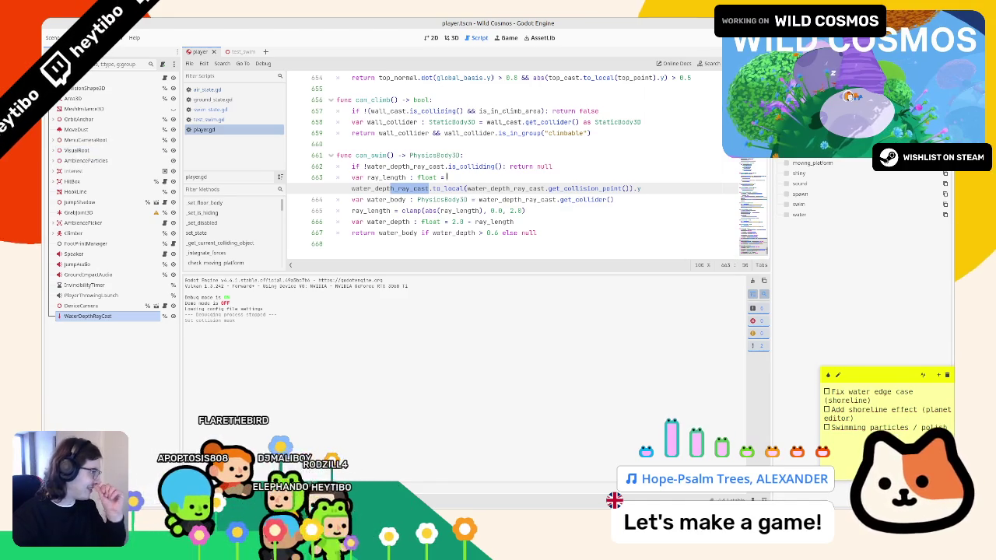
drag(396, 188, 352, 189)
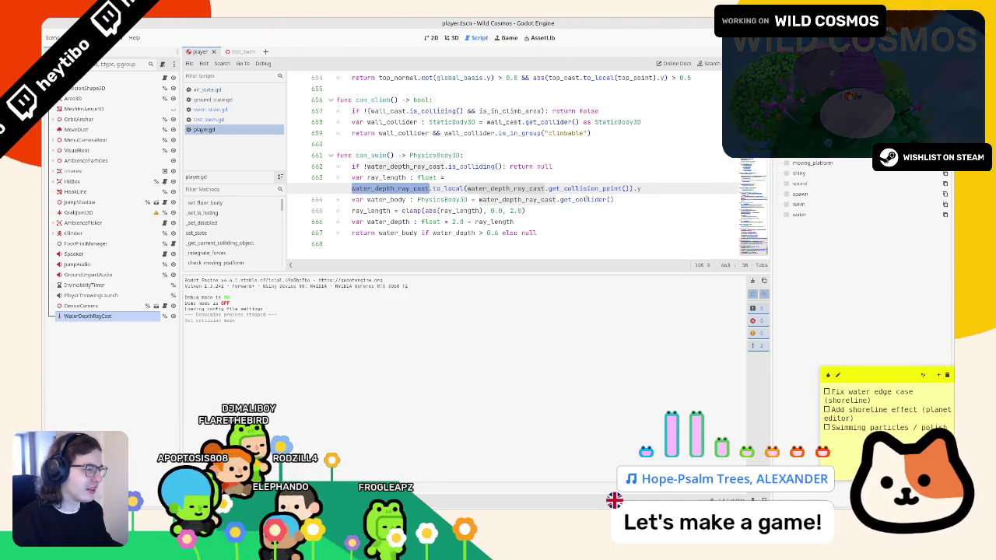
ctrl+click(585, 199)
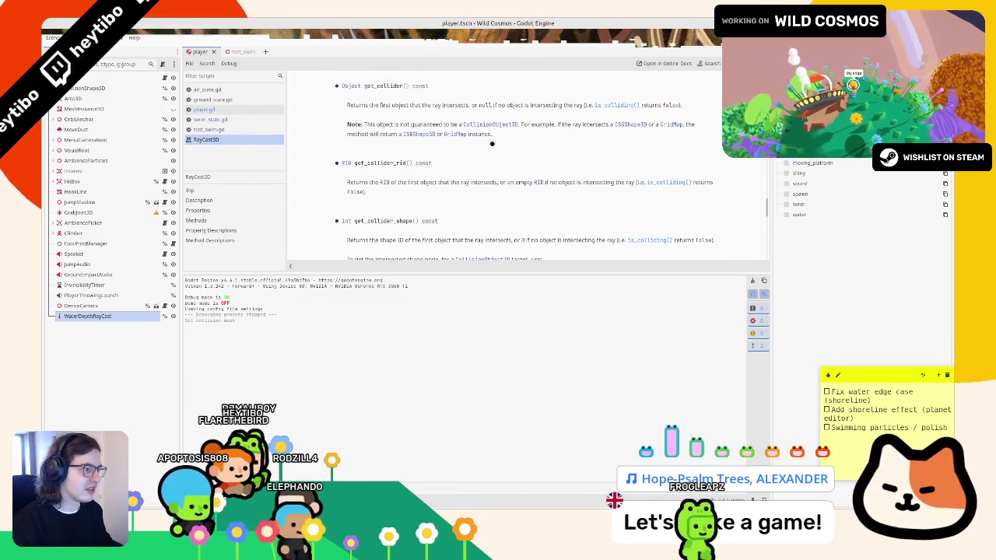
Close the RayCast3D help and open the PhysicsBody3D class reference.
middle_click(254, 139)
ctrl+click(434, 201)
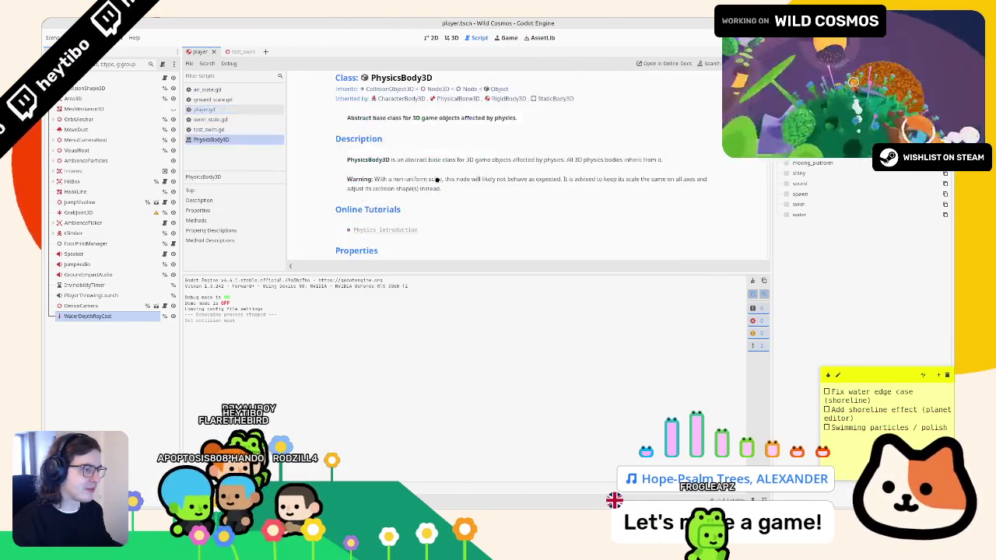
key(ctrl+f)
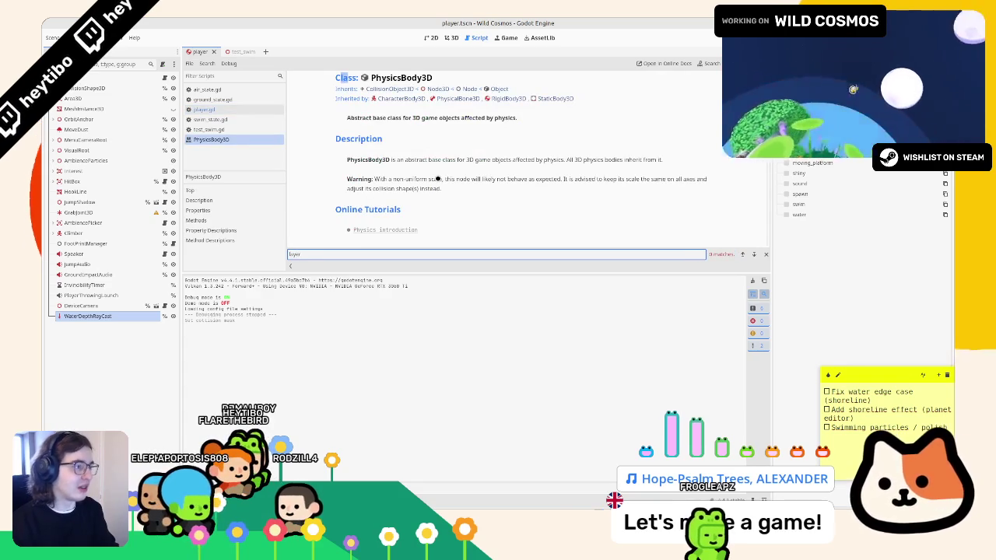
key(Escape)
Skim the PhysicsBody3D methods, then navigate back to can_swim in player.gd.
scroll(345, 187, down, 4)
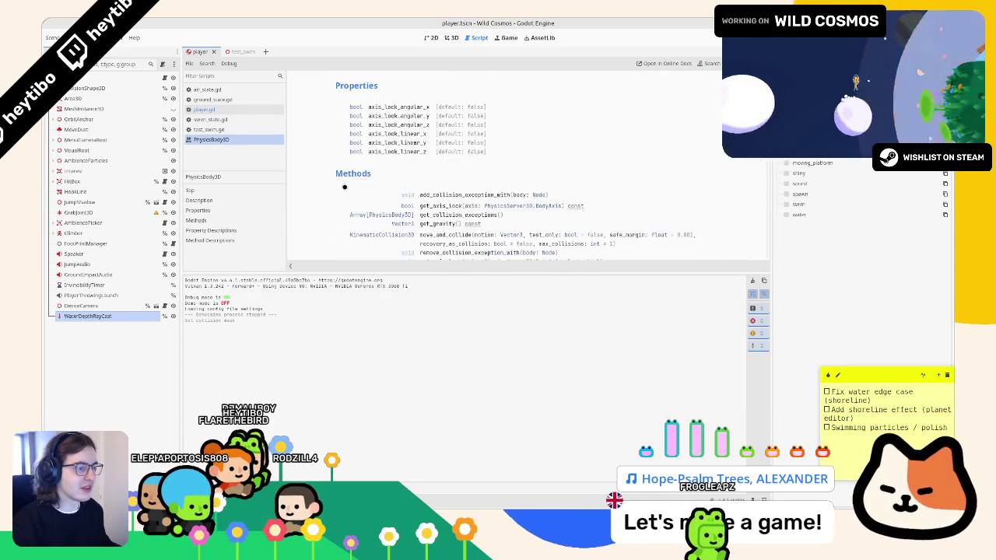
scroll(344, 187, down, 1)
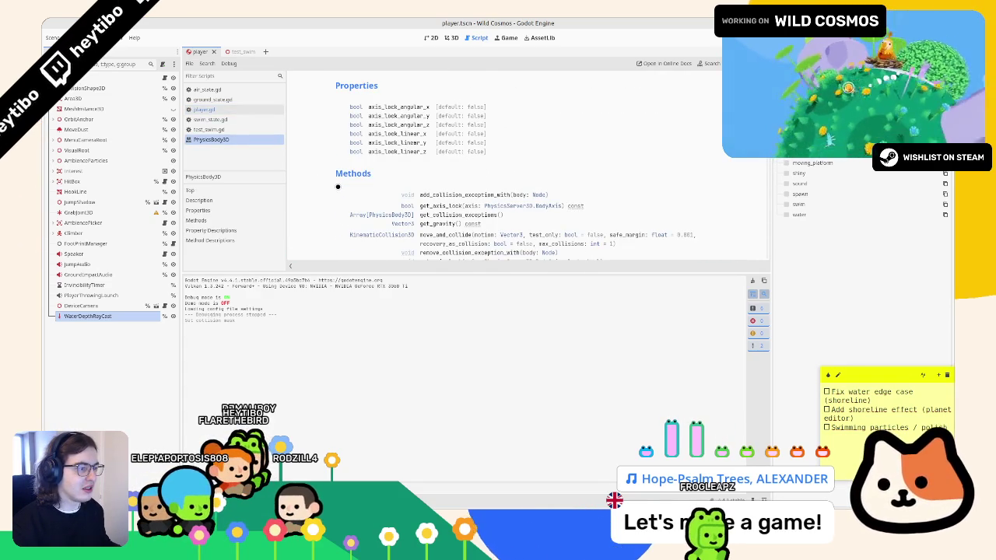
scroll(333, 187, up, 5)
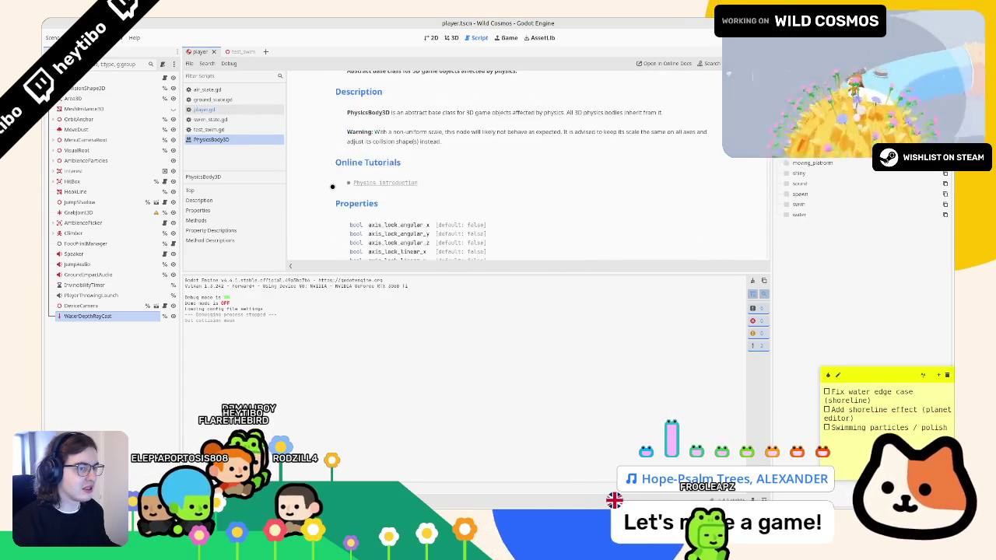
scroll(335, 186, down, 7)
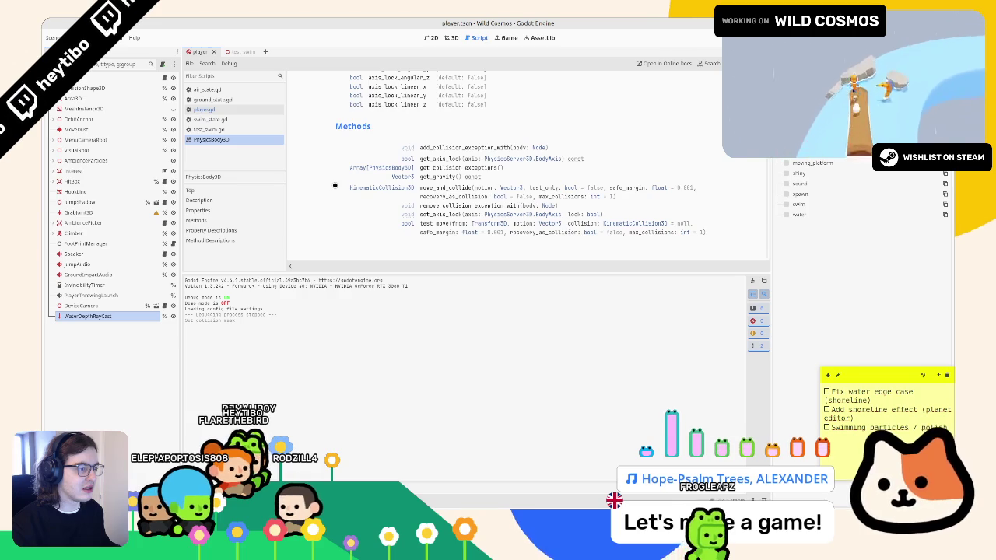
scroll(335, 185, down, 2)
scroll(335, 185, down, 15)
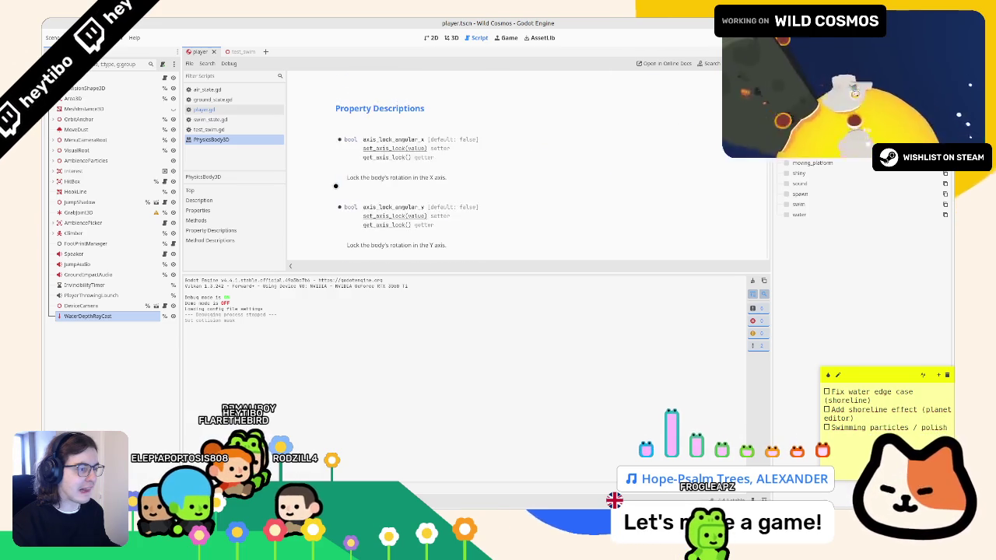
scroll(327, 179, down, 10)
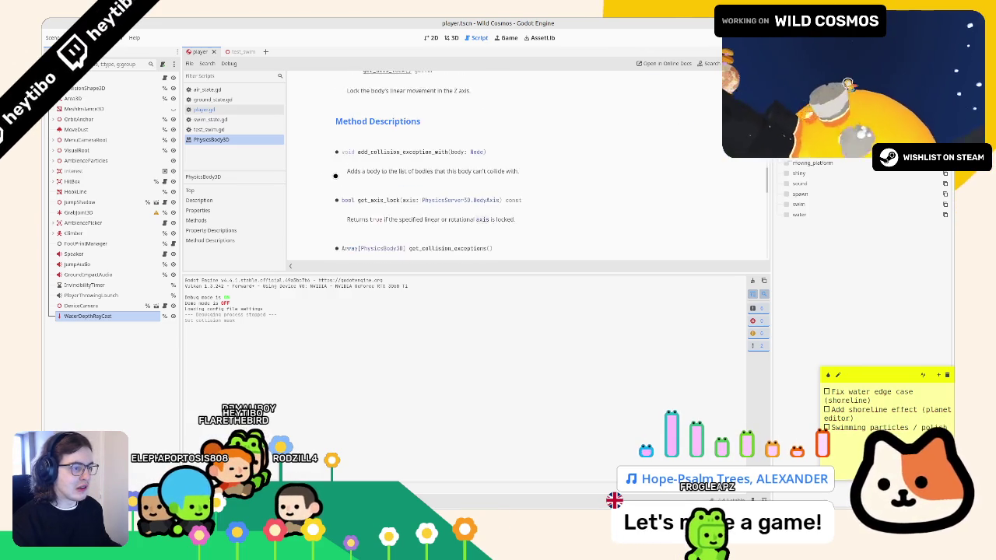
key(alt+Left)
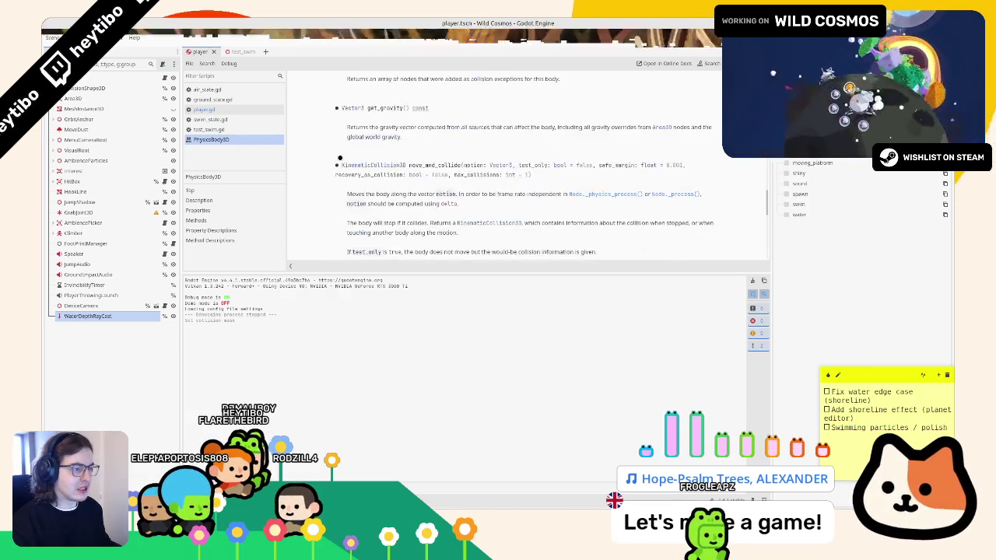
key(alt+Left)
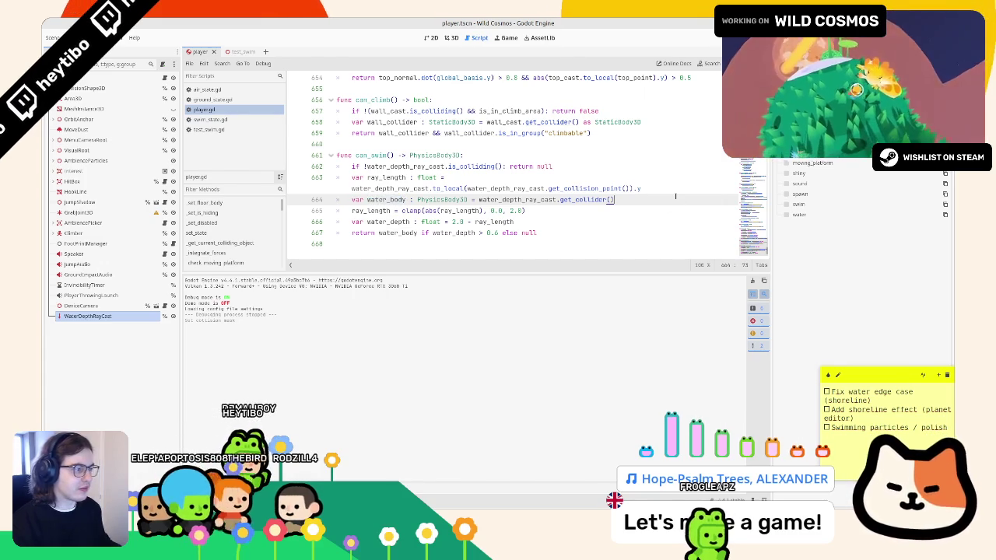
Start a 'water_body.get_' line after line 664, browse its suggestions, then view test_swim.
key(Return)
text(water_body.get_)
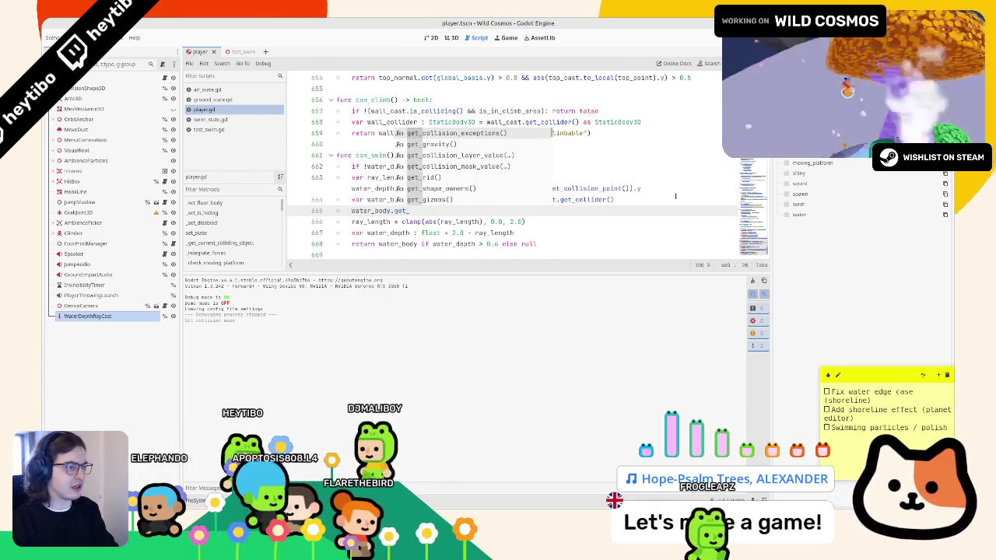
key(Down)
key(Down)
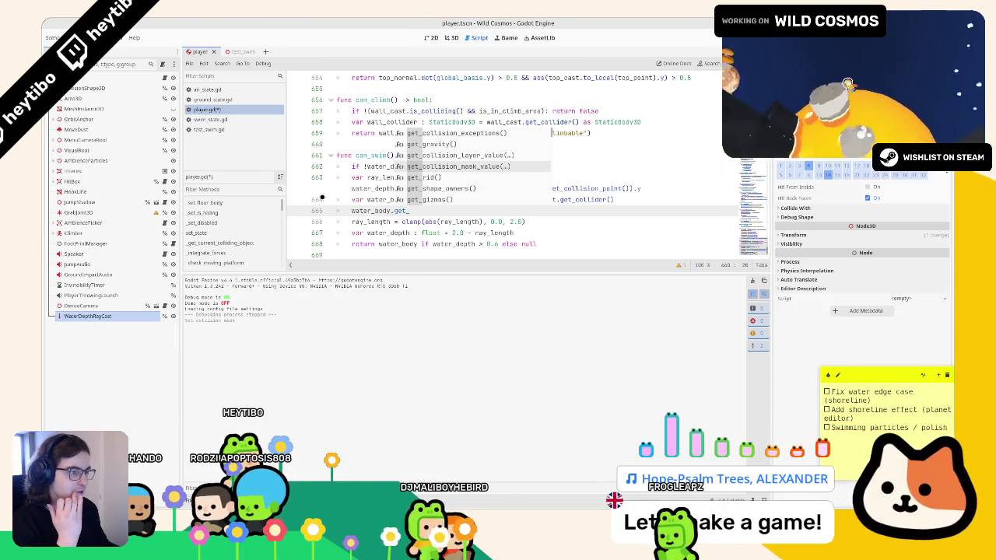
click(336, 199)
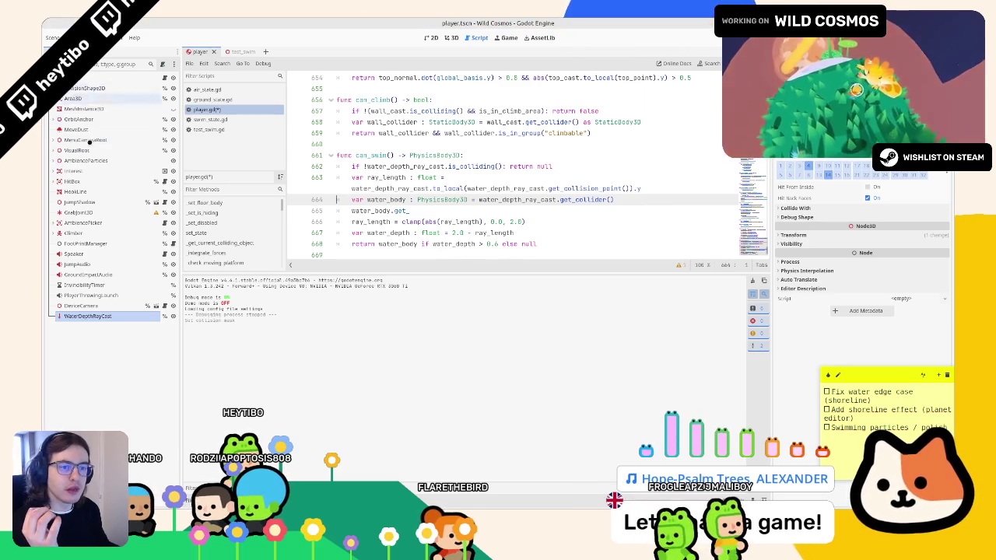
click(232, 51)
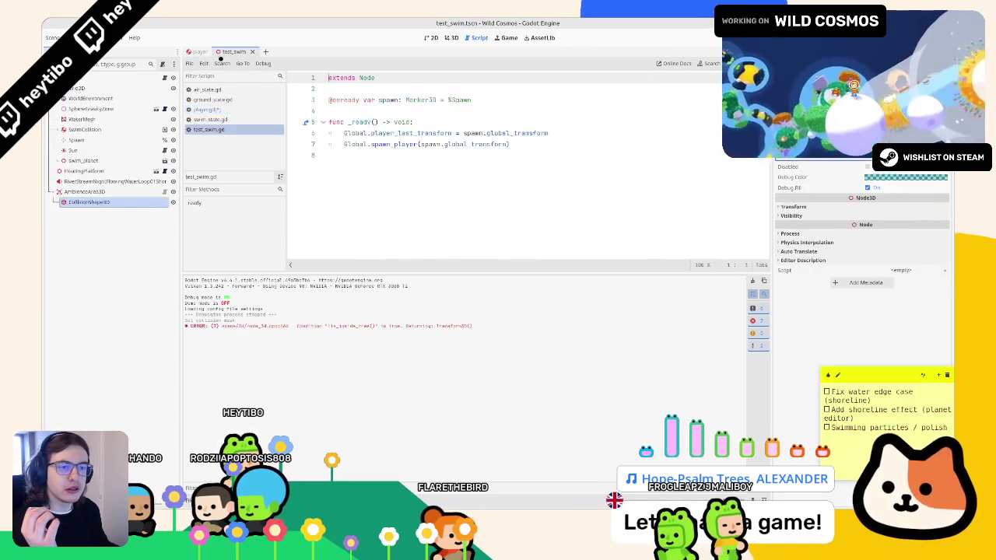
Check the collision layers of AmbienceArea3D and SwimCollision in test_swim.
click(84, 192)
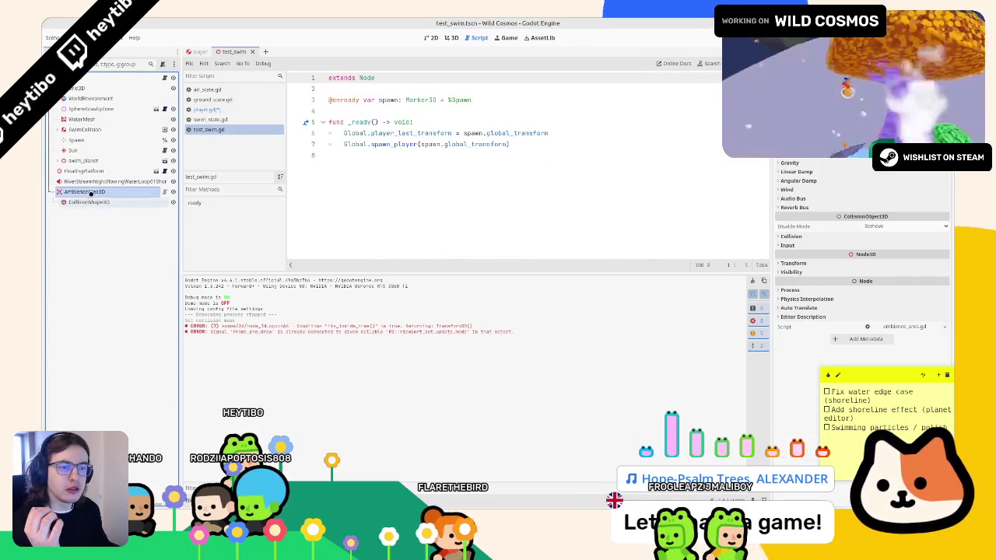
click(84, 129)
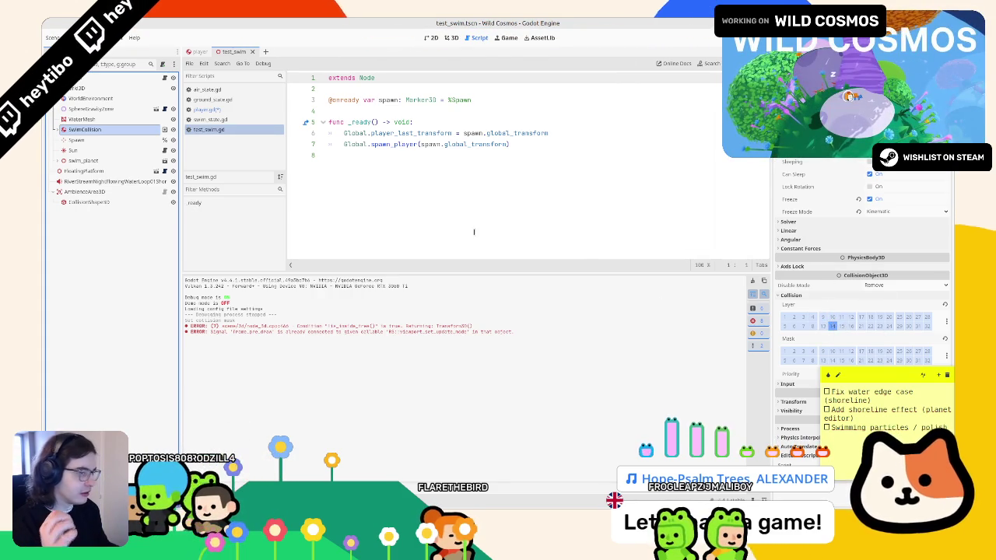
key(alt+Left)
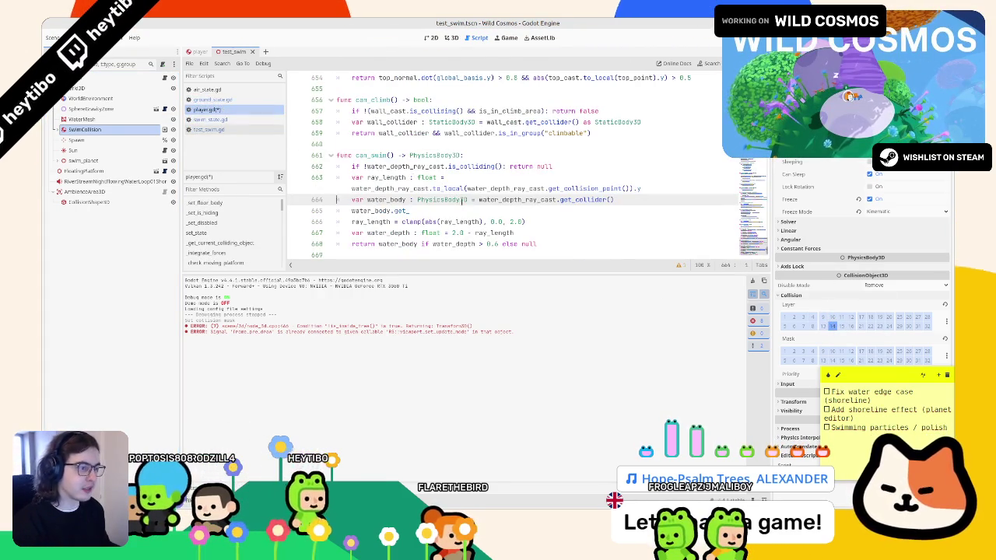
Rename water_body to body and store its layer-14 check in 'var is_water_body : bool'.
key(Down)
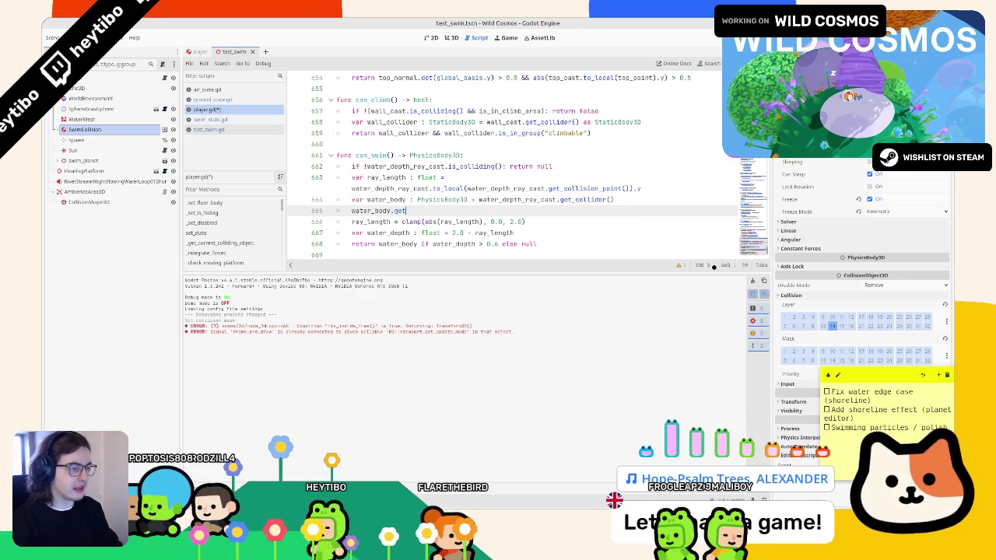
text(_collisi)
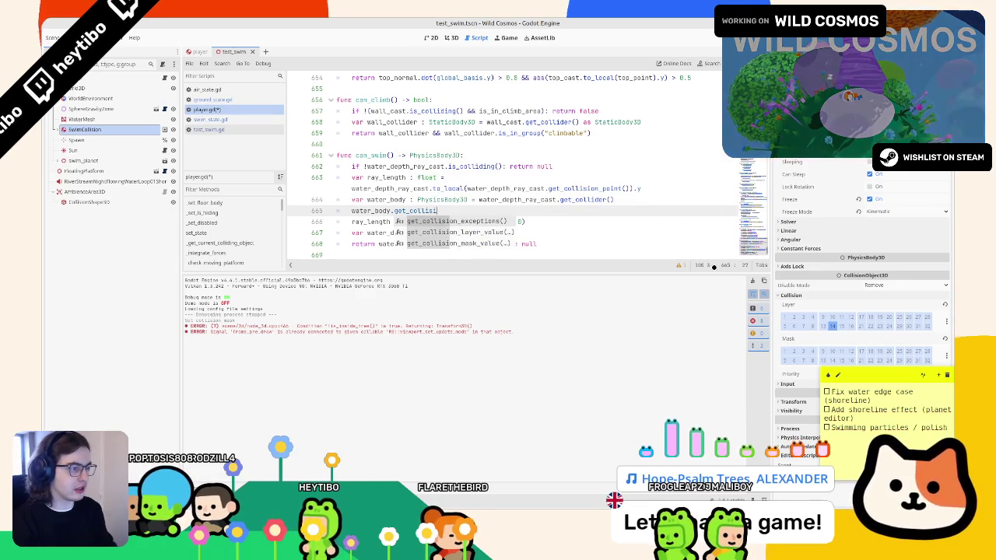
key(Down)
key(Return)
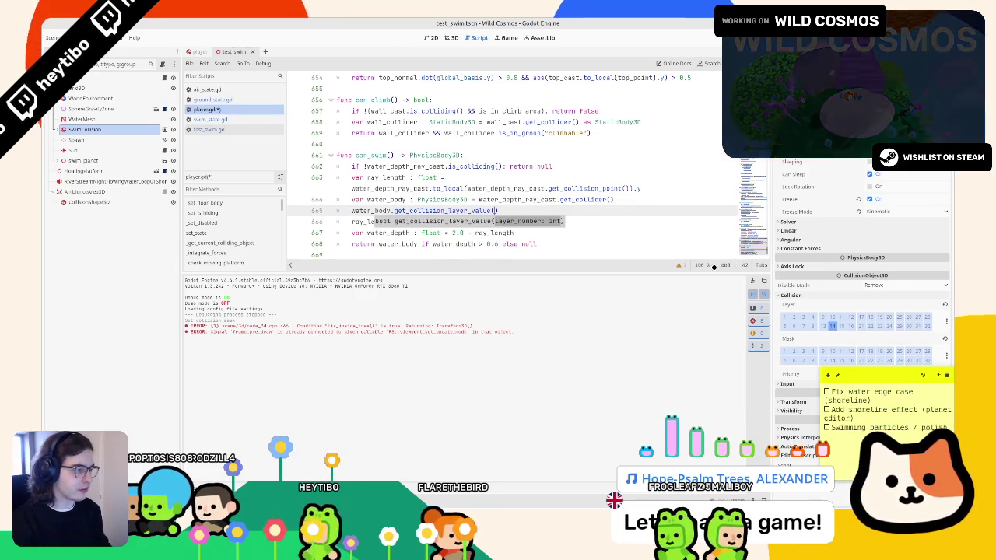
ctrl+click(434, 210)
key(ctrl+w)
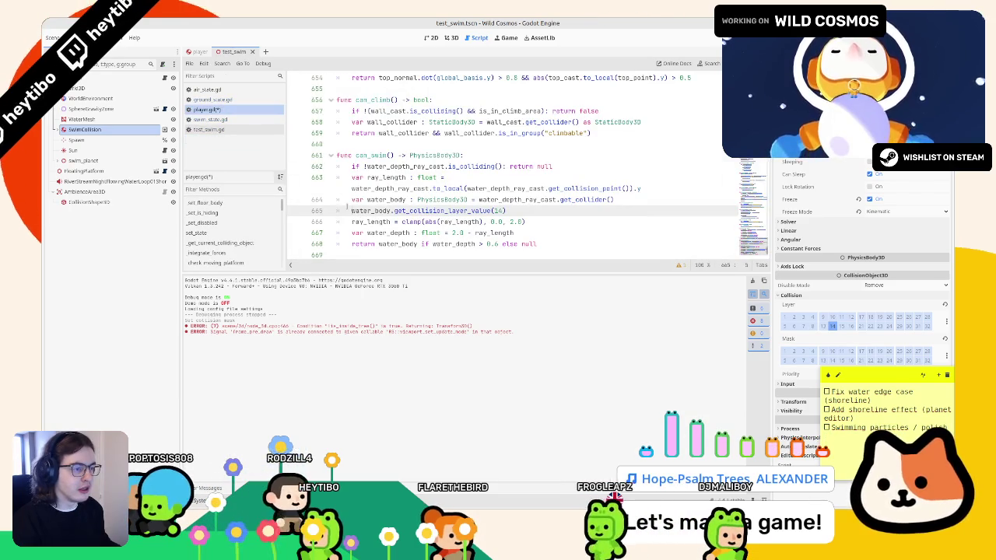
text(va)
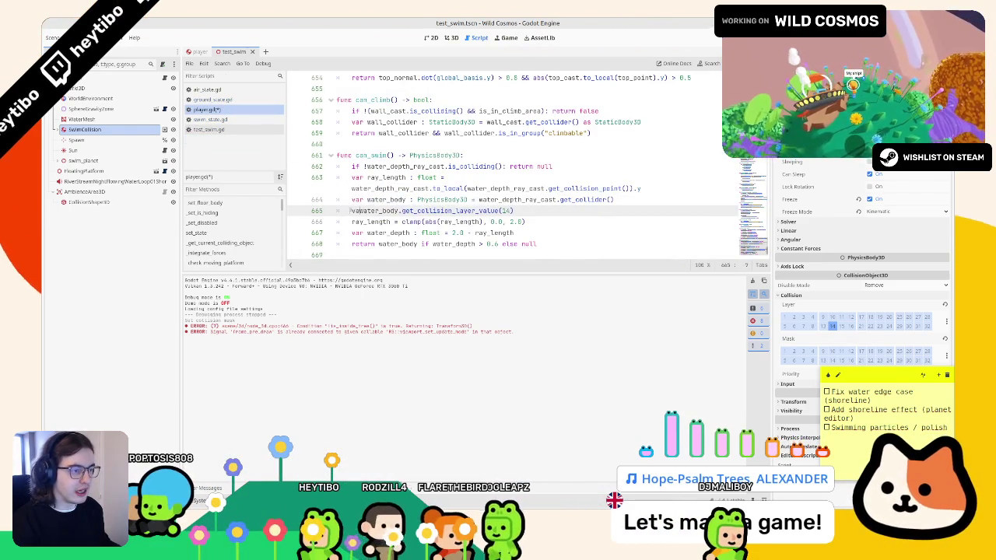
text(r)
key(Up)
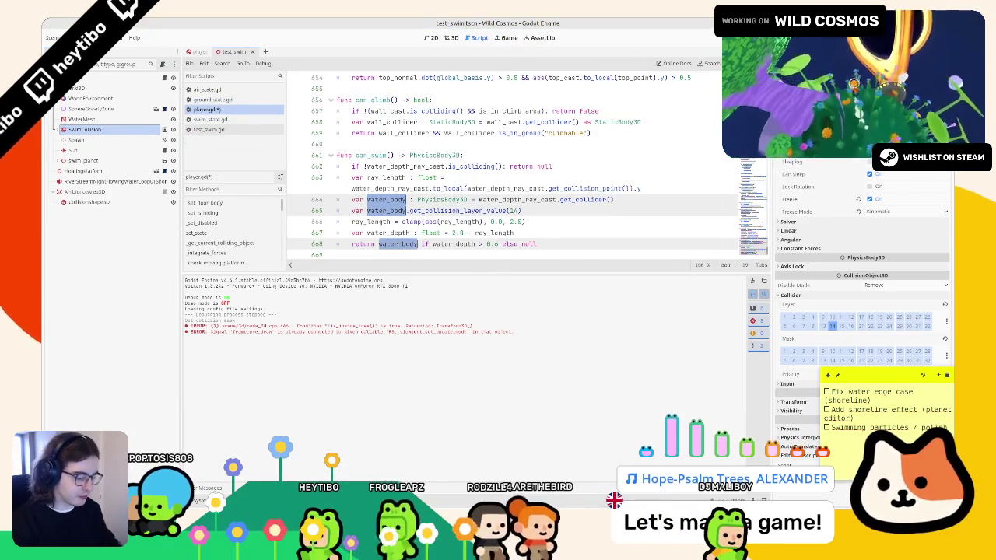
text(body)
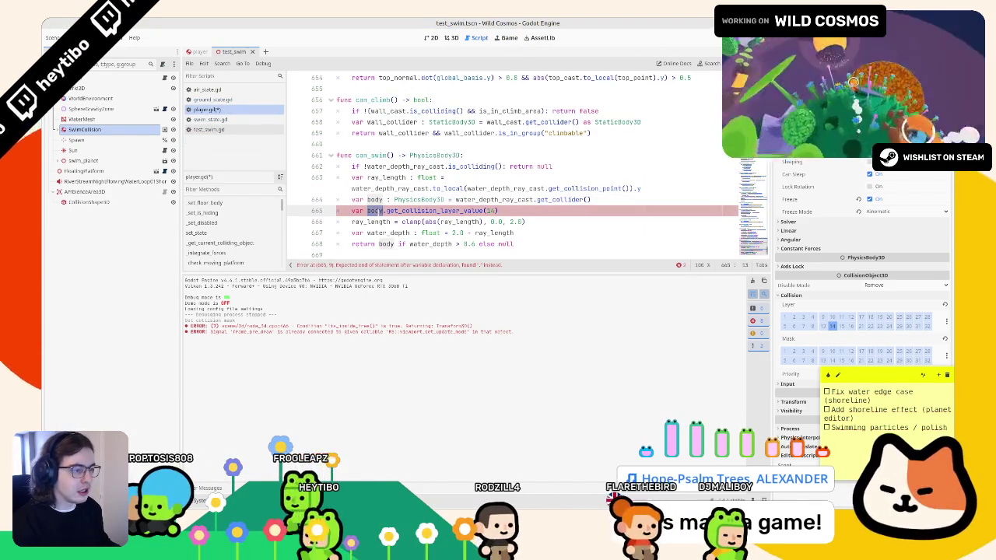
text(is_wa)
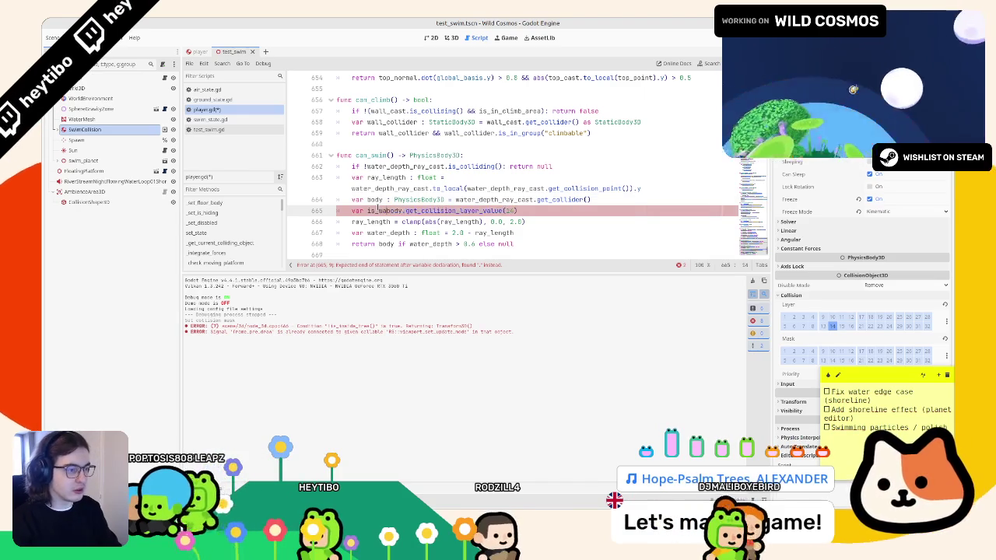
text(_body : )
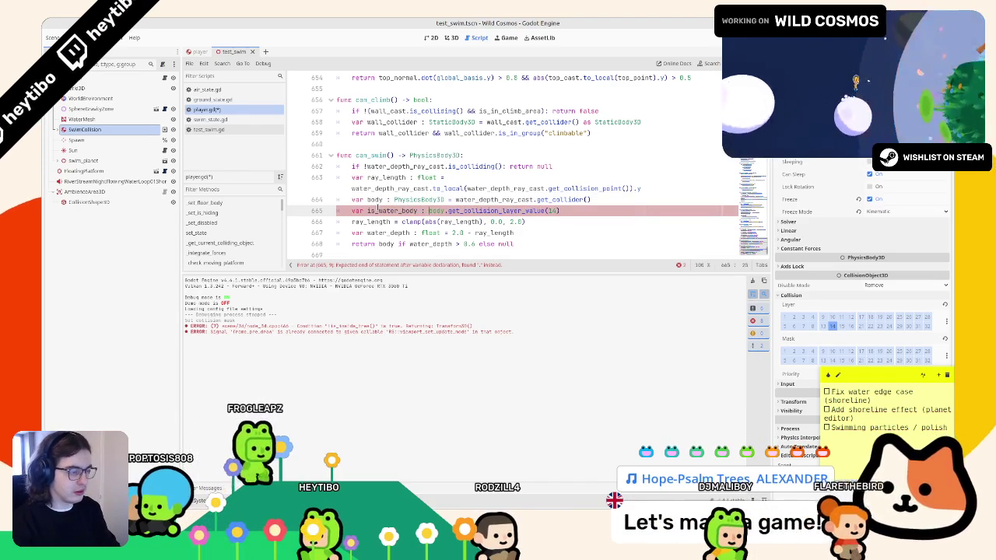
text(bool =)
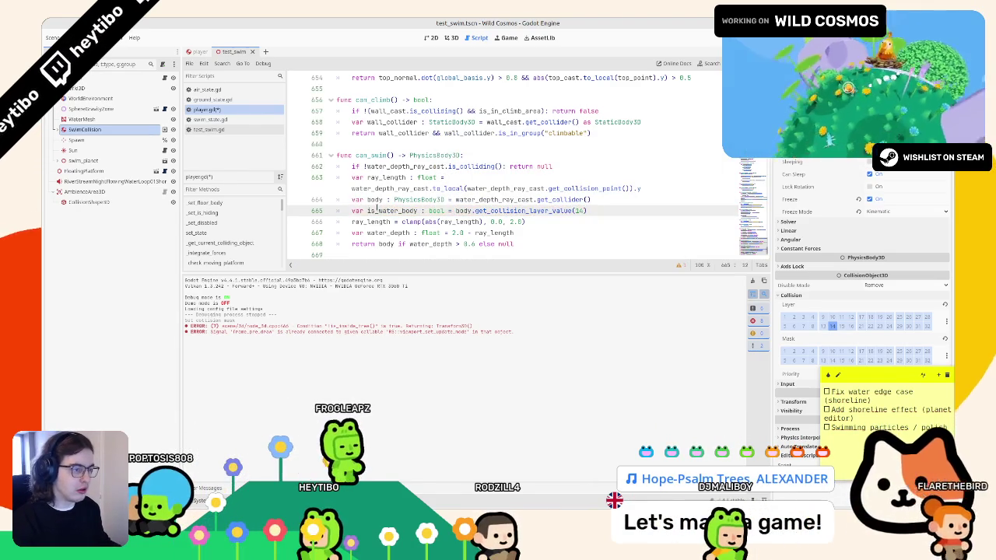
Add 'if !is_water_body: return null' below the layer check.
triple_click(648, 209)
click(648, 210)
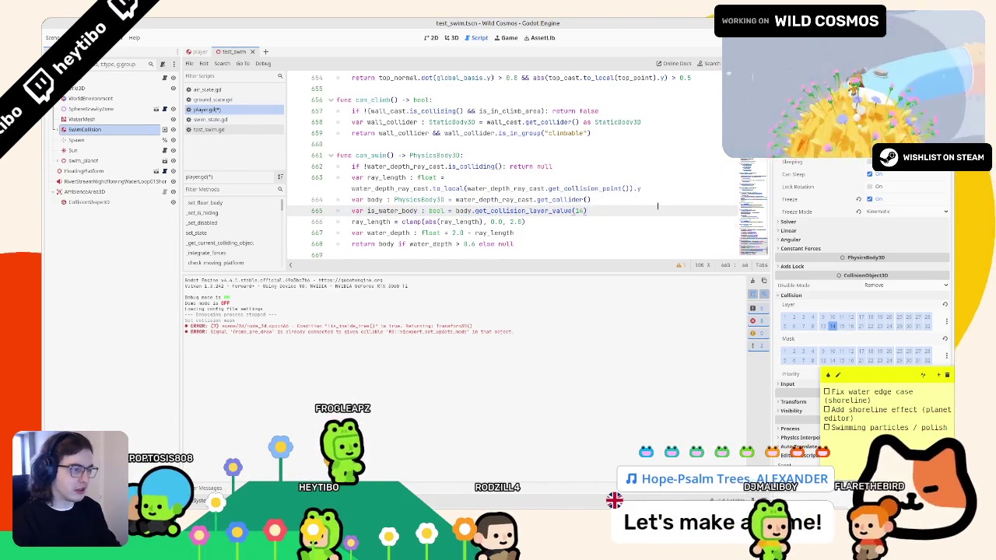
key(Return)
text(if !is_water_body)
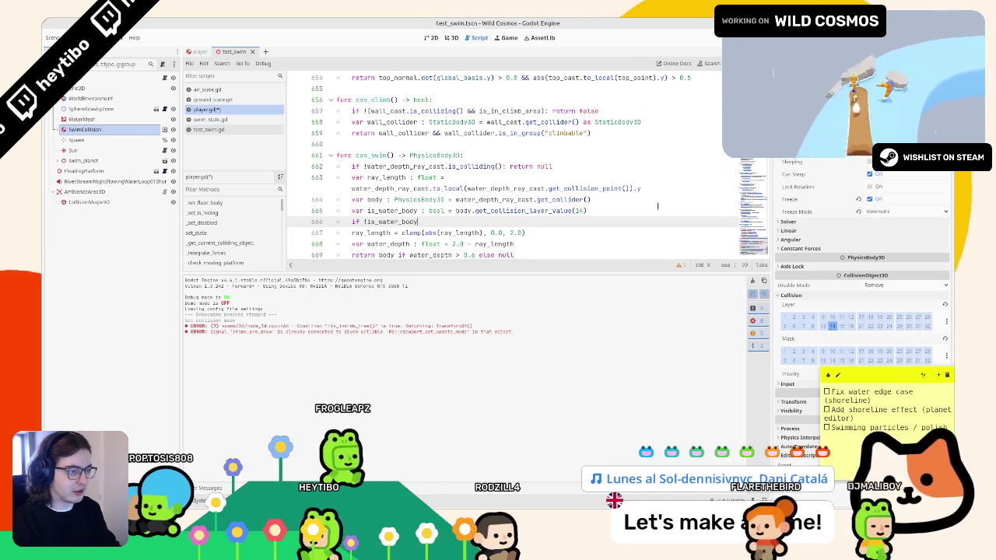
text(: return null)
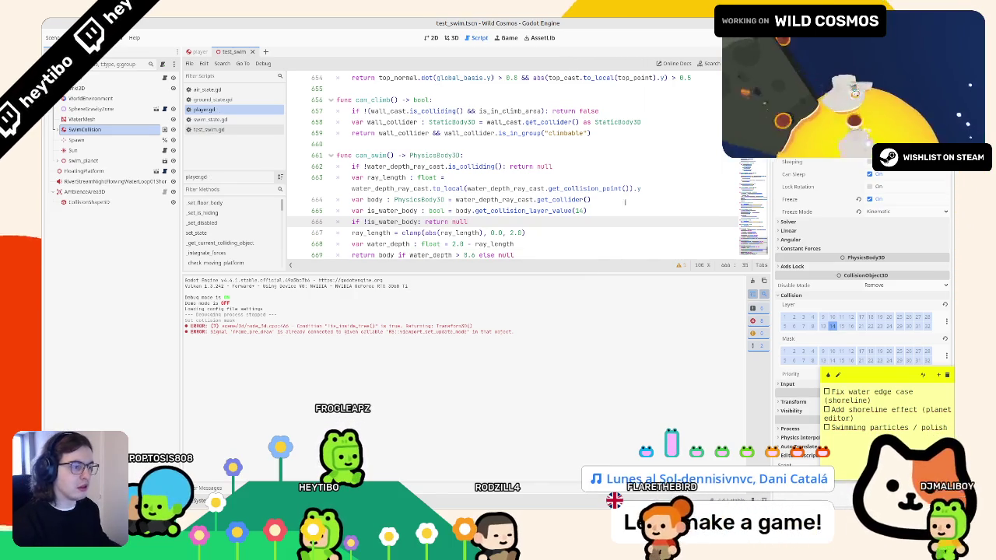
Review the ray length and water depth lines, then playtest the test_swim scene.
scroll(467, 207, down, 1)
drag(467, 210, 513, 233)
double_click(430, 233)
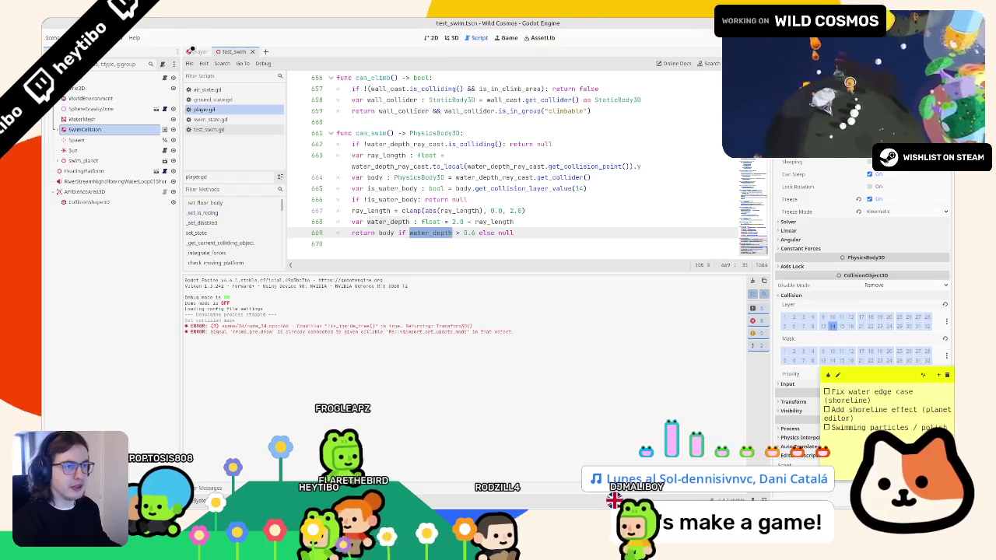
key(F6)
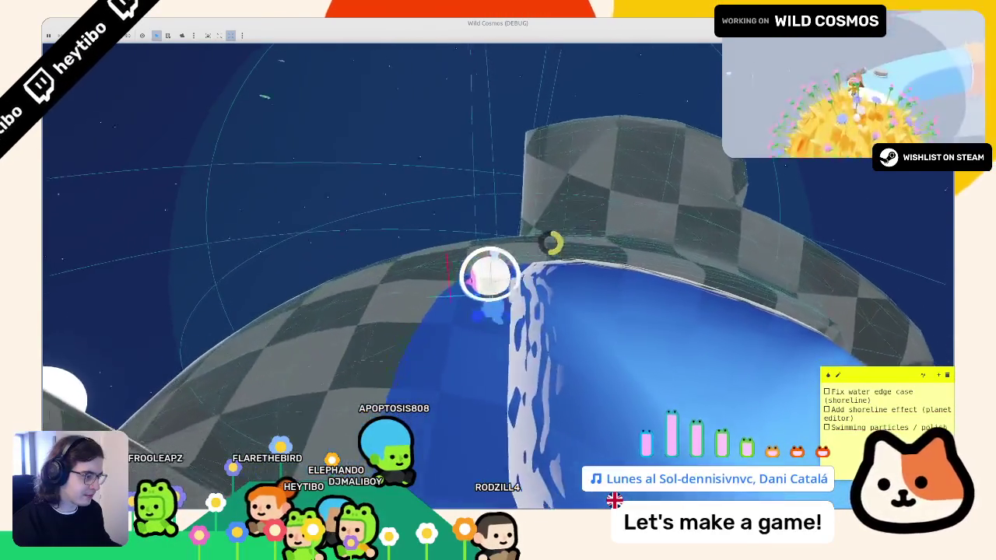
key(F8)
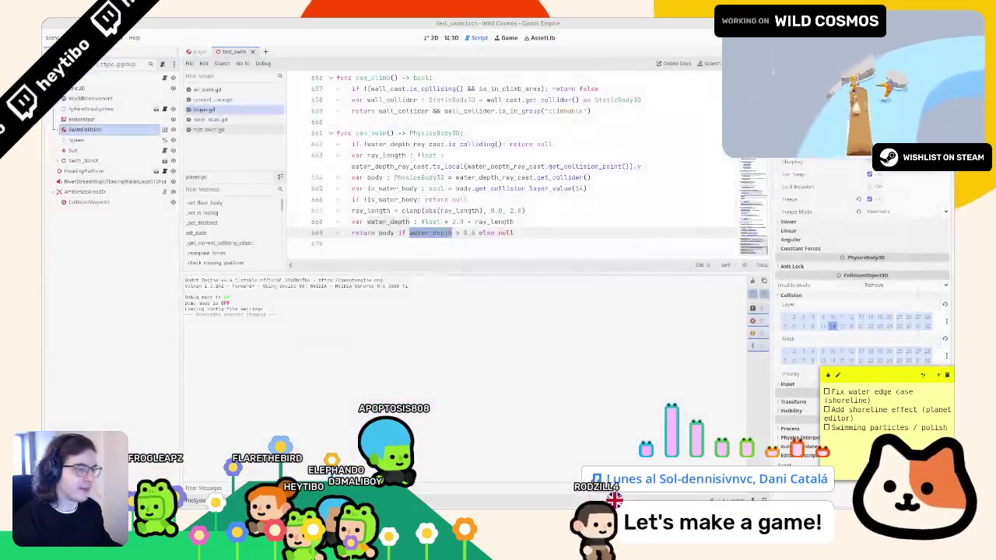
Switch to the 3D view and bring up the player scene.
key(ctrl+F2)
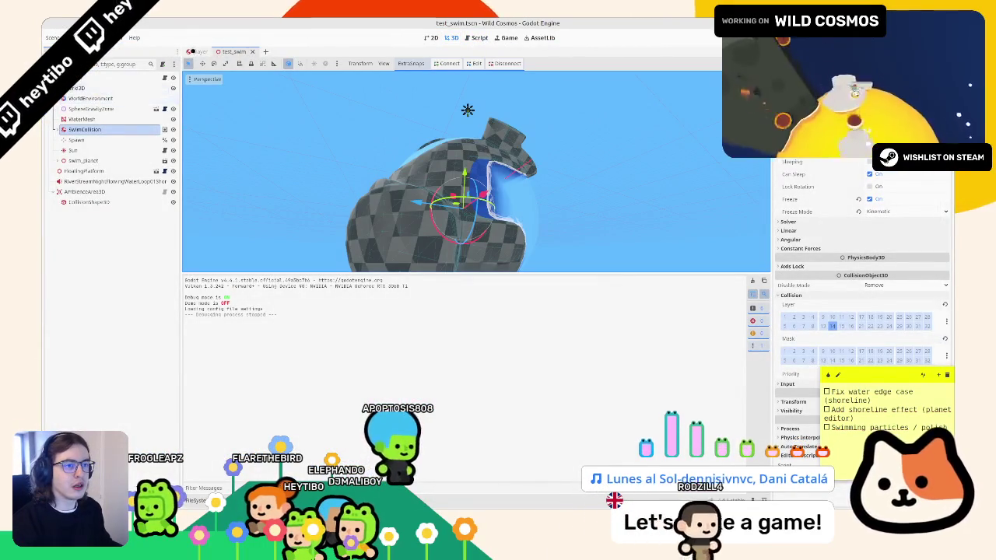
click(196, 51)
click(234, 52)
click(196, 52)
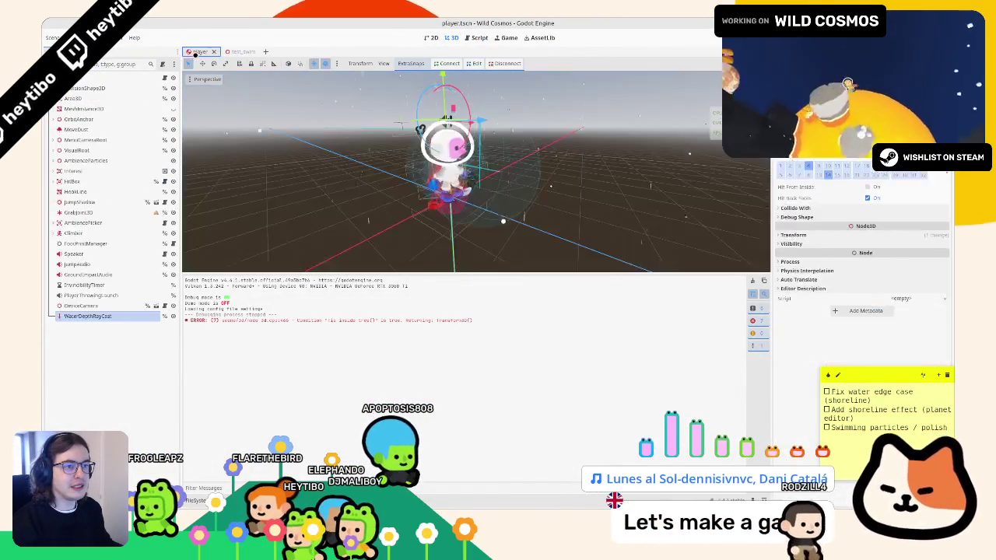
click(237, 51)
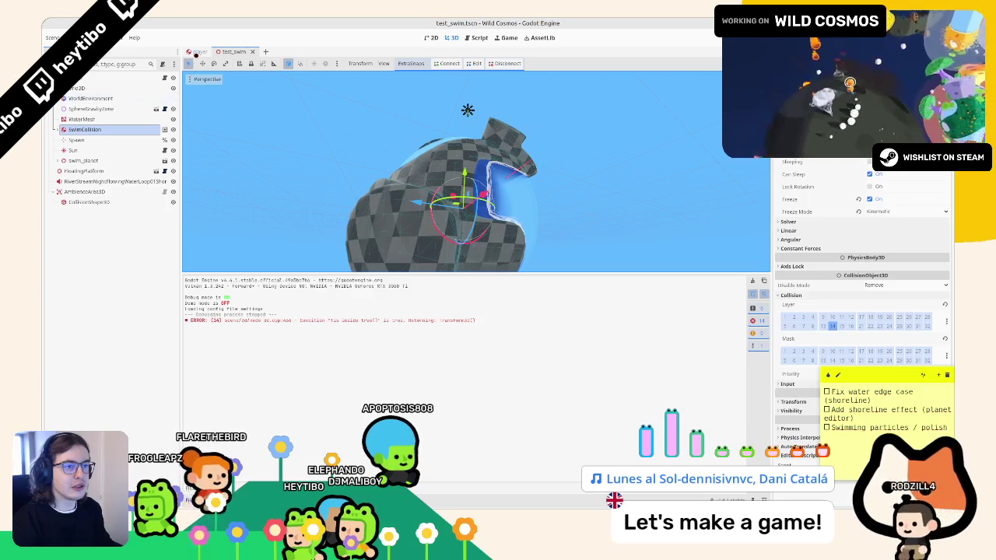
click(196, 51)
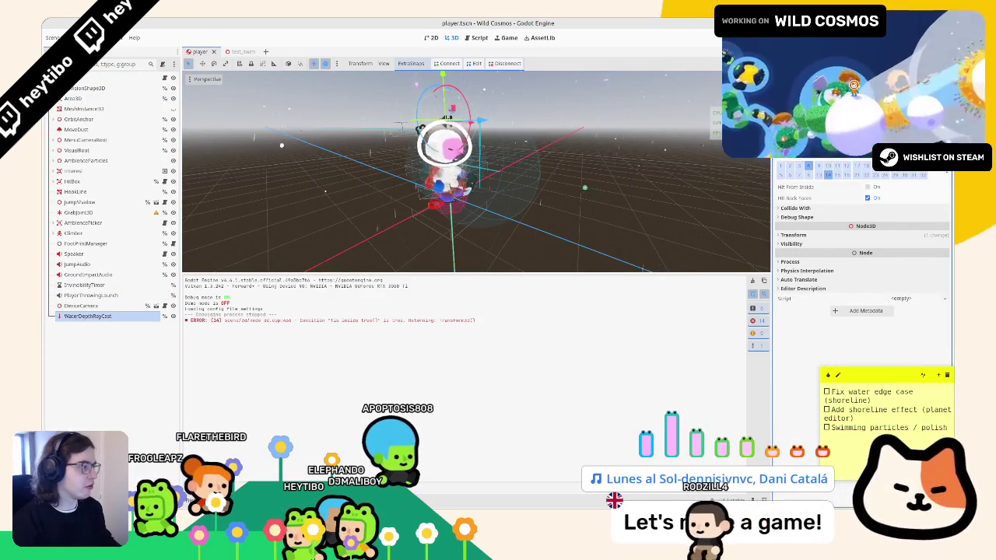
Compare WaterDepthRayCast's target_position change with undo/redo, then return to the ray_length clamp line.
key(ctrl+z)
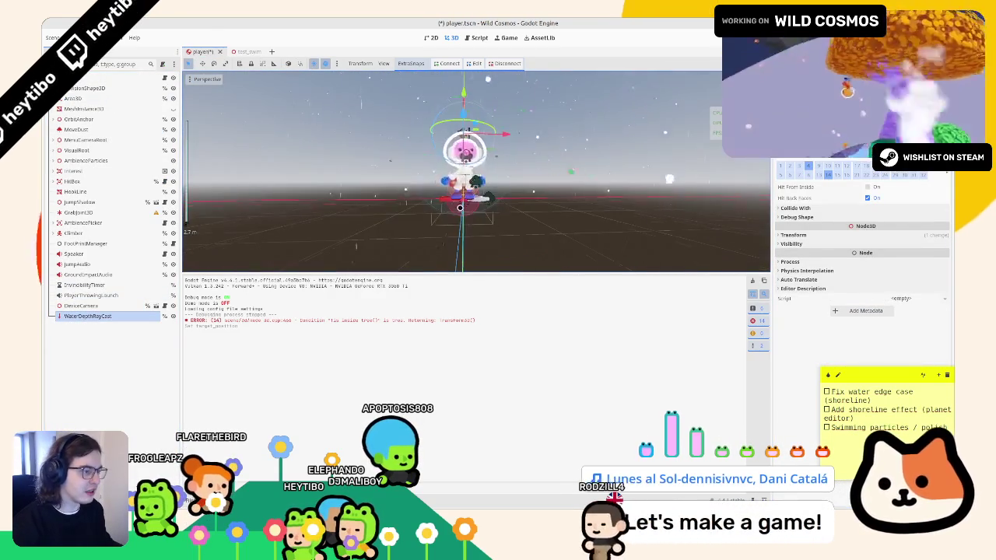
key(ctrl+shift+z)
key(ctrl+z)
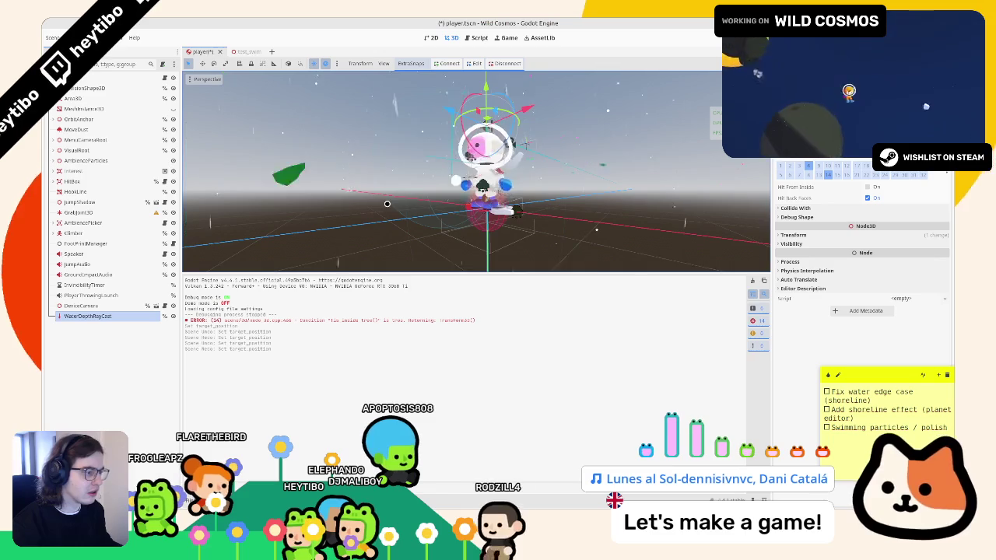
key(ctrl+shift+z)
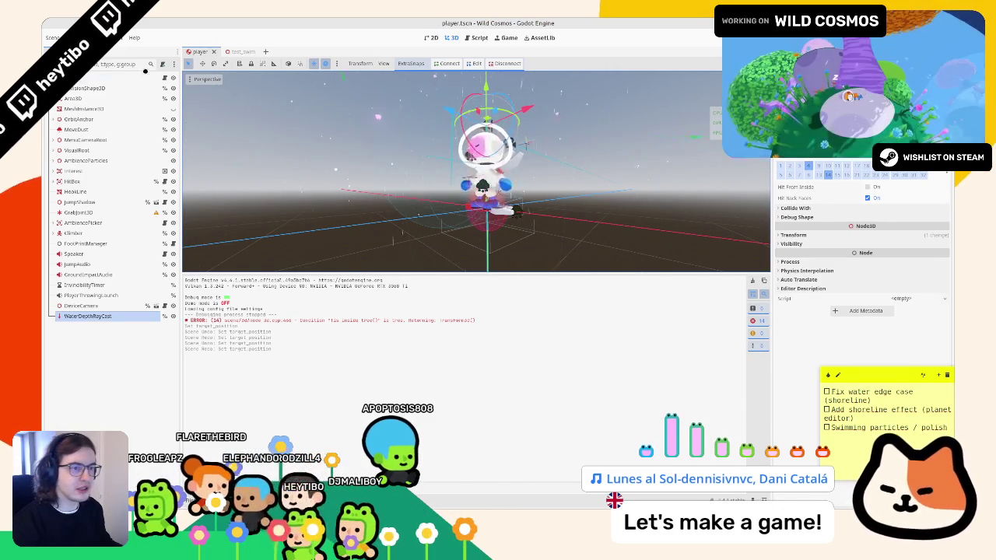
key(ctrl+F3)
click(474, 213)
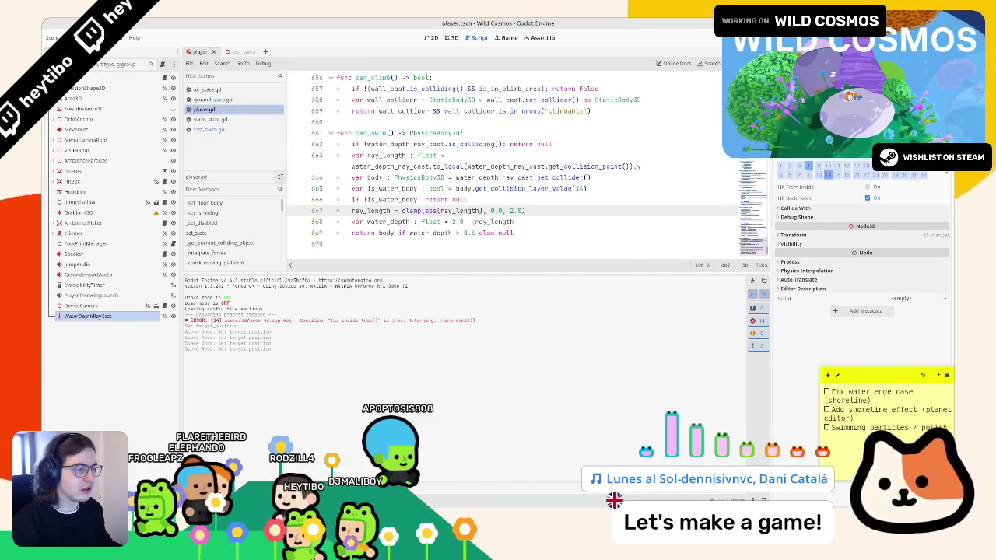
Replace the 2.0 constants in the clamp and water_depth lines with water_depth_ray_cast.target_position.y.
double_click(463, 221)
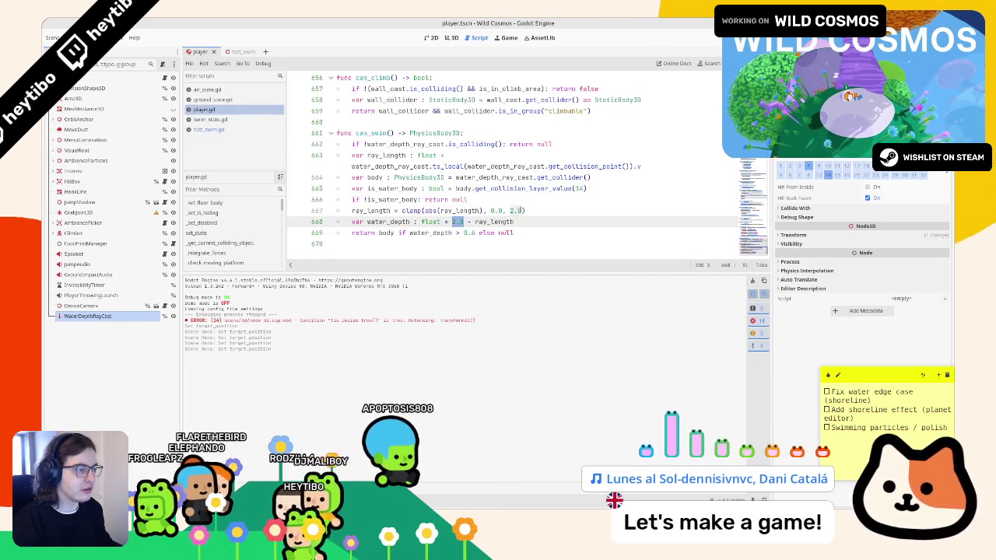
drag(525, 210, 500, 211)
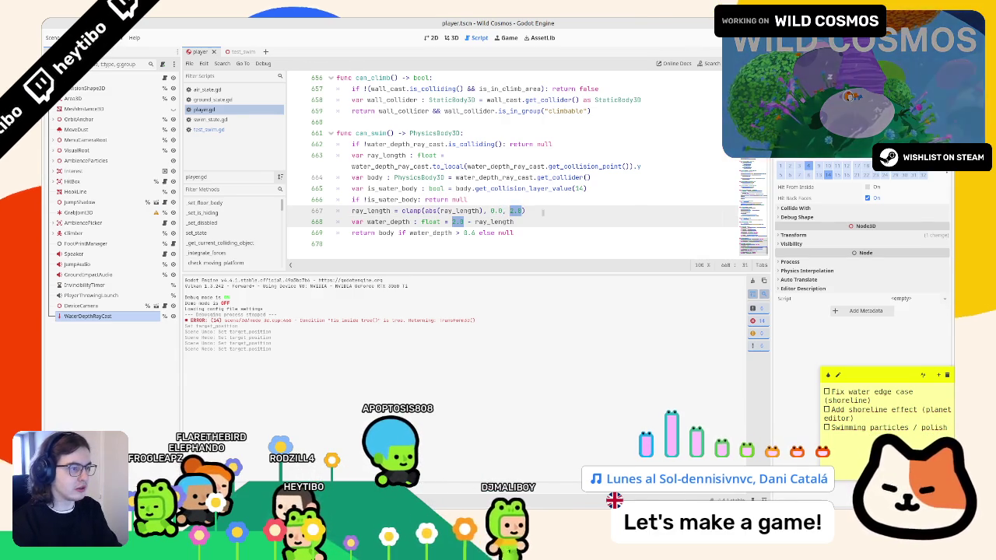
text(water_depth_ray_cast.target_position)
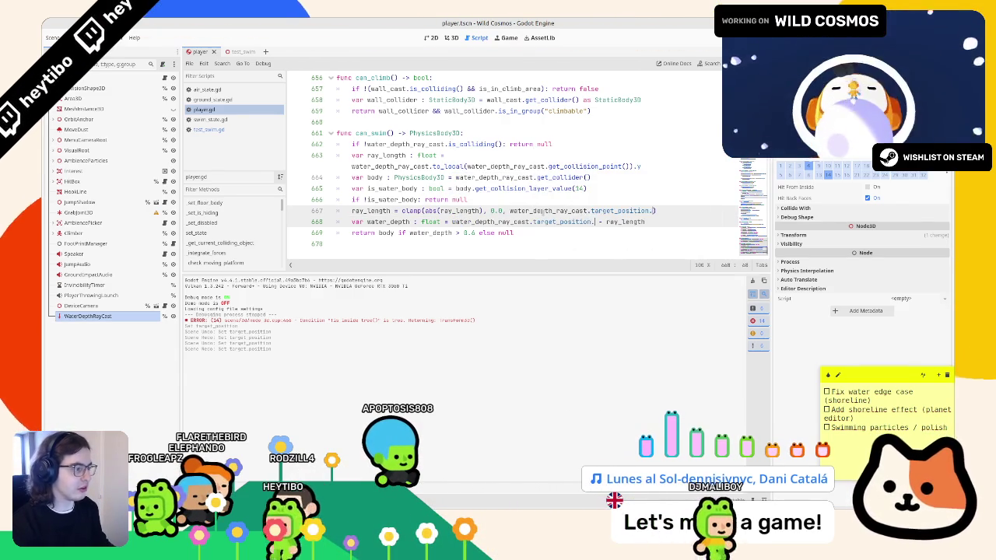
text(.y)
Add 'var base_length : float = water_depth_ray_cast.target_position.y' below the water check.
drag(510, 210, 650, 211)
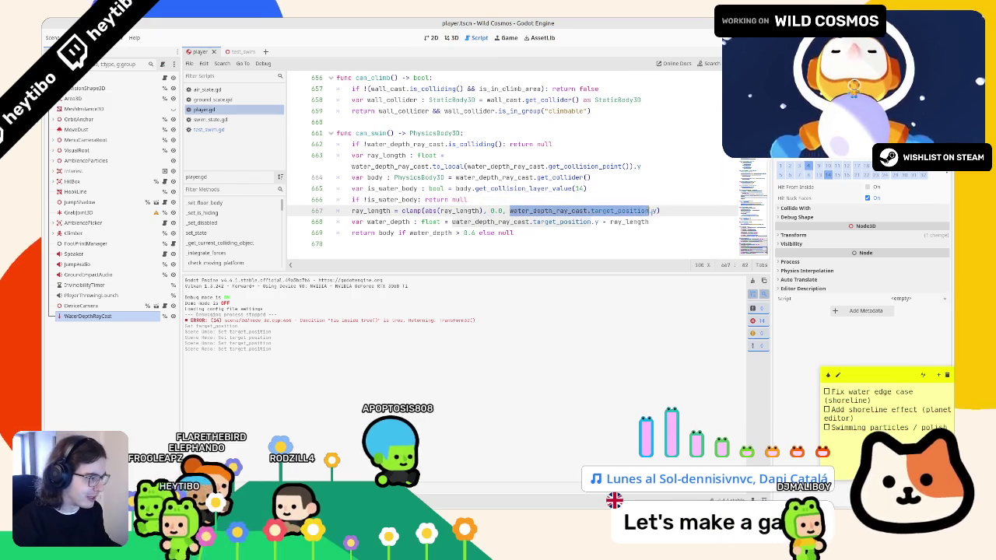
click(631, 199)
key(Return)
text(var base_lengt)
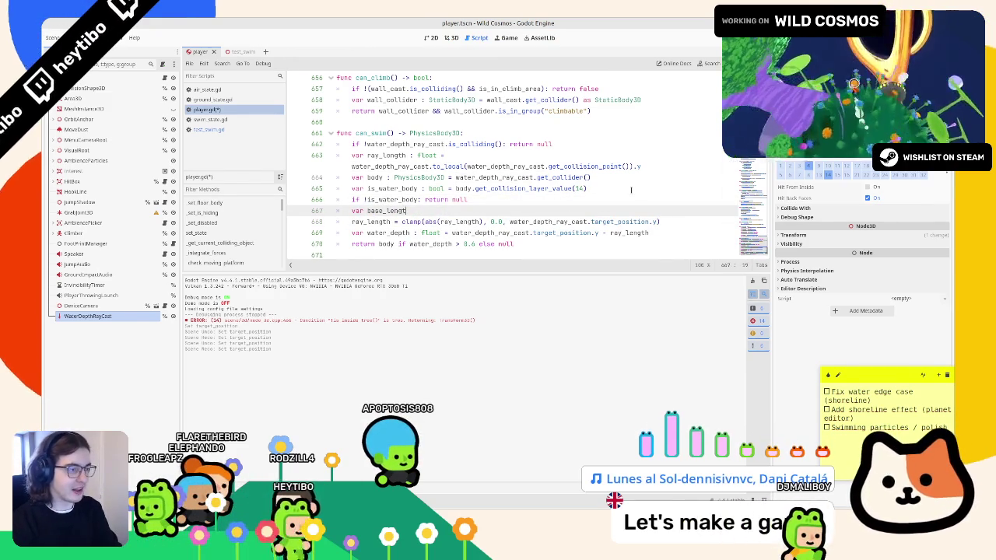
text(h : float = water_depth_ray_cast.target_position.y)
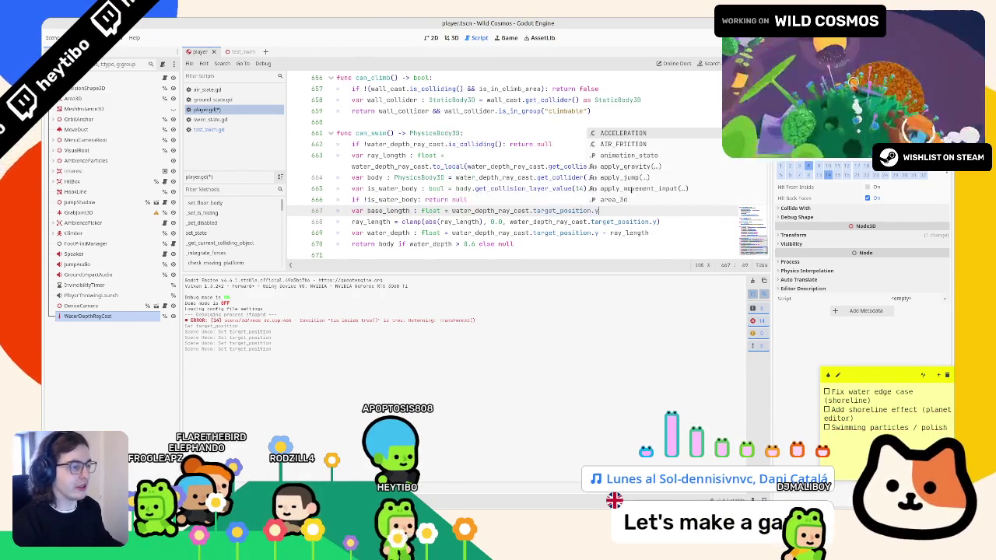
Use base_length in place of the target_position.y expressions in the clamp and water_depth lines.
double_click(393, 210)
key(ctrl+c)
drag(510, 221, 657, 222)
key(ctrl+v)
mouse_move(452, 233)
mouse_down()
mouse_move(603, 232)
mouse_move(514, 245)
mouse_move(599, 233)
mouse_up()
key(ctrl+v)
Insert a new line after the clamp and run the game.
click(614, 221)
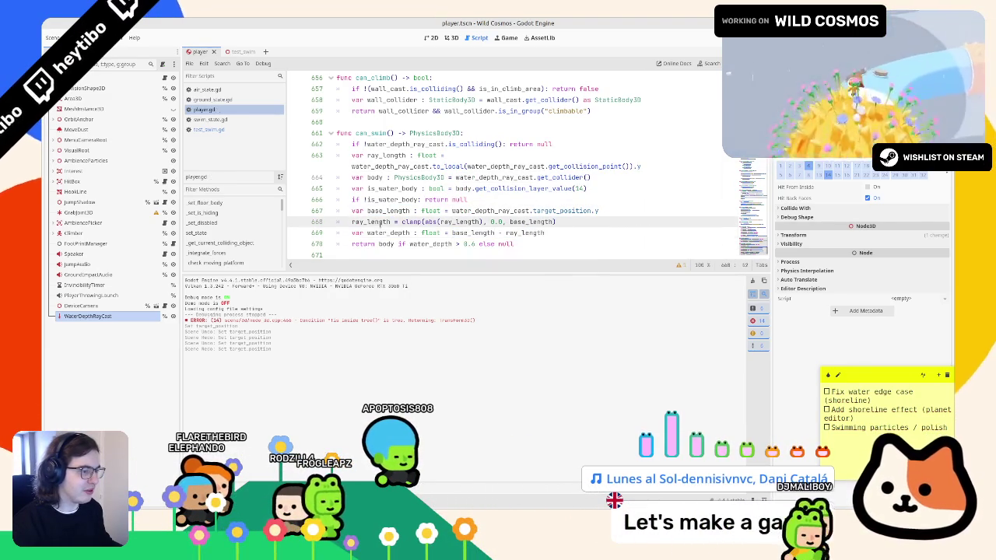
key(Return)
text(a)
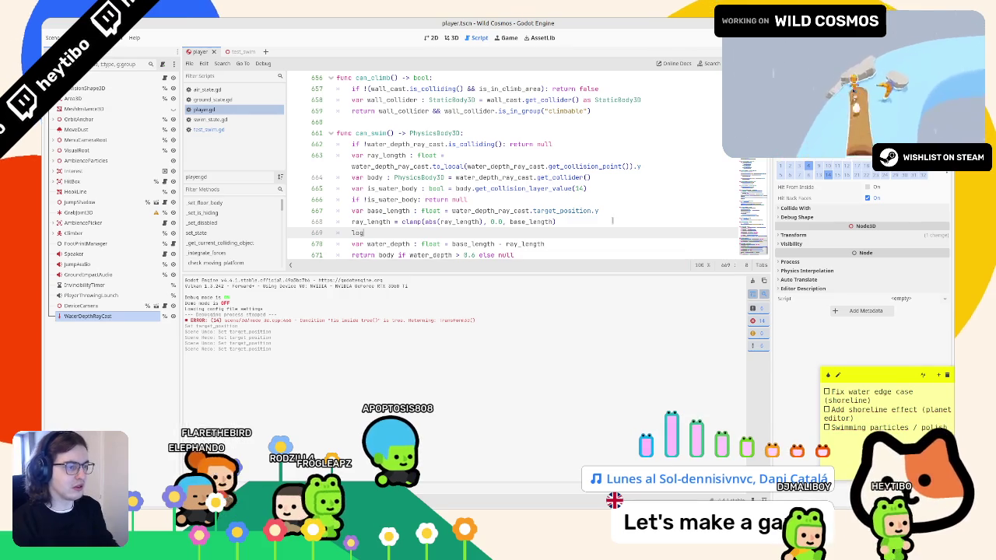
text((ray_length)
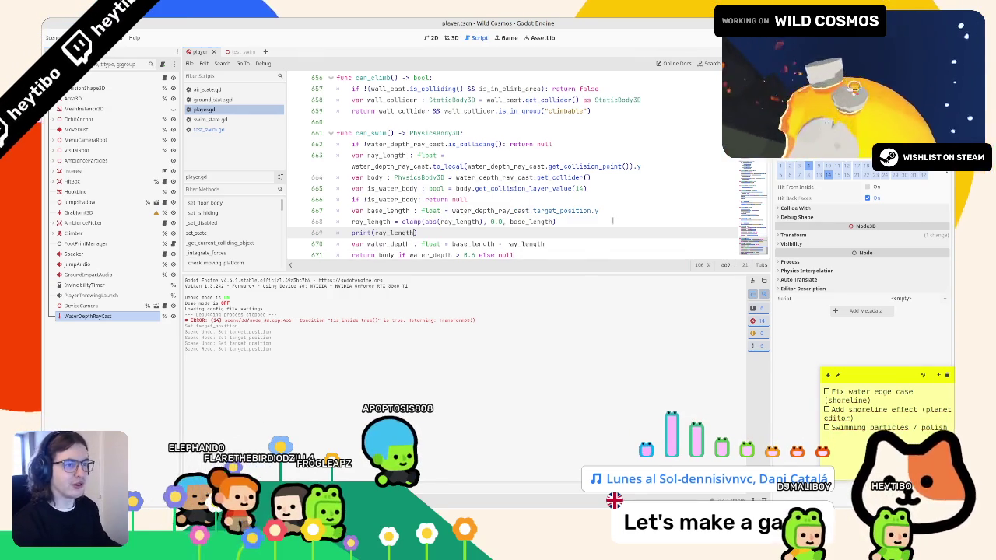
key(F5)
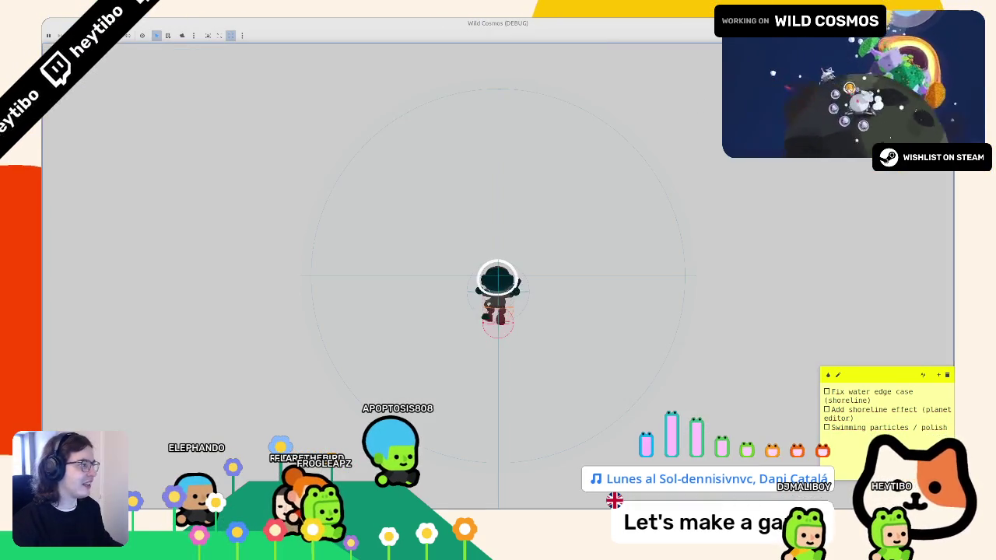
Playtest the test_swim scene, then stop it.
key(F8)
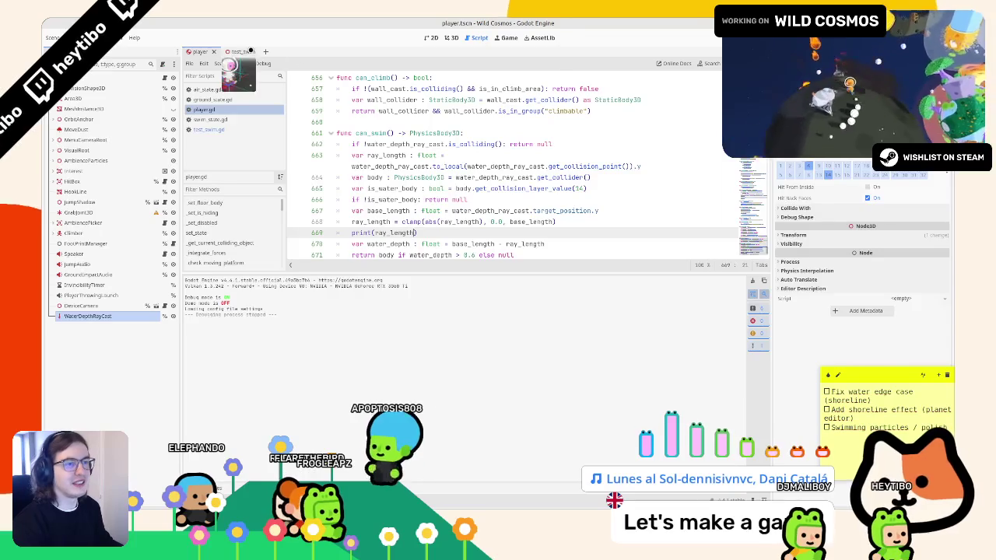
key(ctrl+Tab)
key(F6)
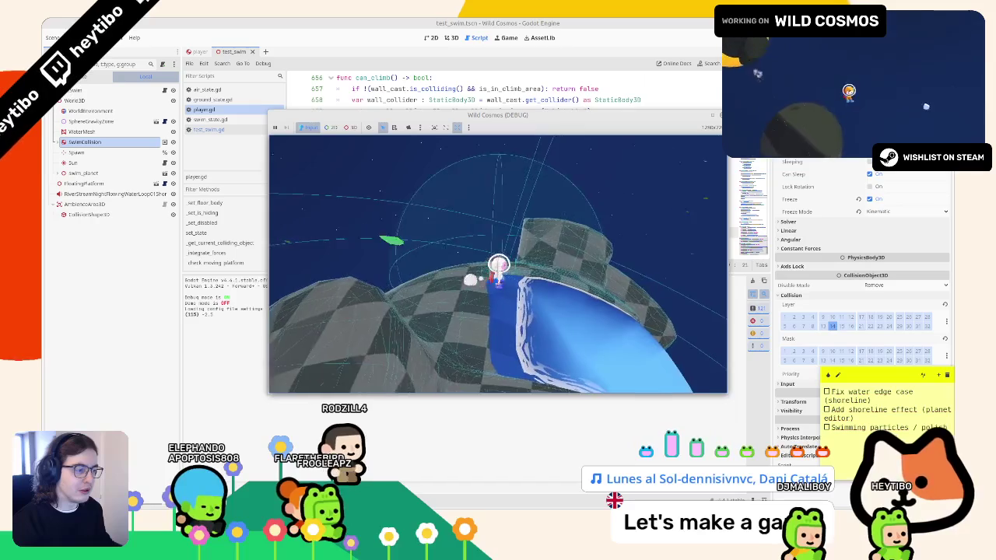
key(F8)
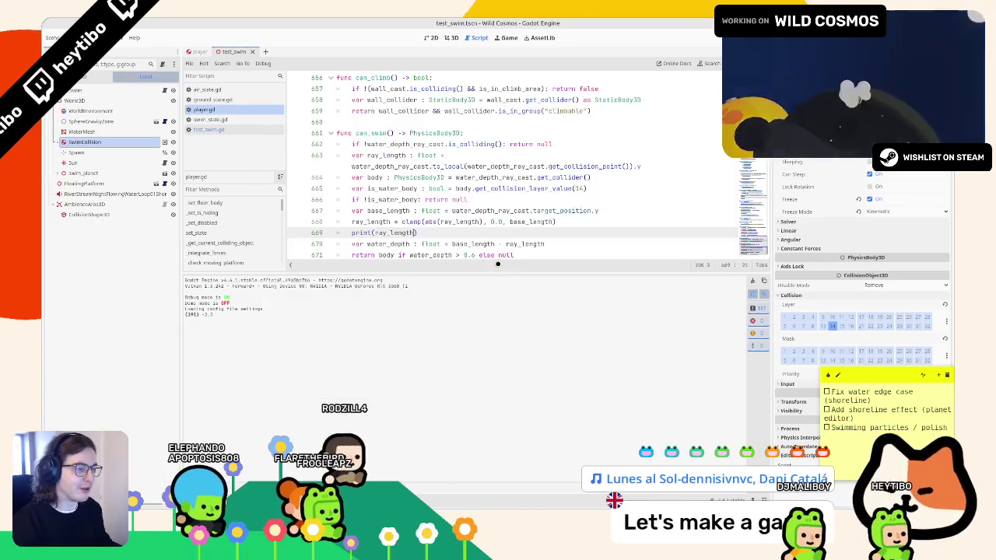
Wrap target_position.y in abs() for base_length on line 667 and playtest again.
scroll(442, 179, down, 1)
drag(450, 189, 595, 189)
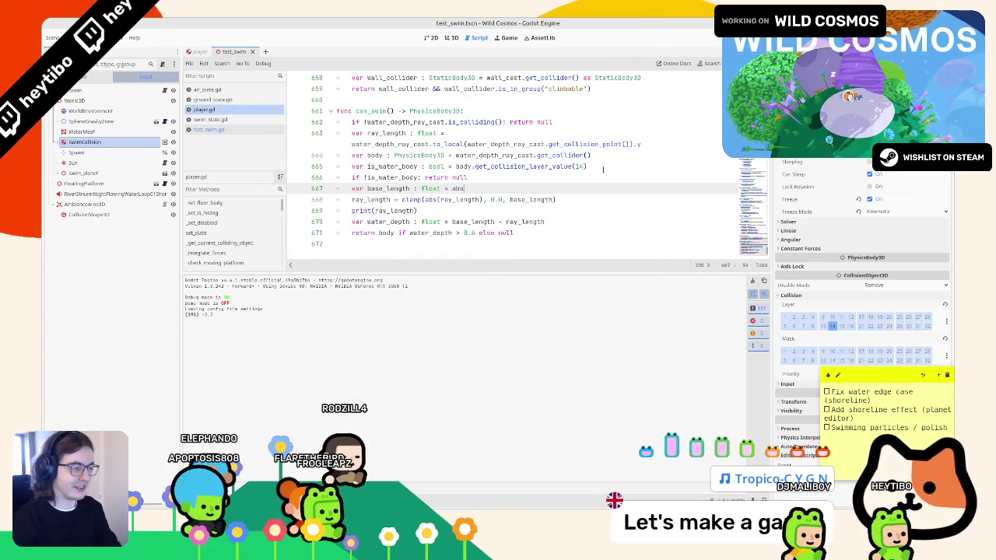
text(water_depth_ray_cast.target_position.y)
key(F5)
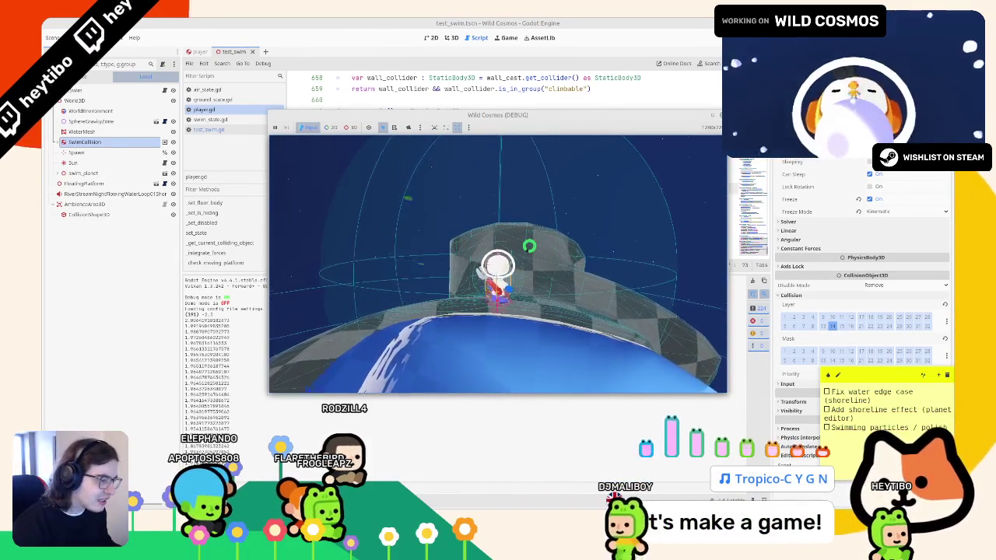
key(F8)
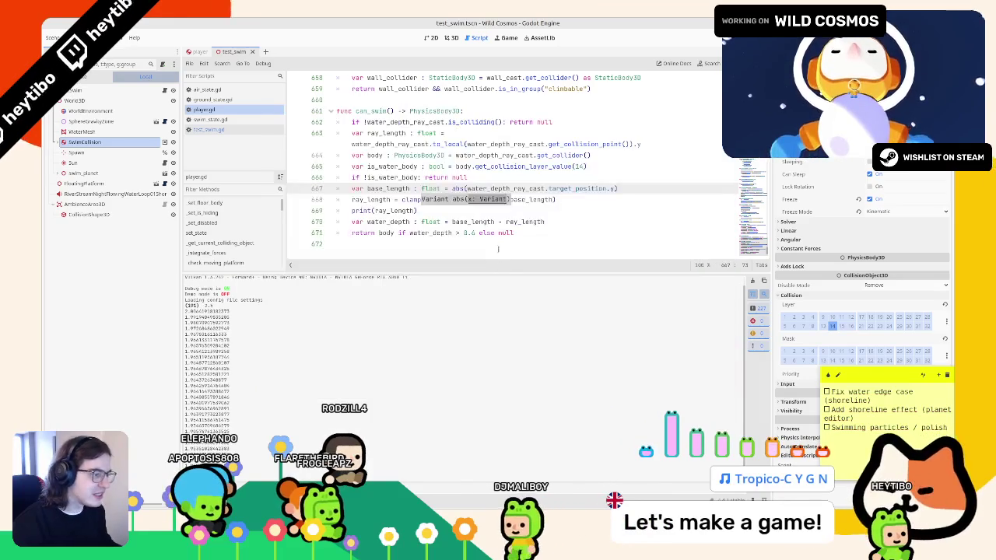
Change the return line's threshold to 7 and playtest the shoreline swim three times.
text(7)
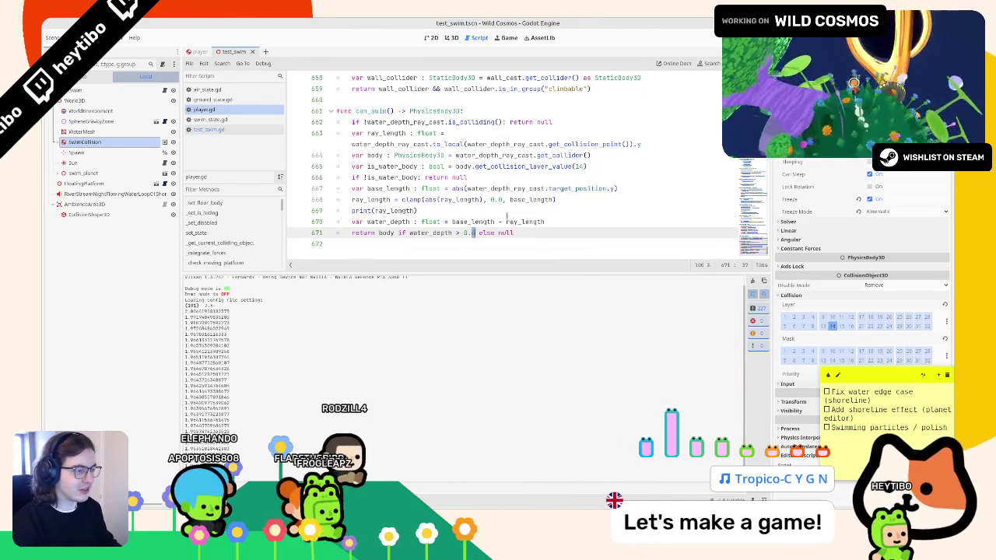
key(F5)
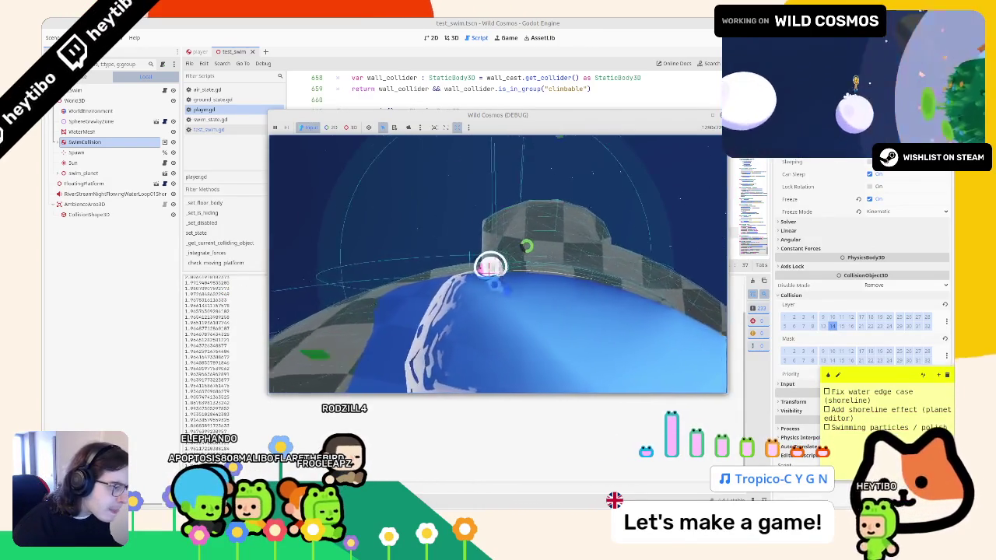
key(F8)
key(F5)
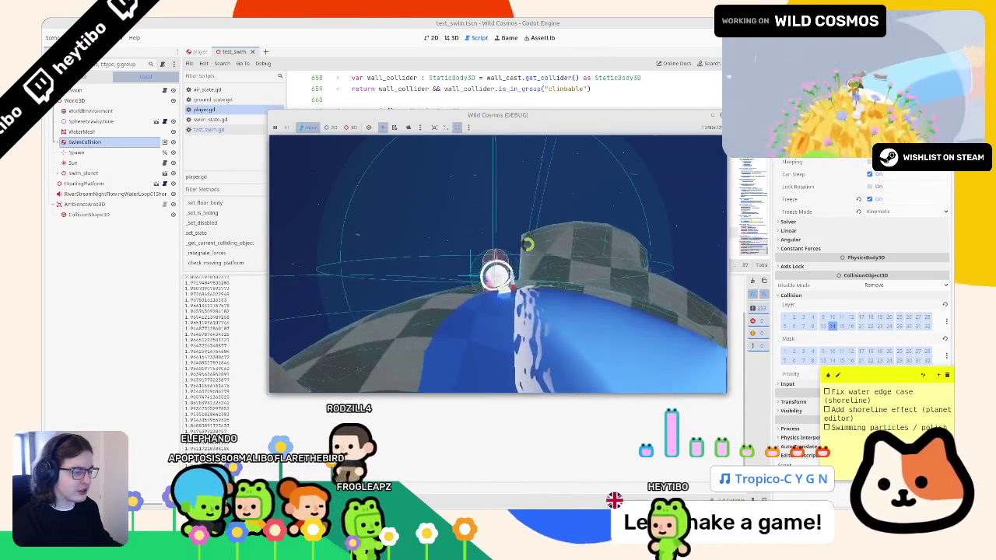
key(F8)
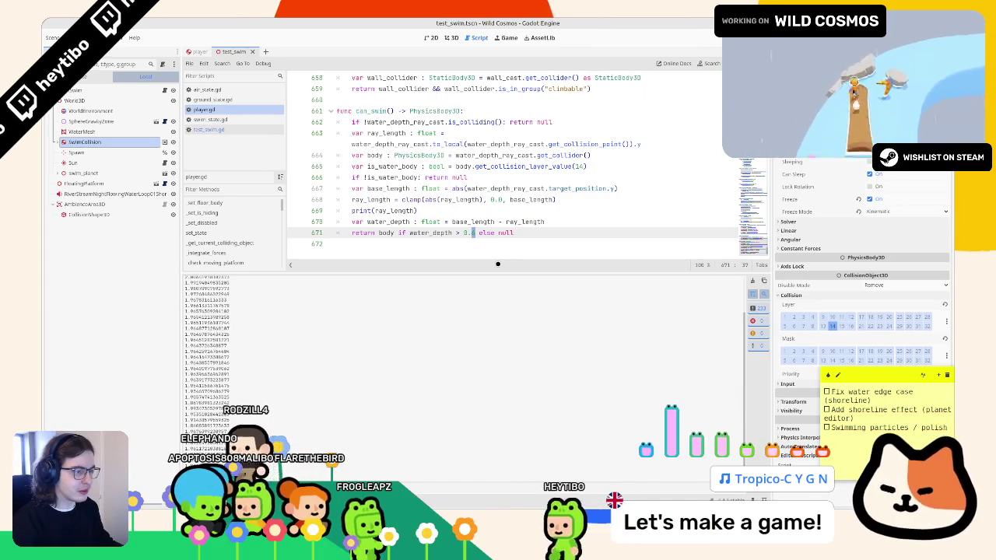
key(F5)
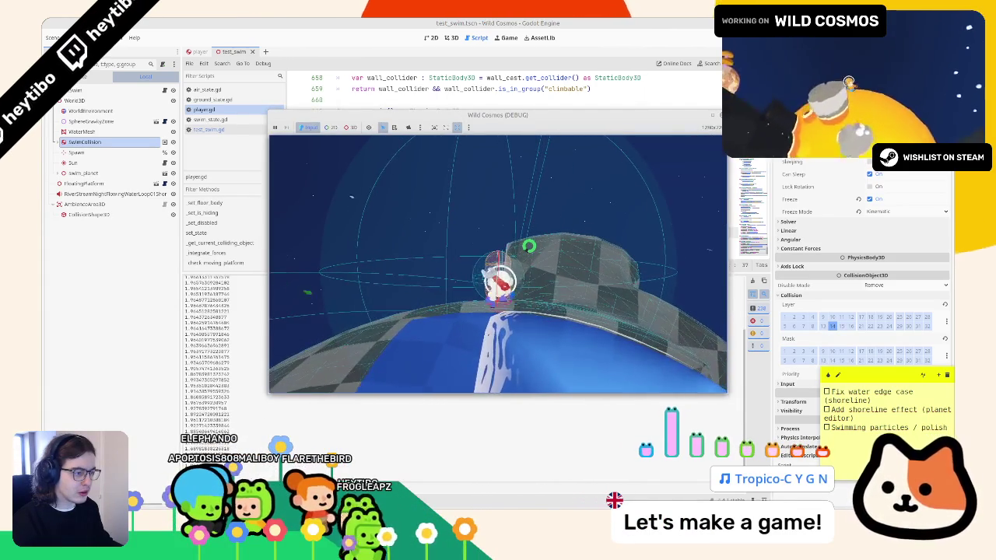
key(alt+Tab)
key(ctrl+z)
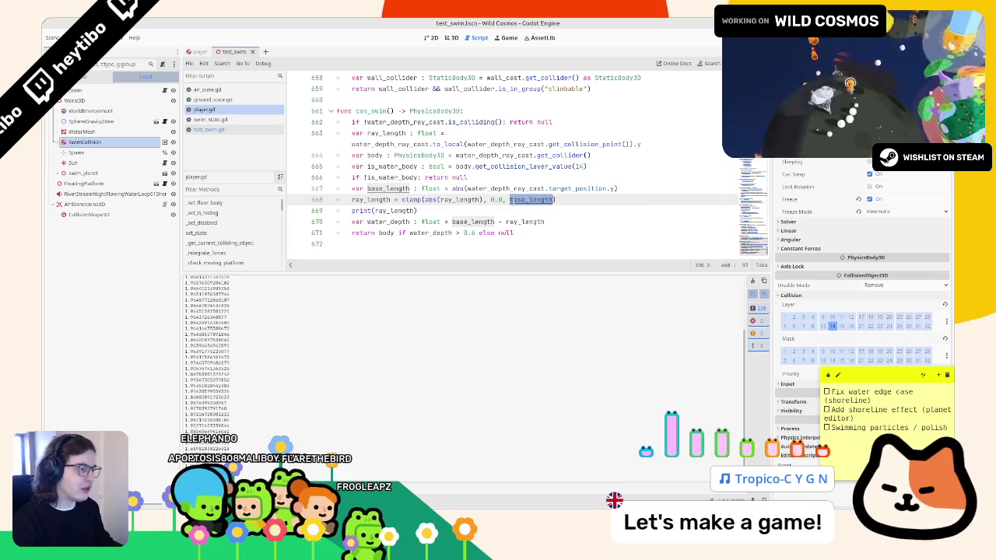
Undo back to the 2.0 clamp version of can_swim and playtest it.
key(ctrl+z)
key(ctrl+z)
key(ctrl+z)
key(ctrl+z)
key(ctrl+z)
key(ctrl+z)
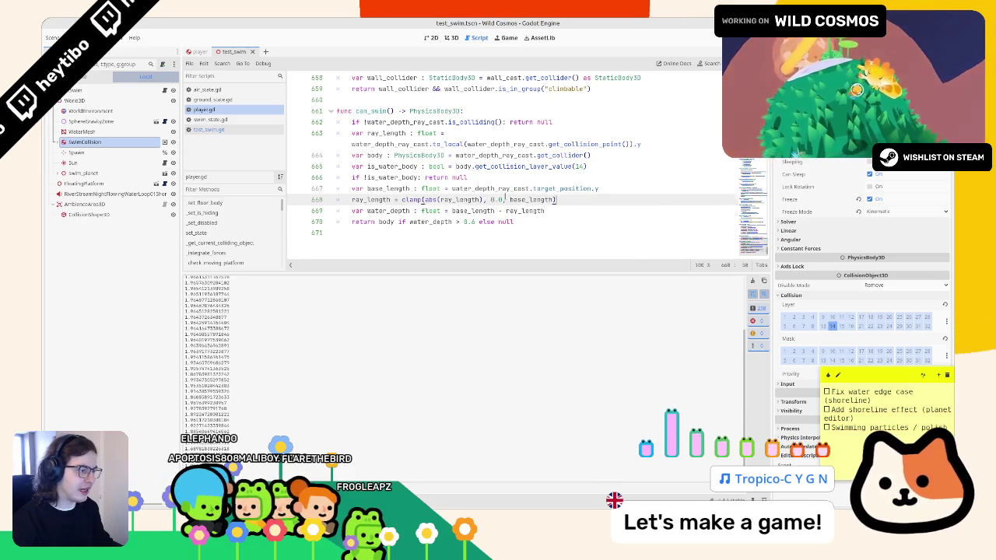
key(ctrl+z)
key(ctrl+z)
key(ctrl+z)
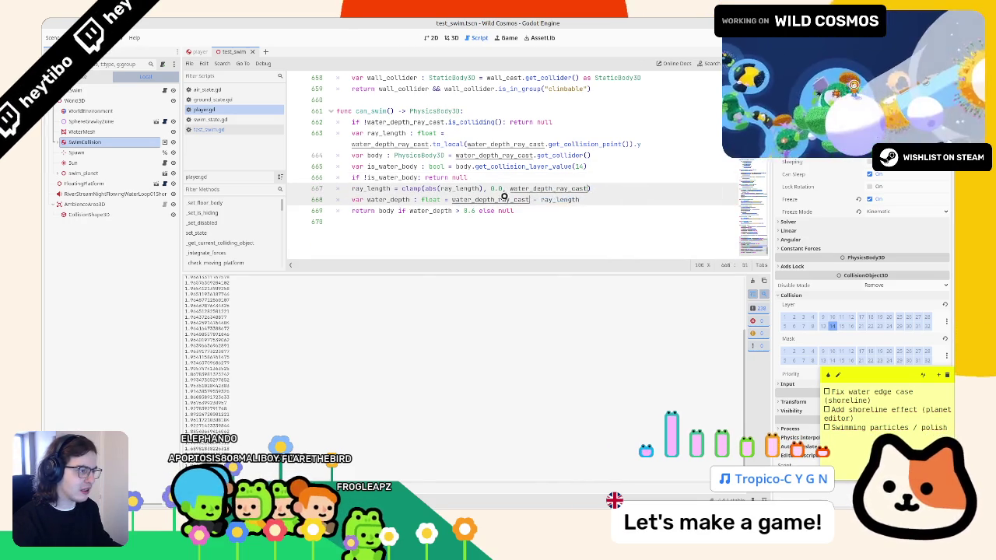
key(ctrl+shift+z)
key(ctrl+shift+z)
key(ctrl+shift+z)
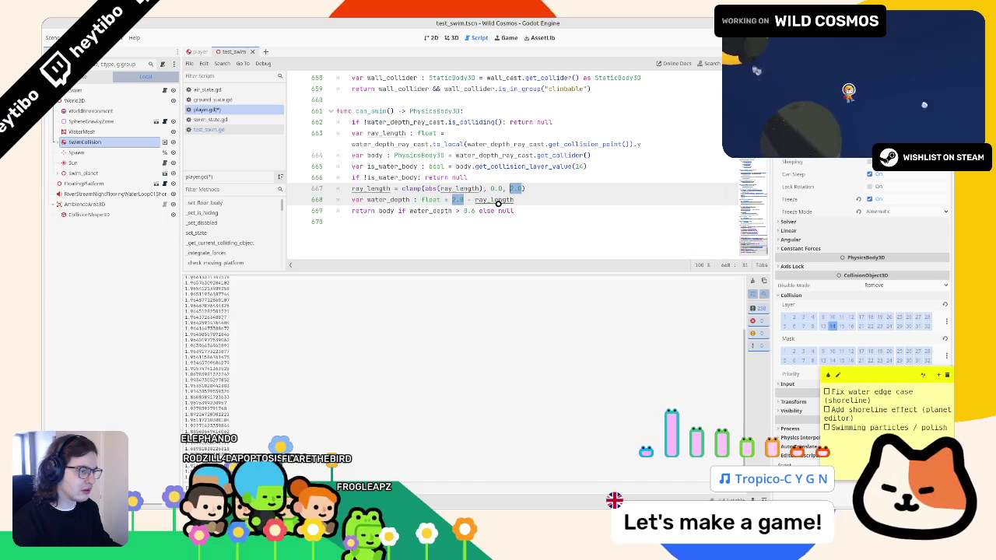
key(ctrl+z)
key(ctrl+shift+z)
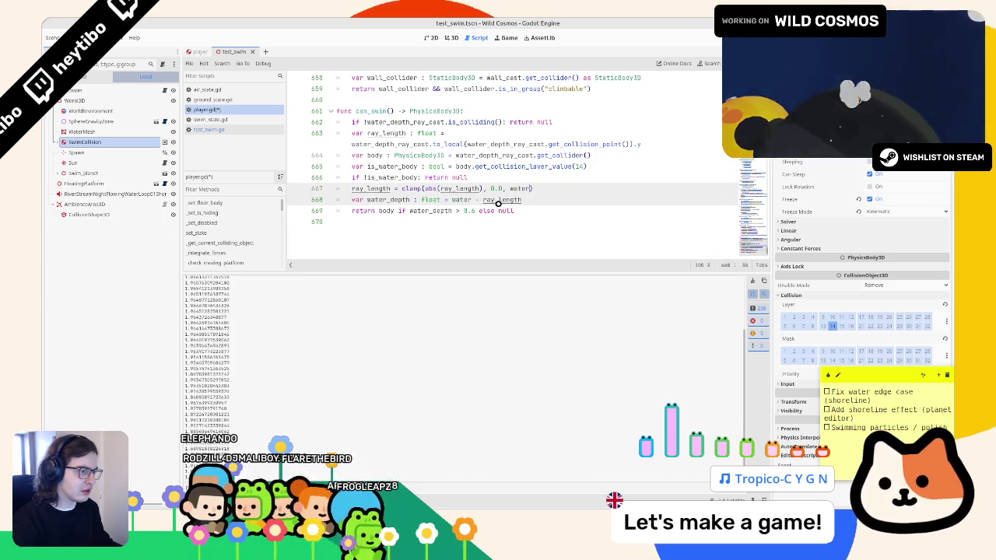
key(ctrl+z)
key(F5)
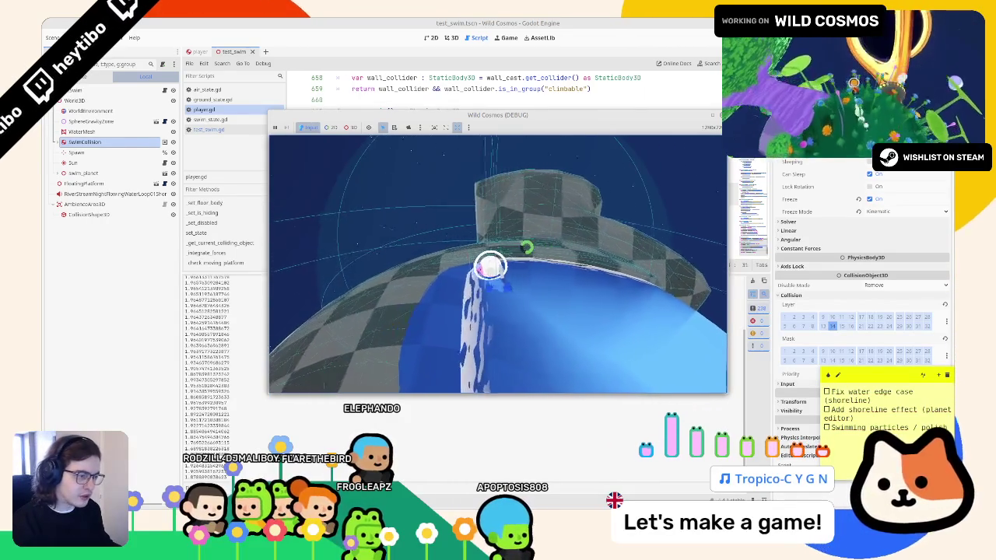
key(F8)
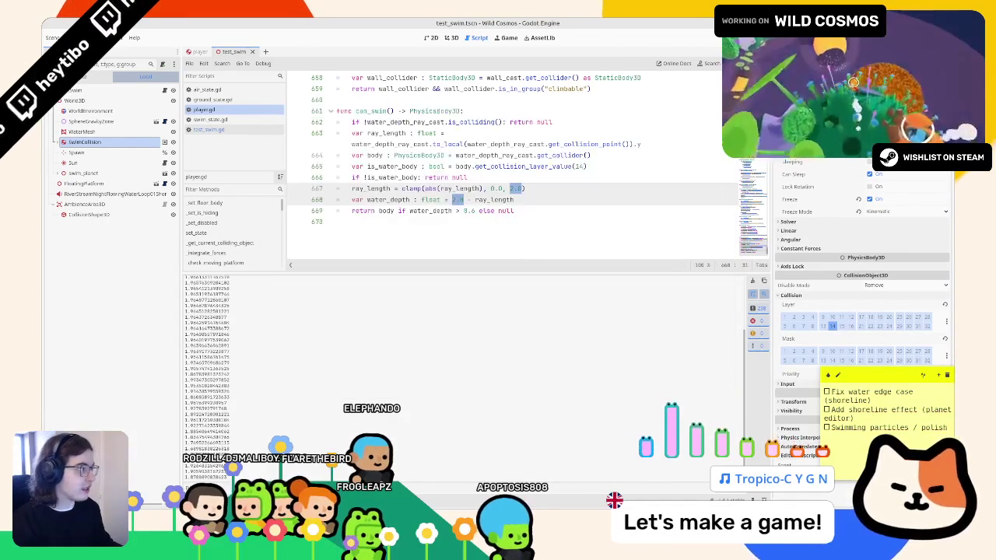
Begin a new function declaration on a line below can_swim.
click(515, 199)
drag(387, 114, 390, 231)
click(390, 231)
key(Return)
text(fun)
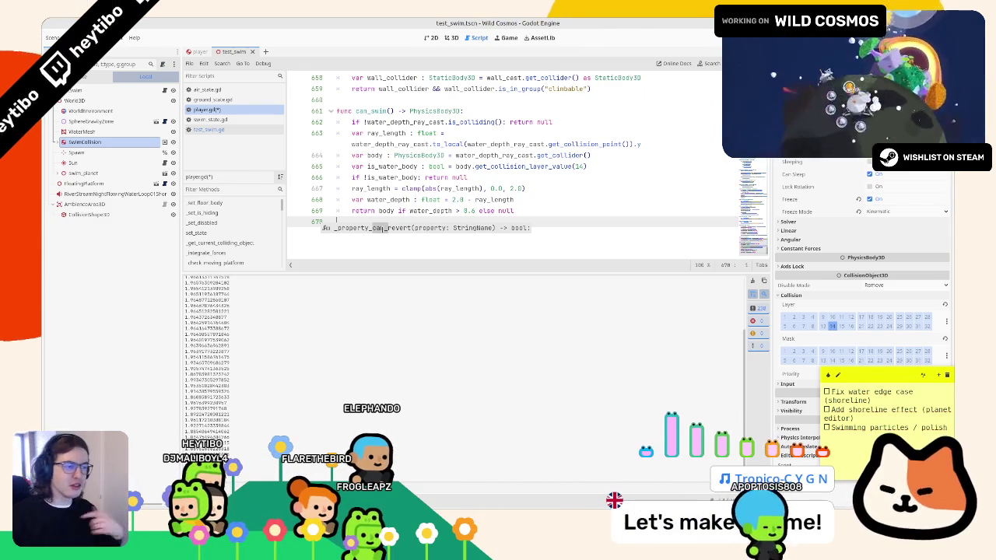
Create a placeholder function stub with a pass body, saving the script and restoring the stub.
key(Return)
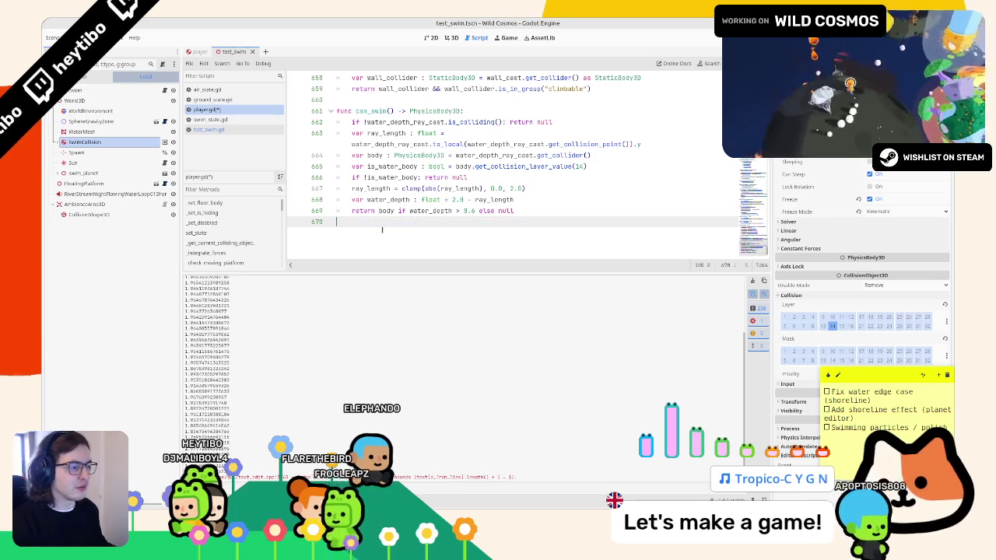
key(Return)
text(func can_get_out_of_water)
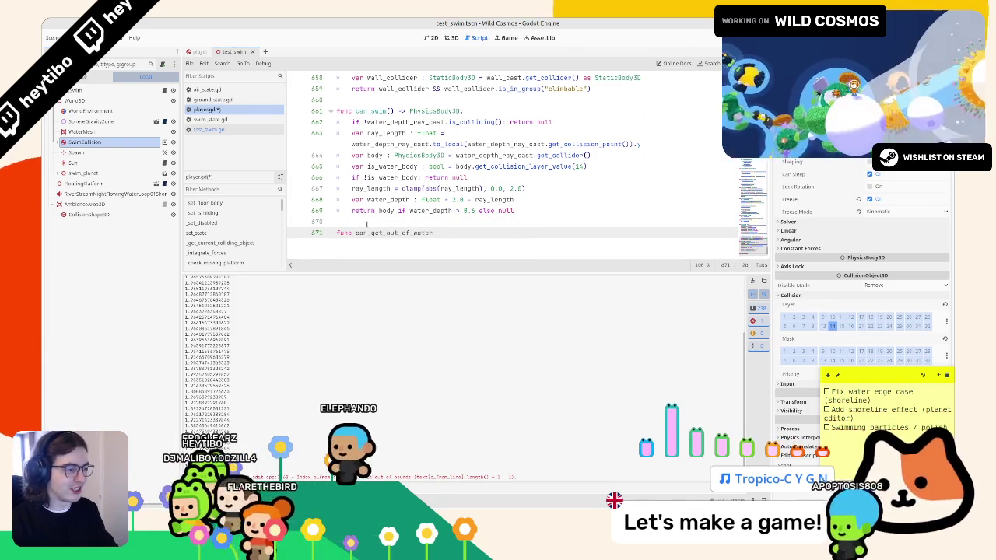
text(():)
key(Return)
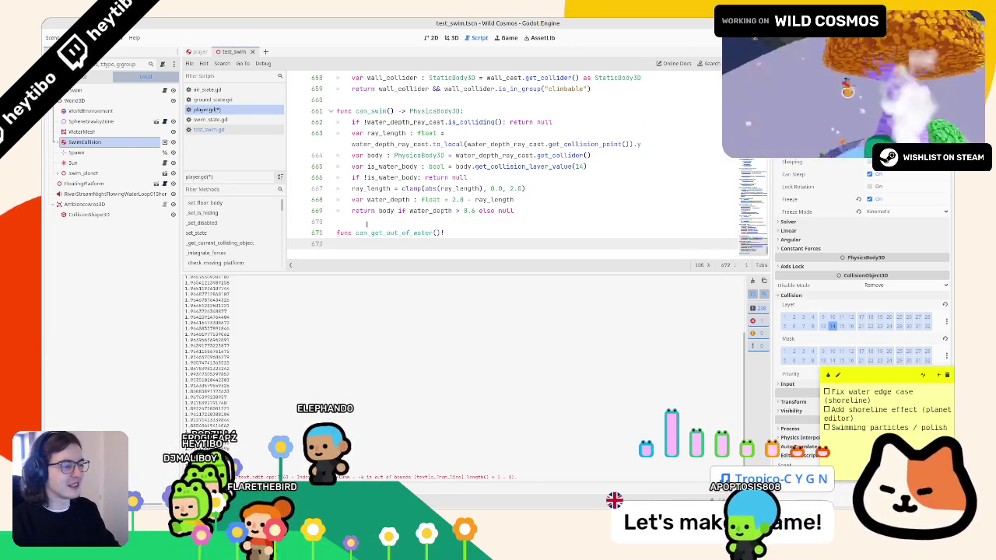
text(pass)
click(430, 233)
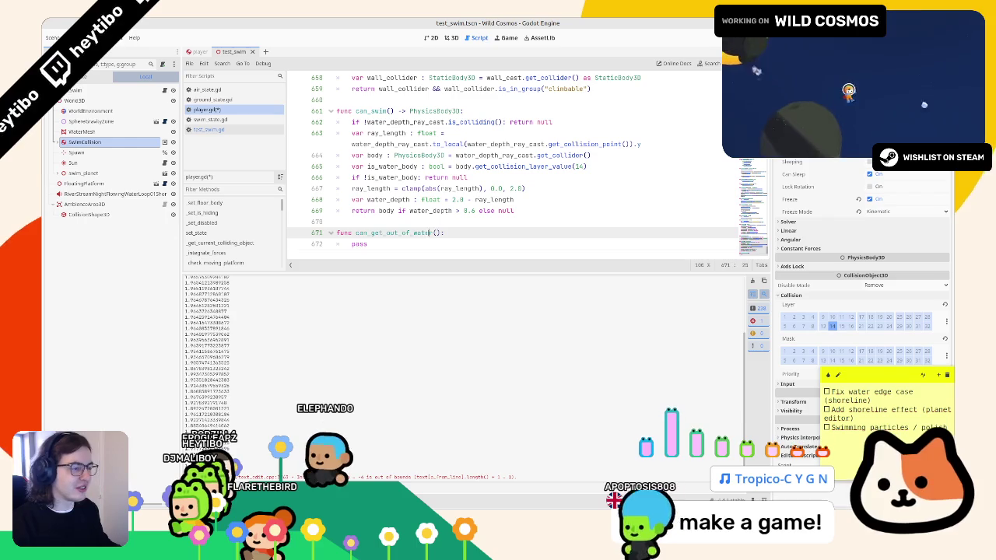
key(Home)
key(shift+Down)
key(shift+End)
key(BackSpace)
key(BackSpace)
key(ctrl+s)
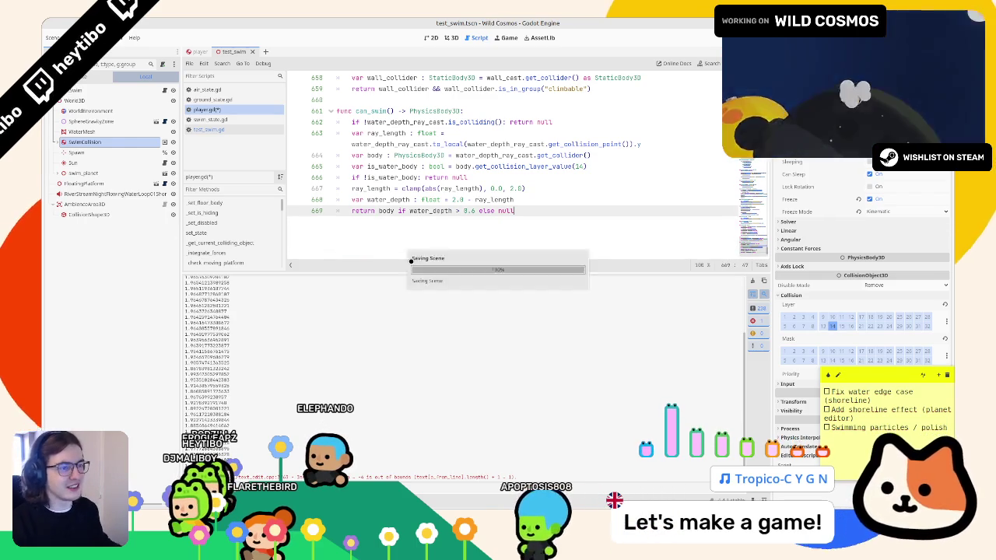
key(ctrl+z)
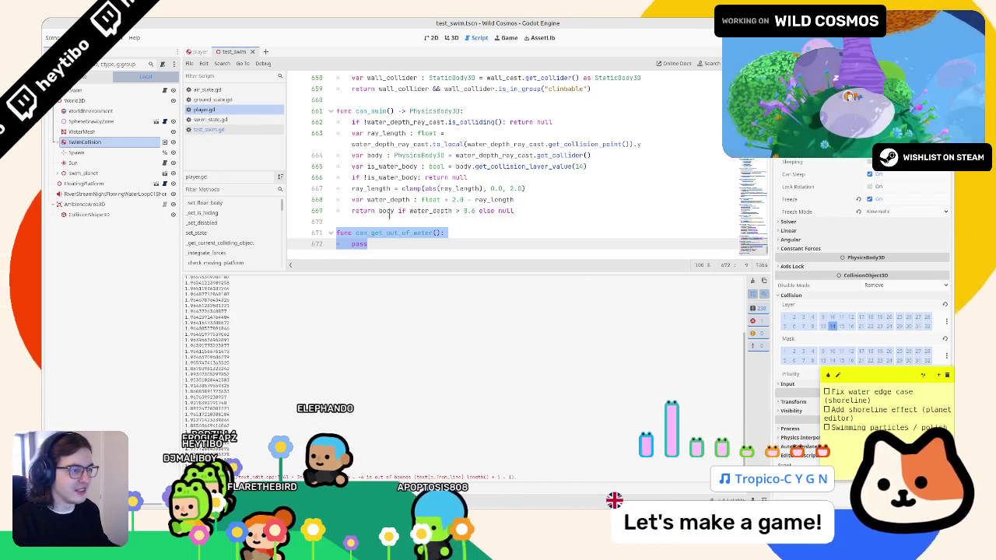
Name the function can_walk_out_of_water and make its body return false.
click(440, 233)
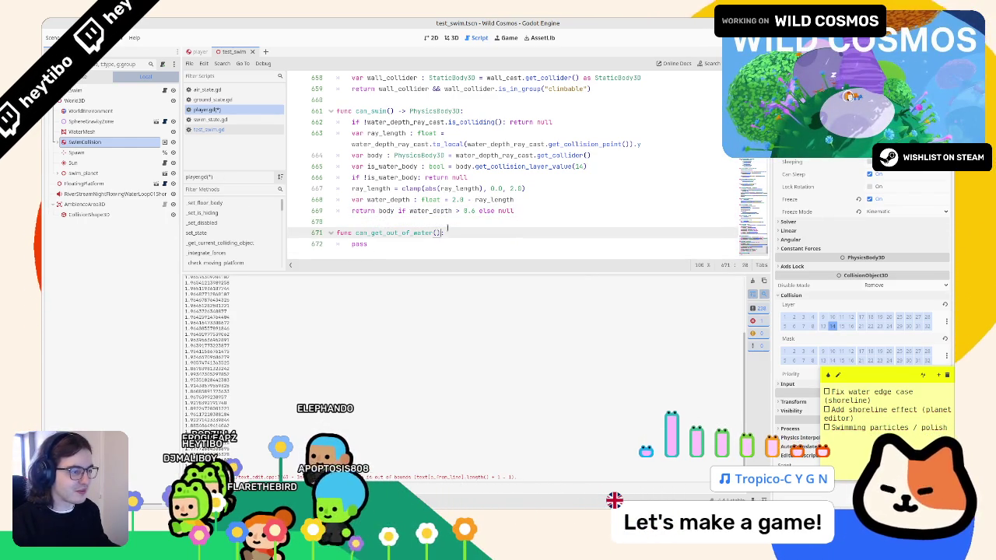
text(can_)
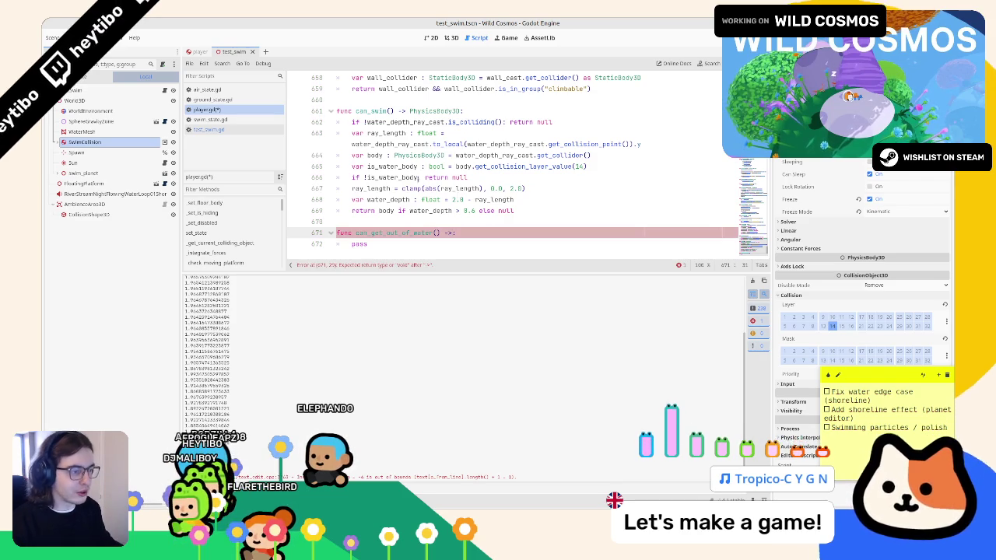
text(walk)
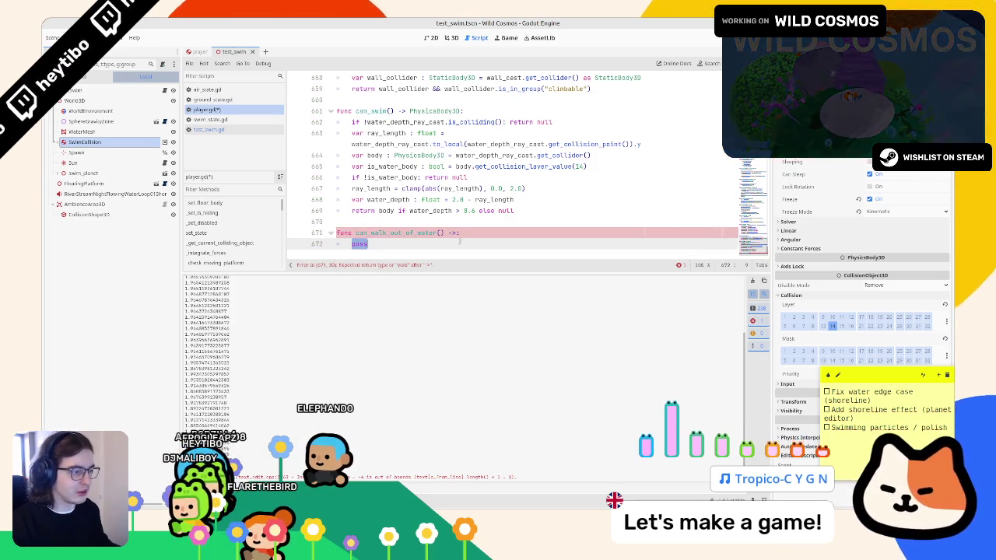
click(456, 233)
text(bool)
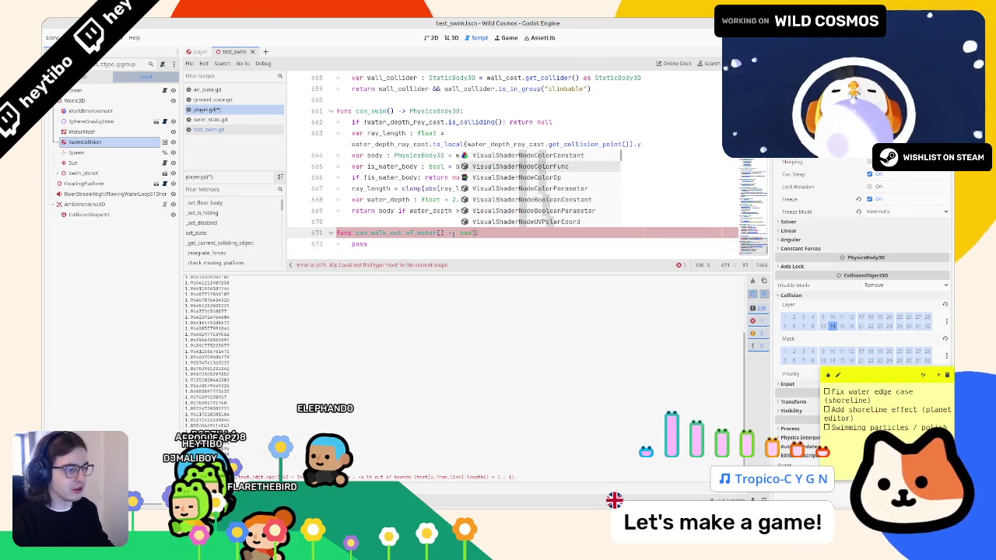
key(Return)
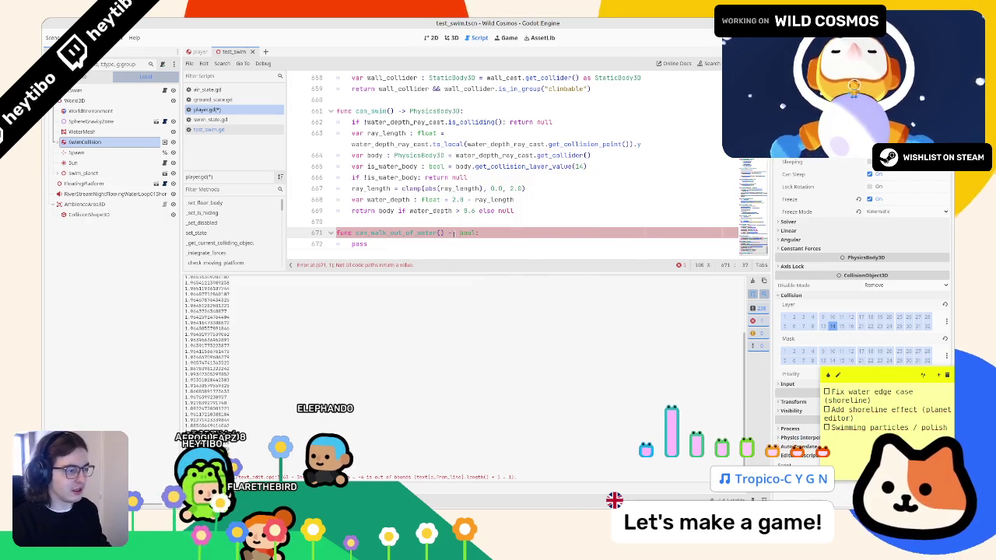
key(Down)
text(n)
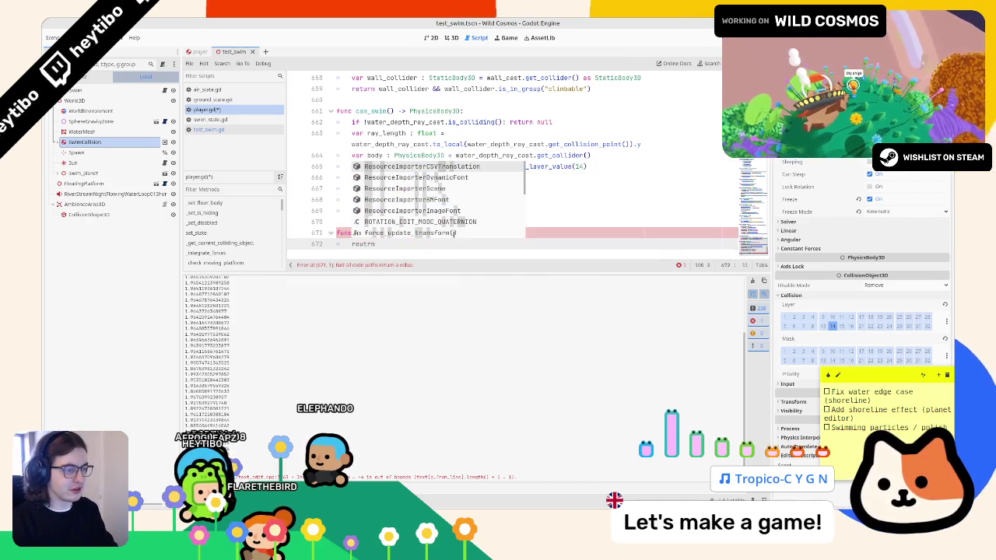
key(BackSpace)
key(BackSpace)
key(BackSpace)
text(t)
key(BackSpace)
text(eturn false)
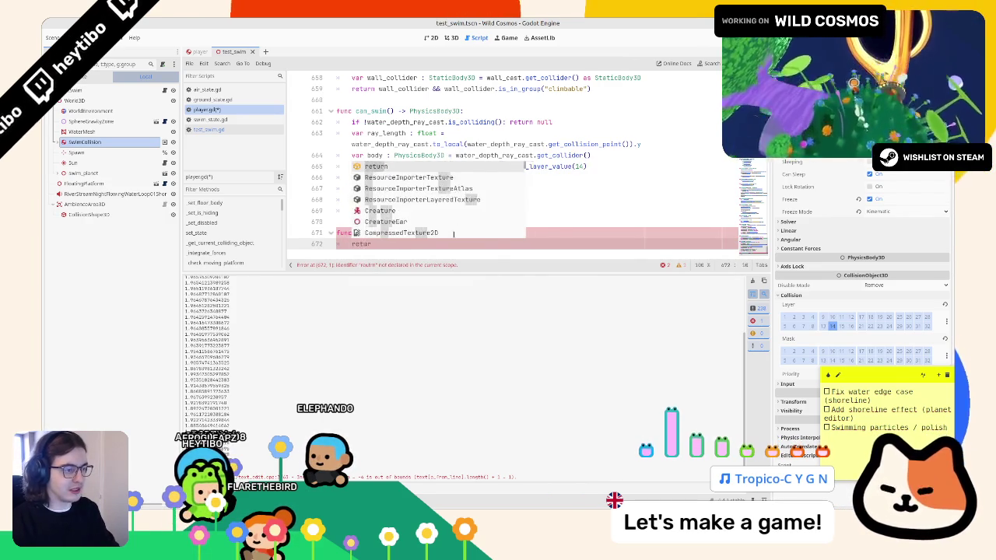
key(Return)
Copy the water_depth_ray_cast collision guard into can_walk_out_of_water.
scroll(426, 205, down, 1)
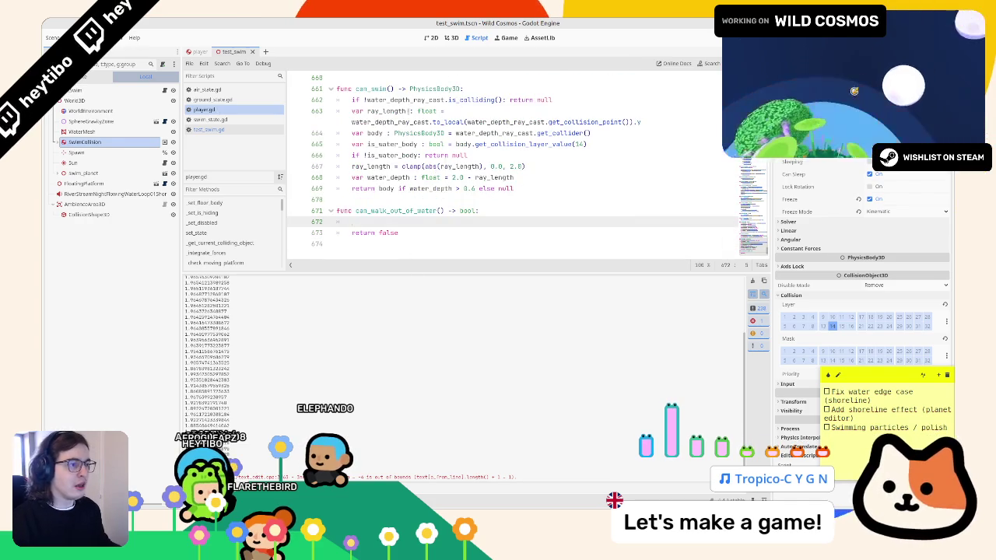
double_click(398, 99)
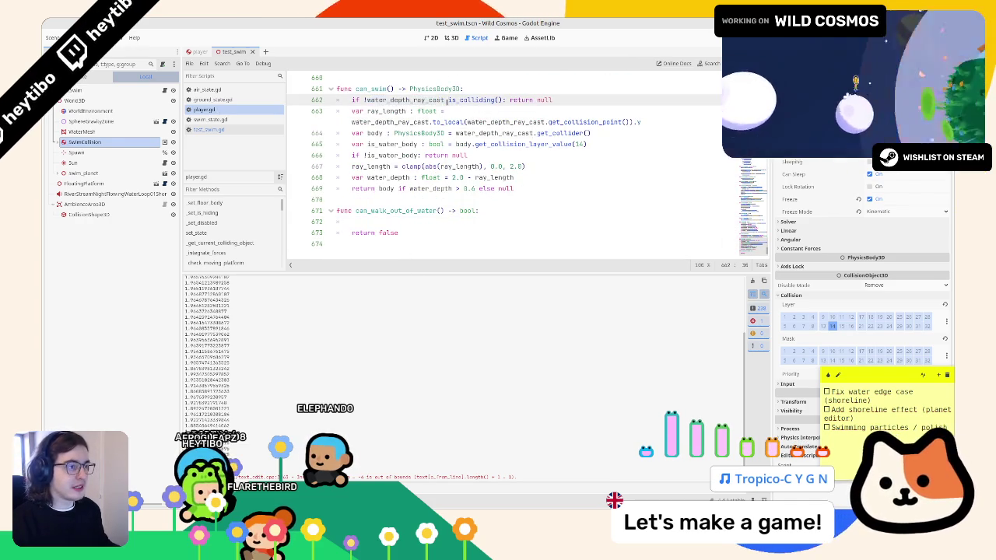
triple_click(411, 100)
key(ctrl+c)
click(420, 221)
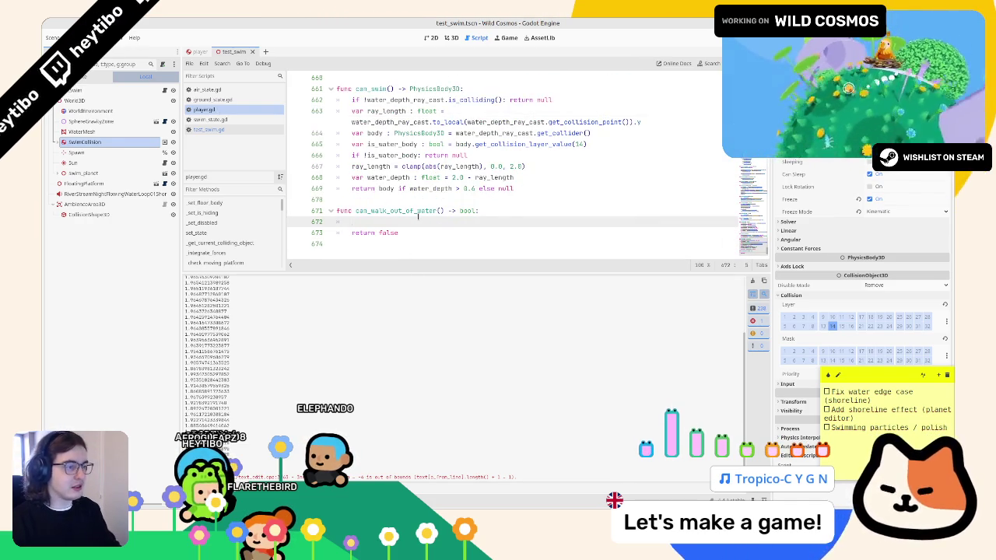
key(ctrl+v)
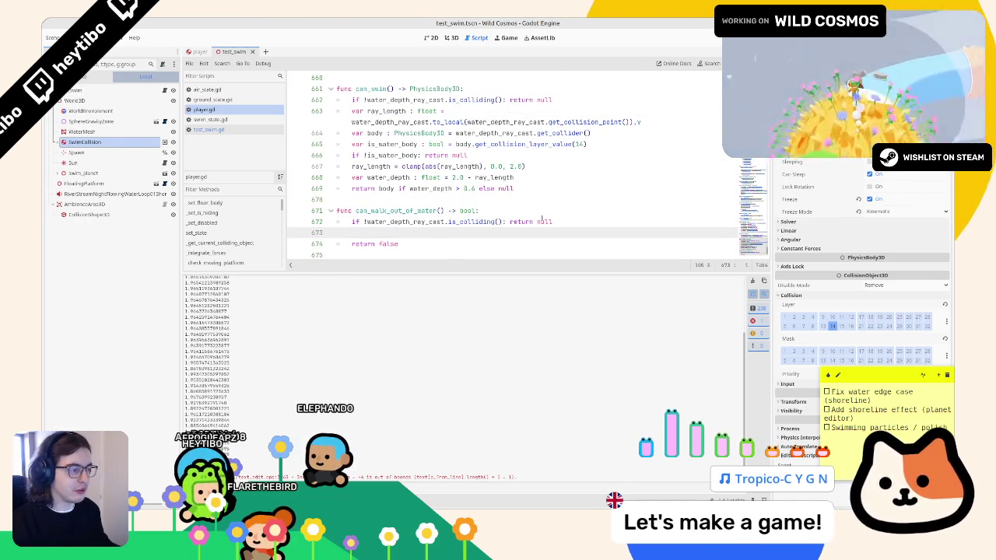
double_click(545, 221)
text(fall_gravity)
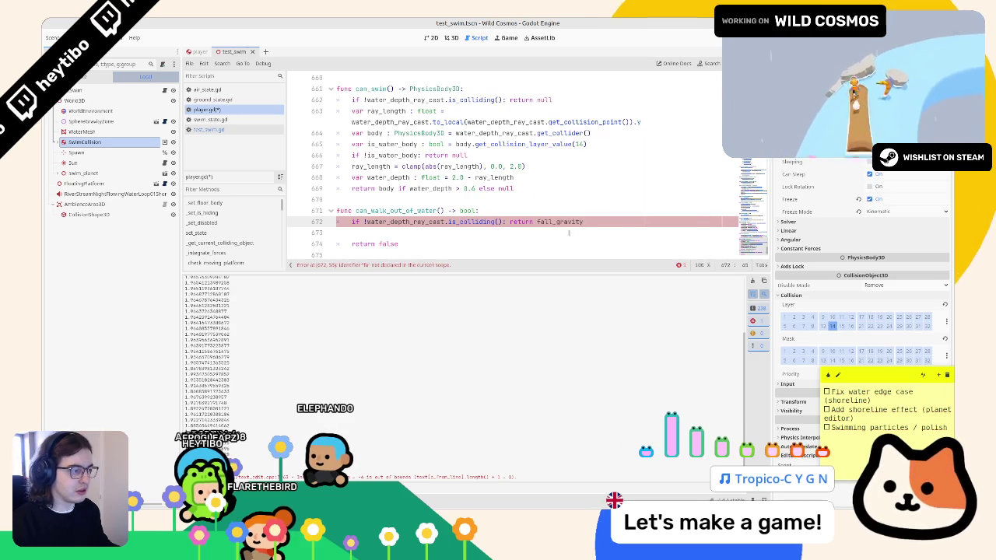
key(BackSpace)
key(BackSpace)
key(BackSpace)
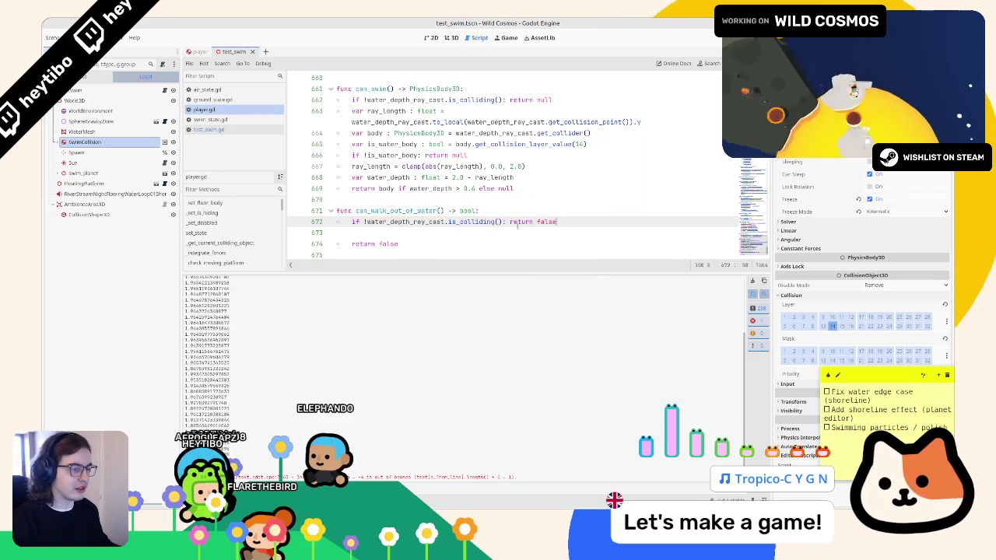
click(517, 230)
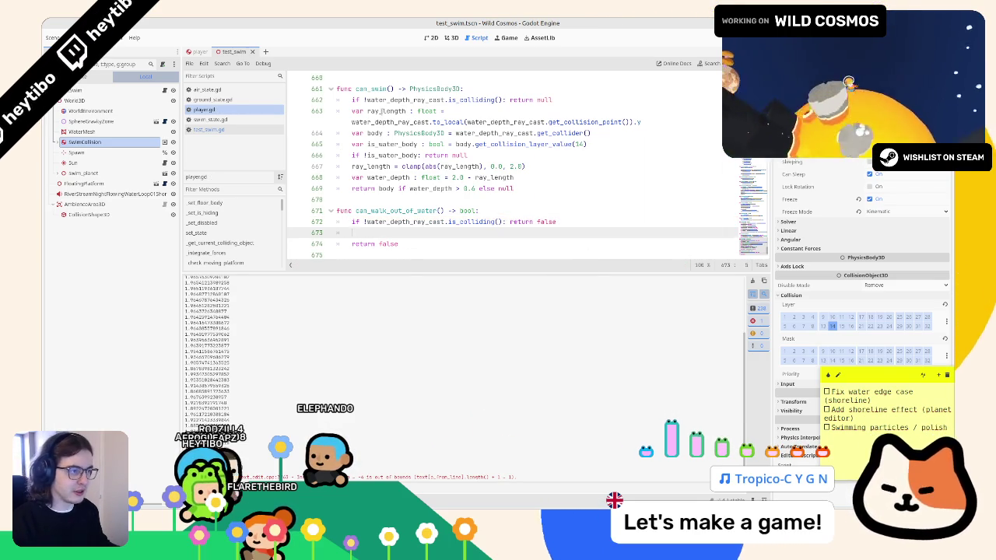
Copy the body = get_collider lookup line into can_walk_out_of_water.
double_click(386, 110)
drag(352, 110, 622, 122)
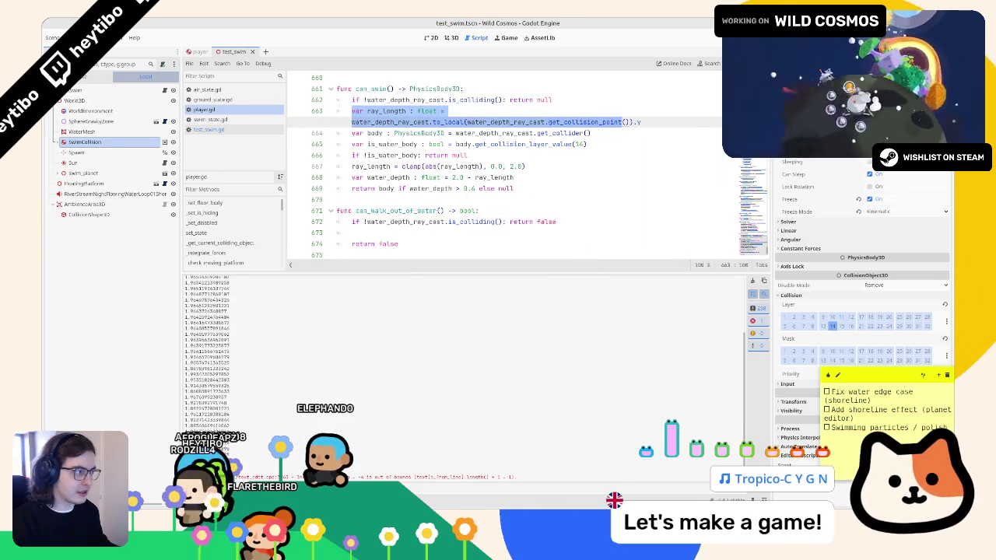
drag(774, 311, 821, 311)
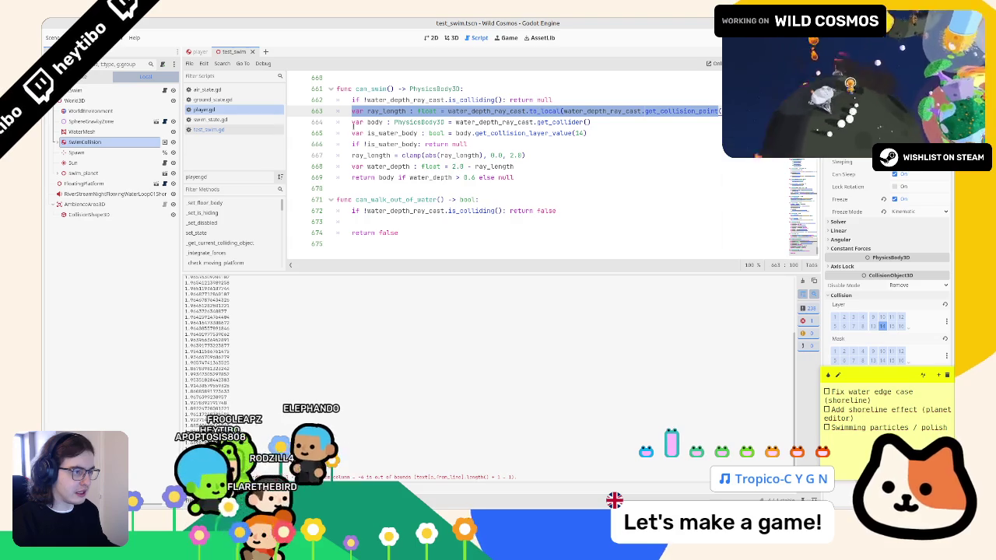
double_click(393, 133)
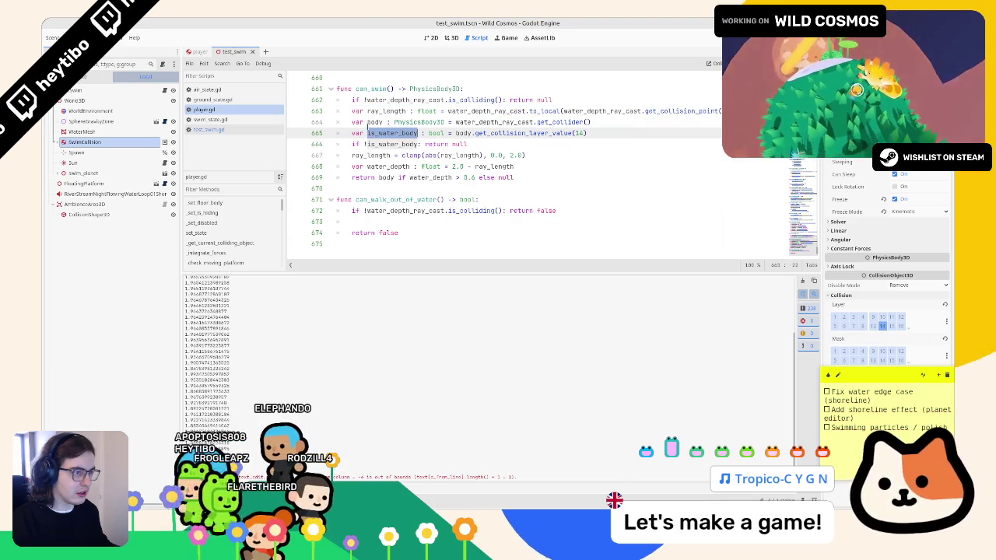
double_click(375, 122)
drag(351, 122, 643, 120)
key(ctrl+c)
click(408, 222)
key(ctrl+v)
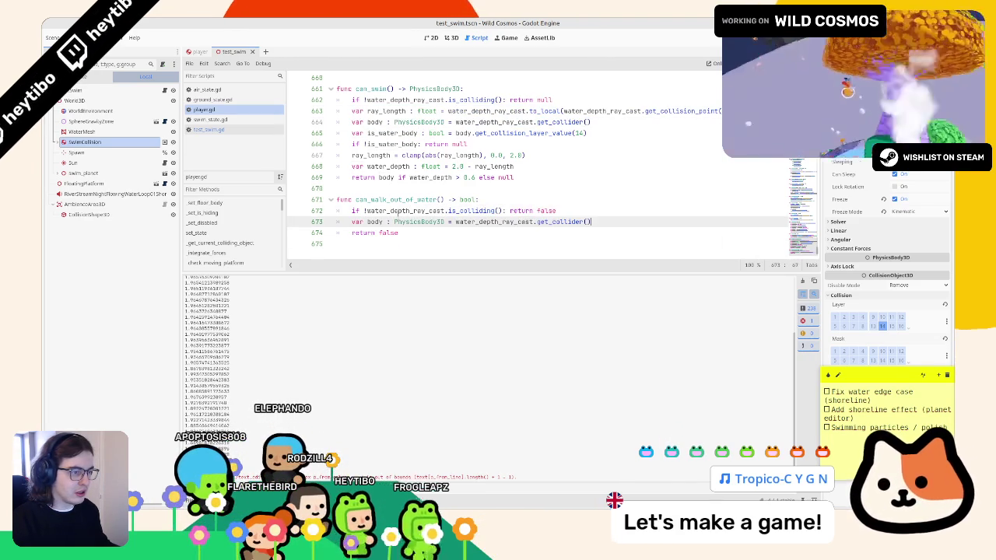
Add is_ground_body from collision layer 4, return it, and clear the Output log.
click(360, 144)
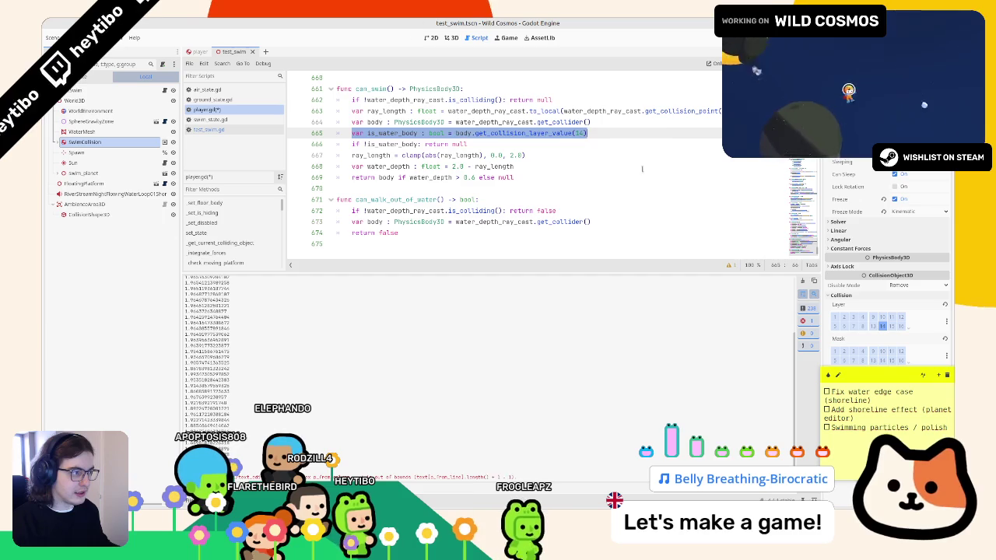
click(613, 229)
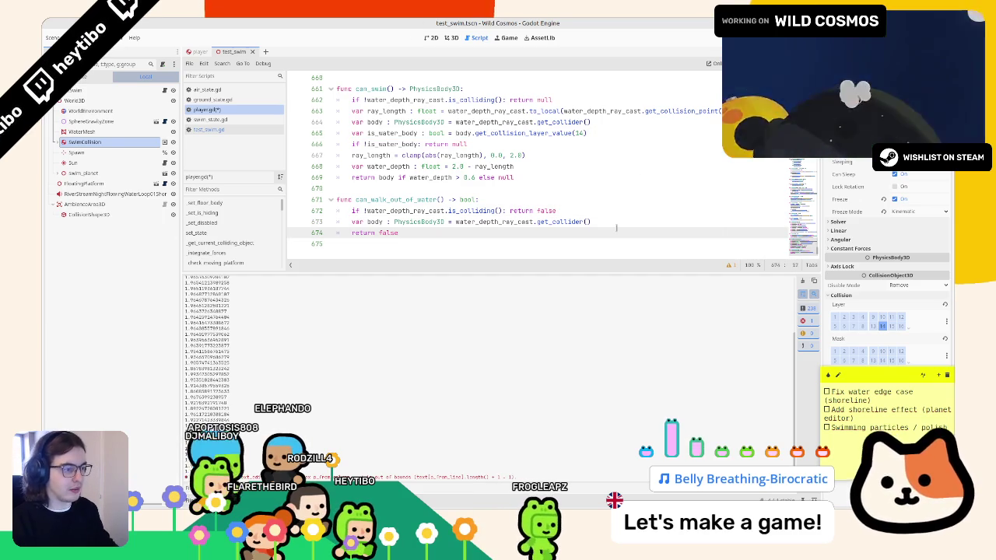
key(BackSpace)
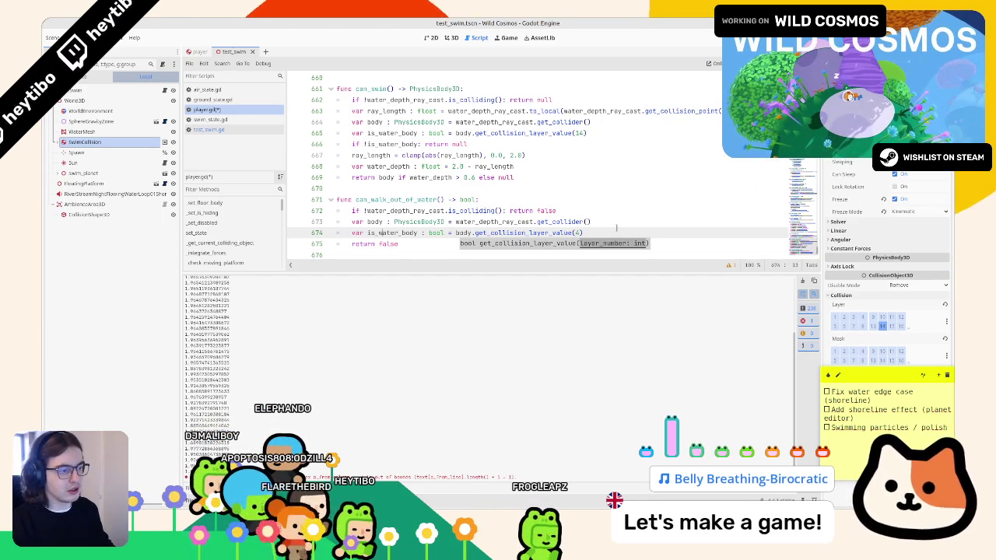
key(ctrl+Left)
key(ctrl+Left)
key(ctrl+Left)
key(BackSpace)
key(BackSpace)
key(BackSpace)
text(ground)
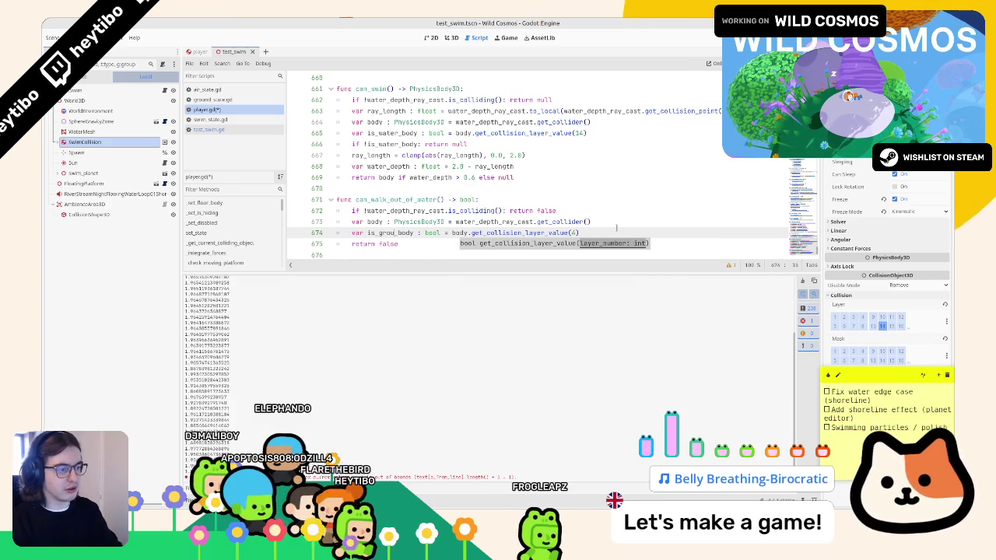
click(668, 234)
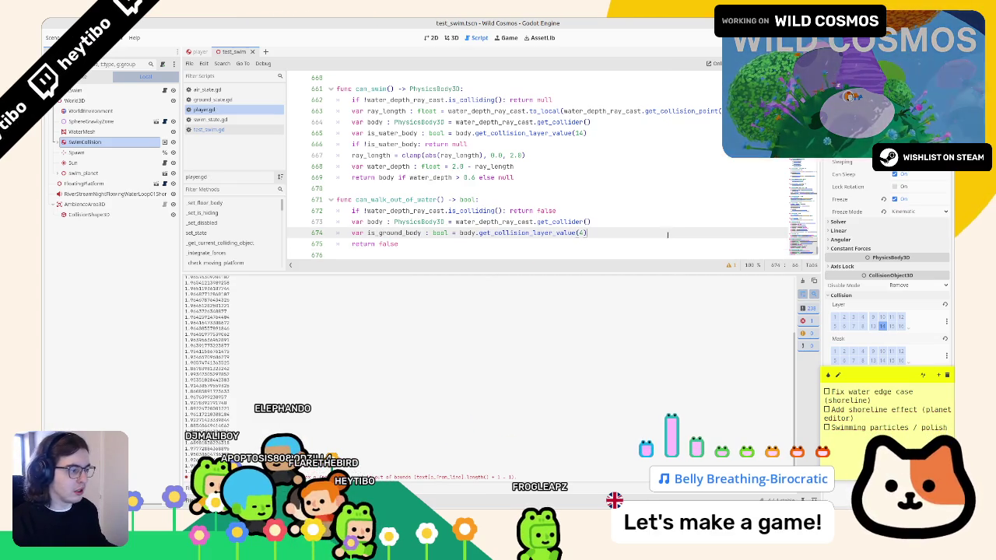
double_click(392, 244)
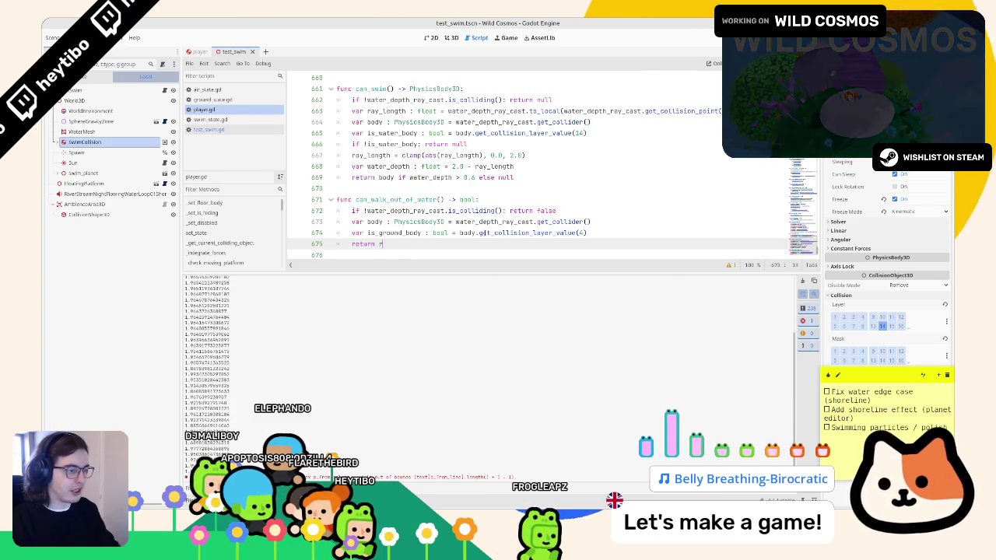
text(s_ground_body)
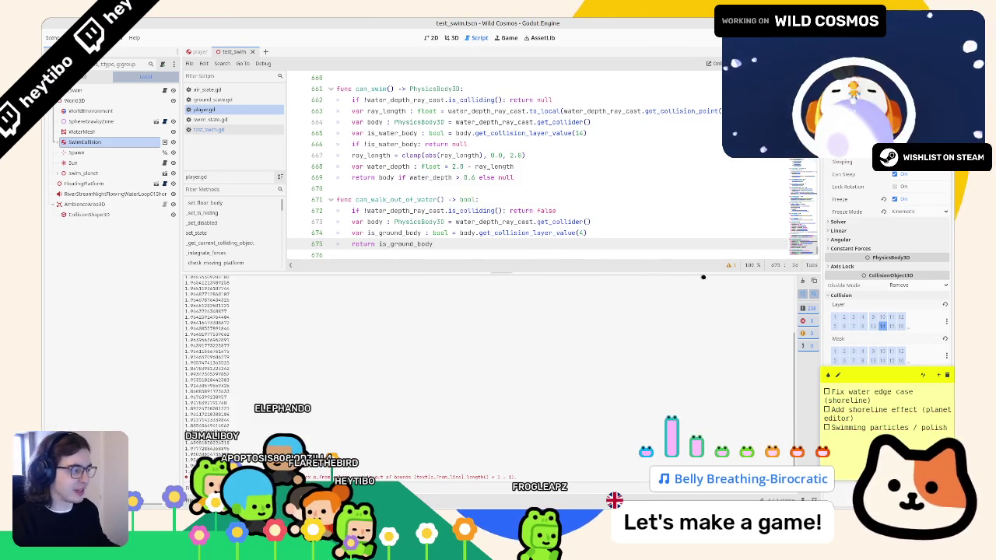
click(798, 281)
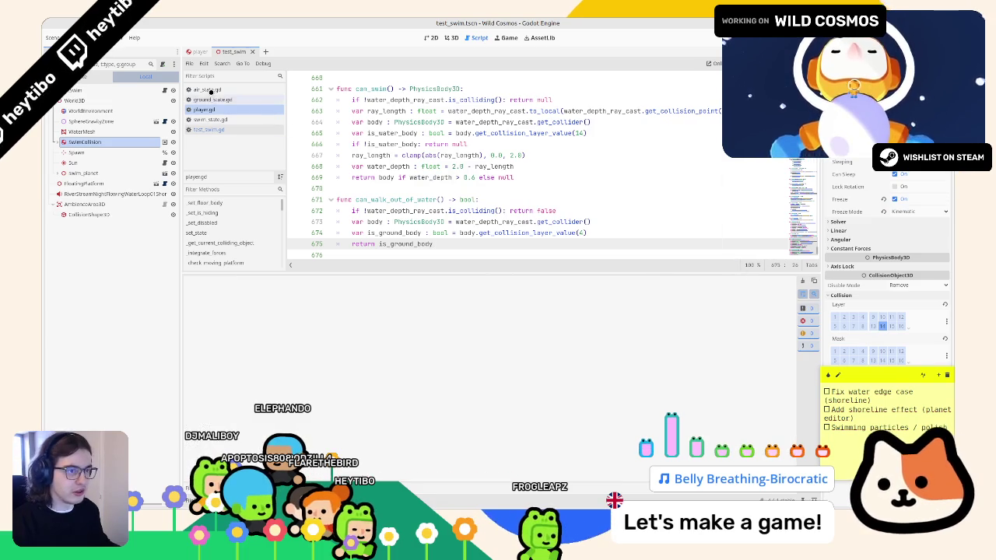
click(214, 99)
Bring up swim_state.gd and locate the edge-grab check.
click(218, 90)
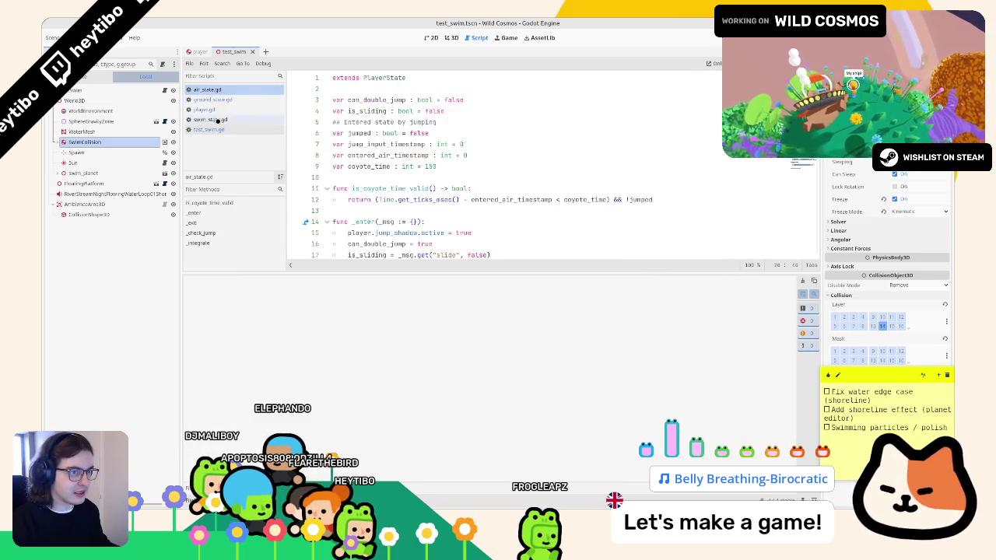
click(218, 127)
click(220, 121)
scroll(409, 179, down, 3)
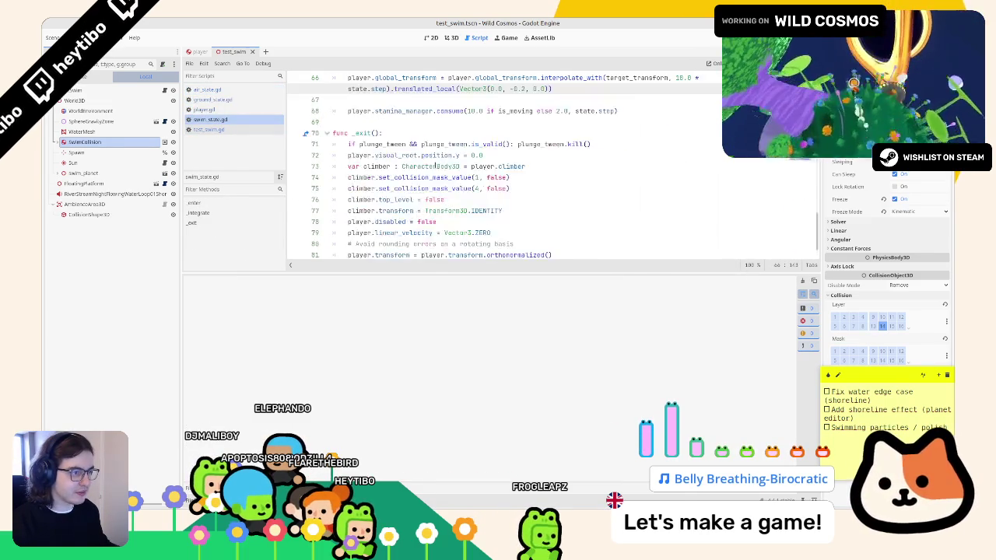
scroll(409, 180, up, 4)
Insert 'if player.can_walk_out_of_water():' with a pass body above the edge-grab check.
double_click(405, 189)
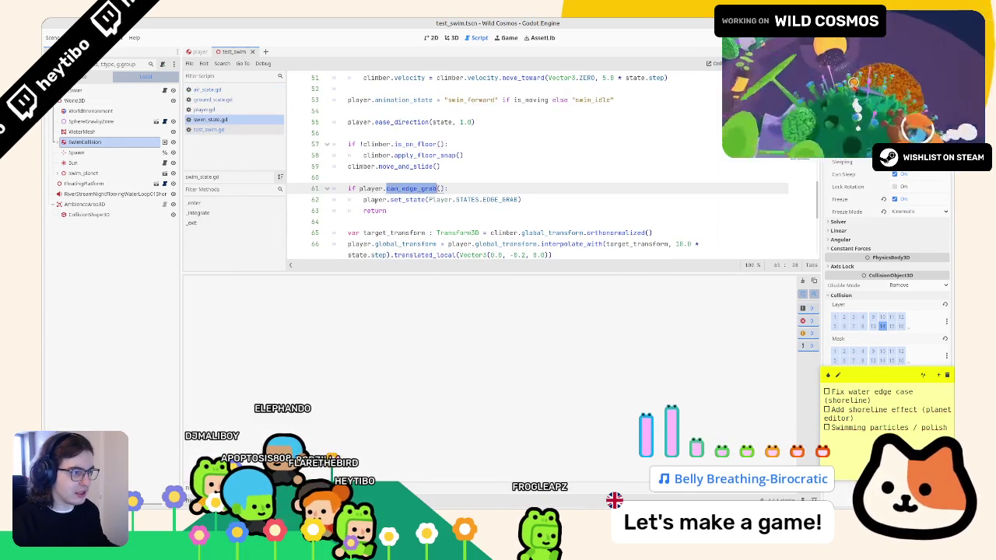
click(408, 176)
key(Return)
key(Return)
key(Up)
text(if)
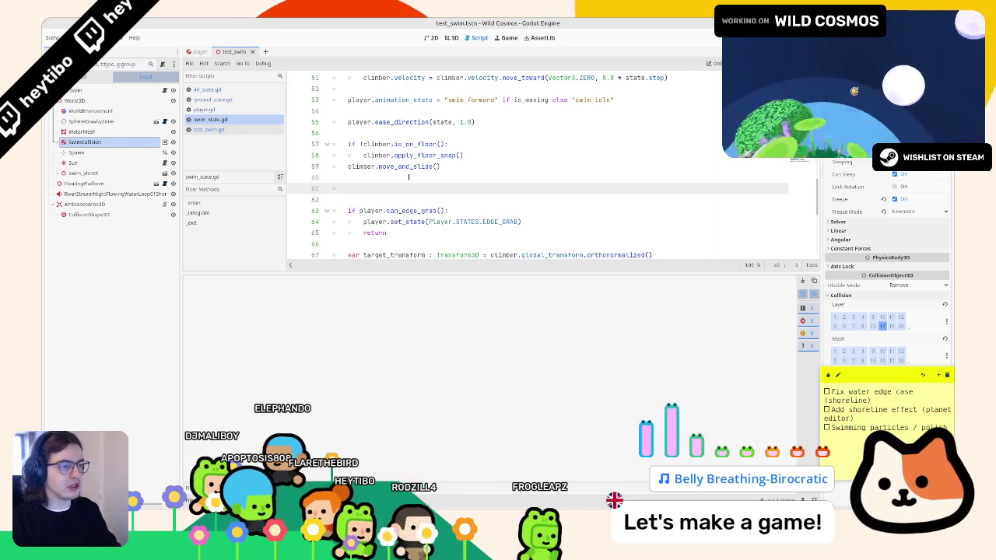
text( player)
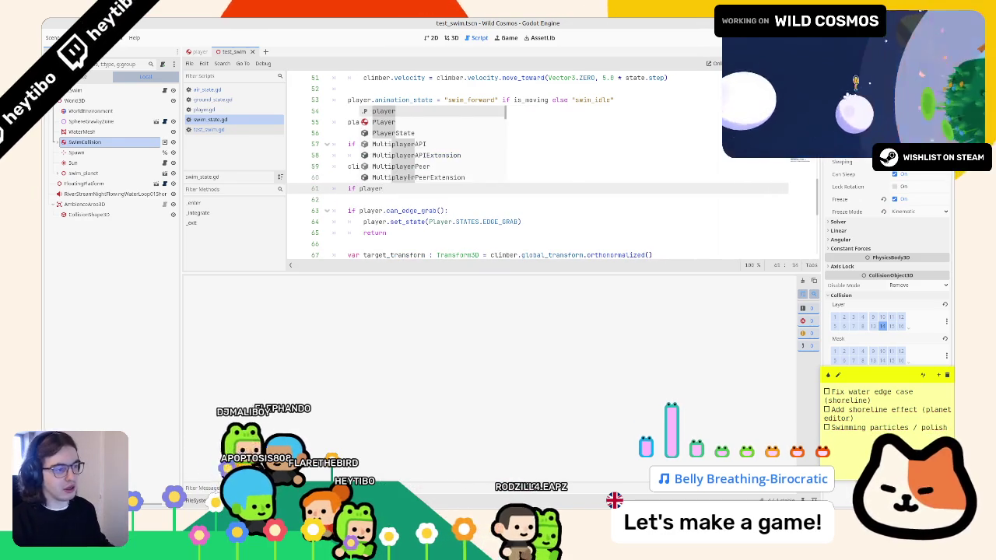
text(.)
click(209, 130)
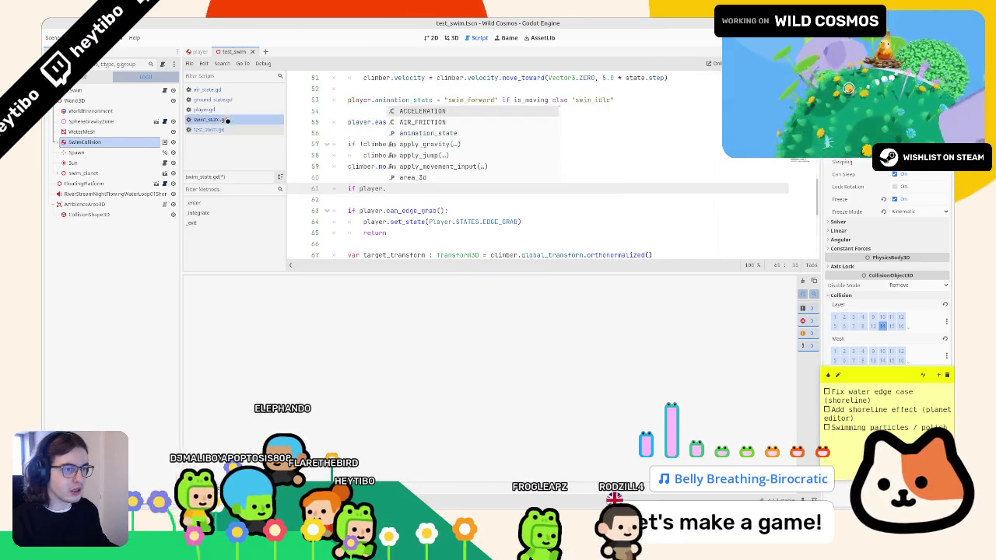
click(211, 119)
click(203, 109)
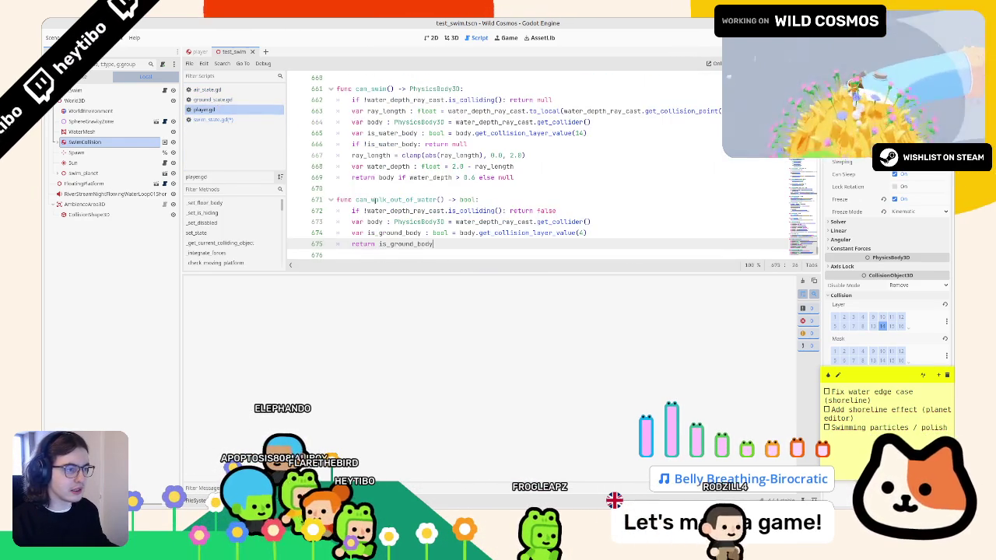
click(212, 119)
text(can_walk_out_of_water():)
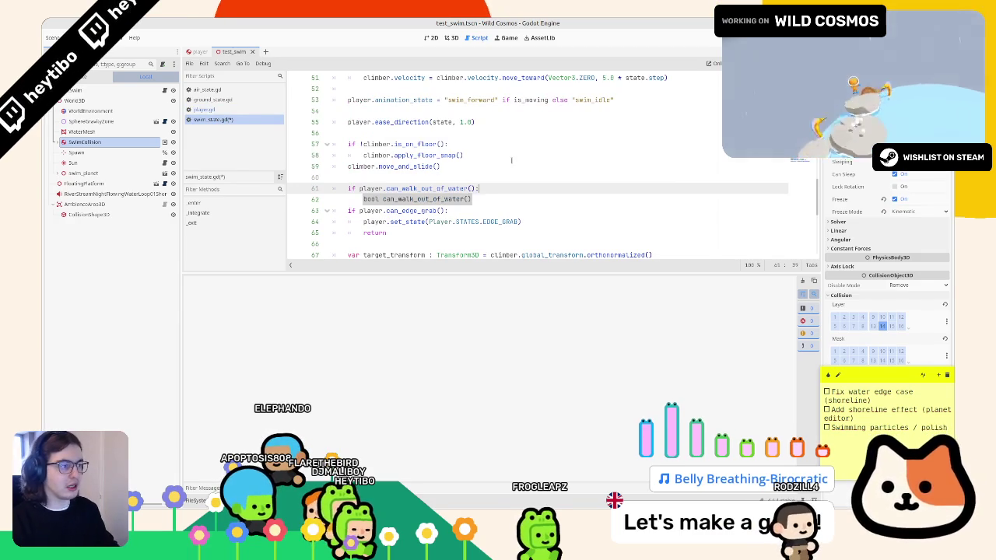
key(Return)
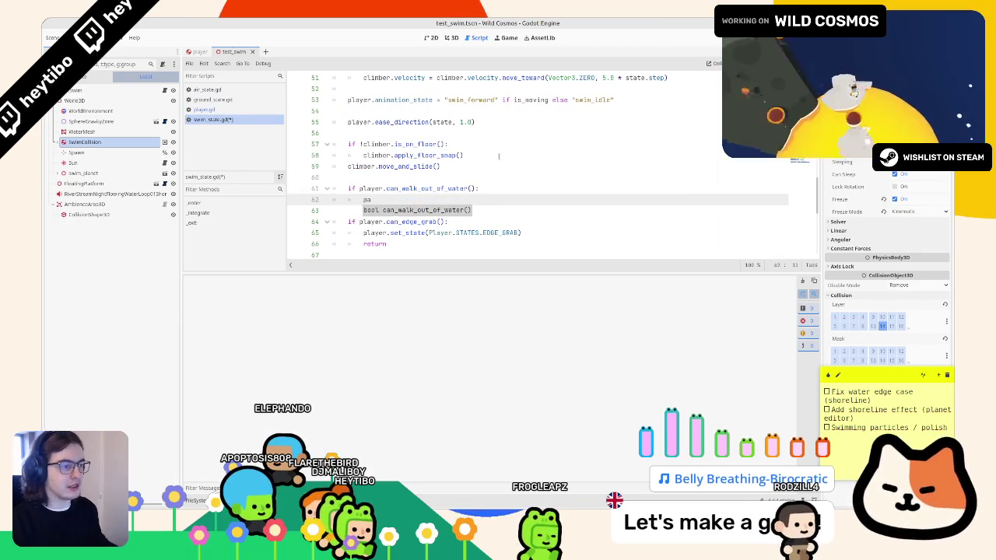
text(pass)
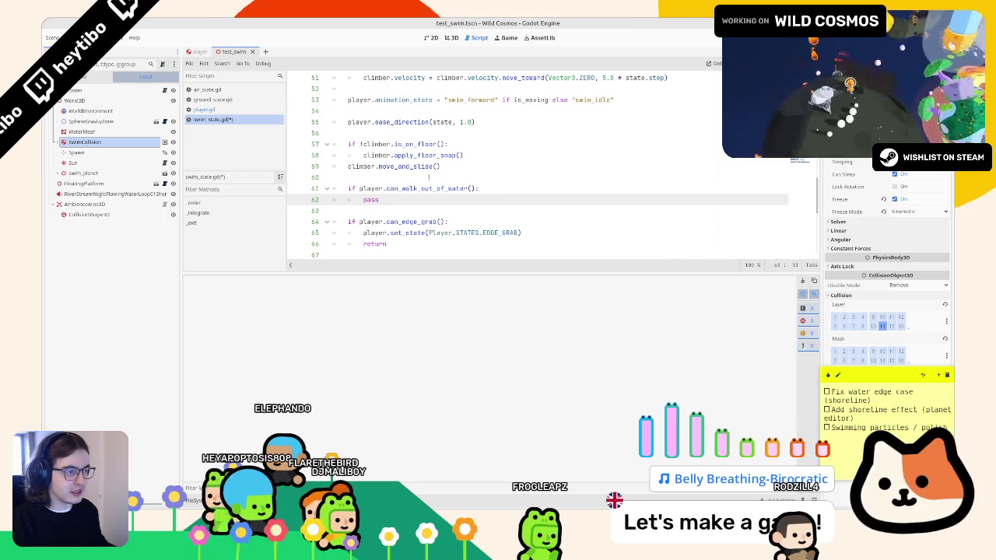
Put the set_state call under the walk-out check, switching to the GROUND state.
scroll(410, 177, down, 1)
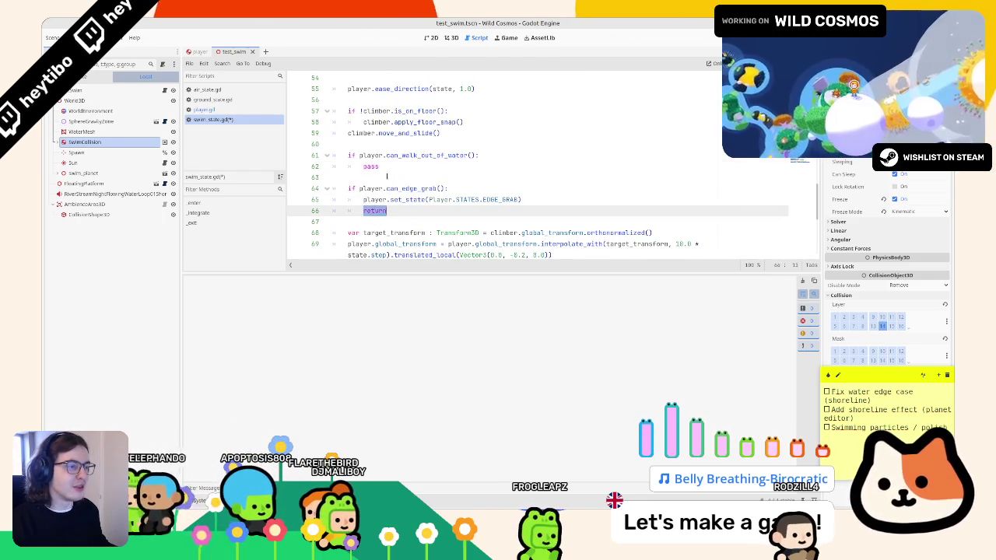
triple_click(408, 162)
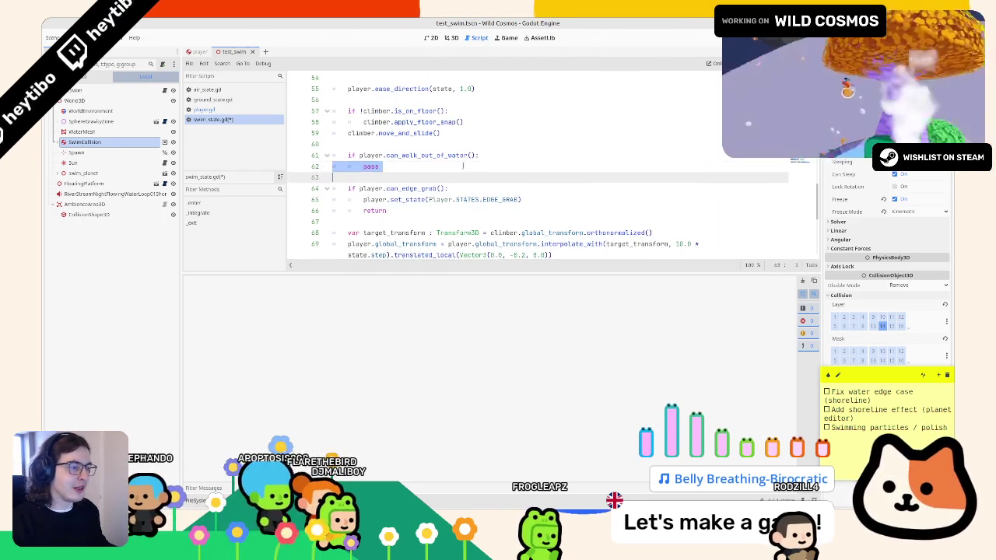
text(return)
double_click(383, 168)
click(374, 200)
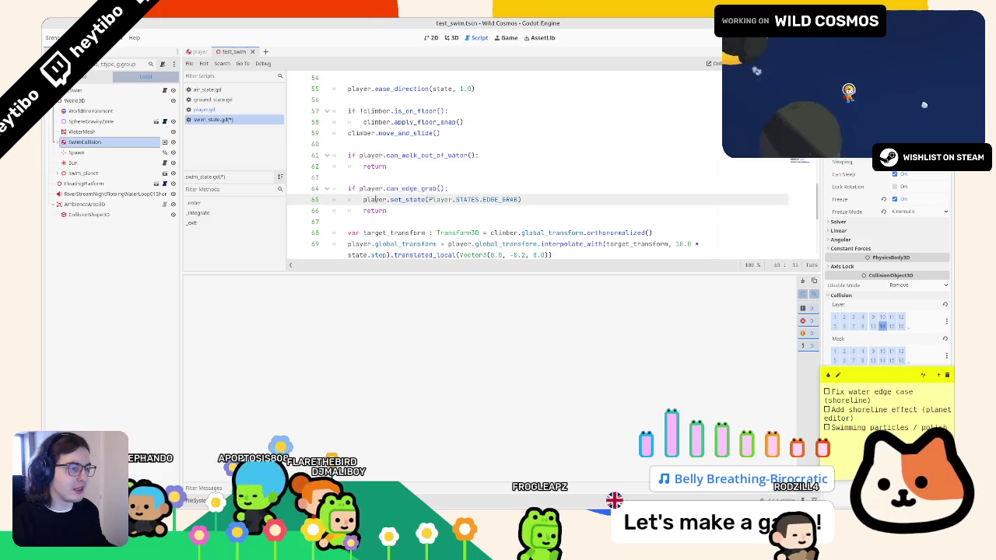
click(515, 154)
key(Return)
text(player.set_state(Player.STATES.EDGE_GRAB))
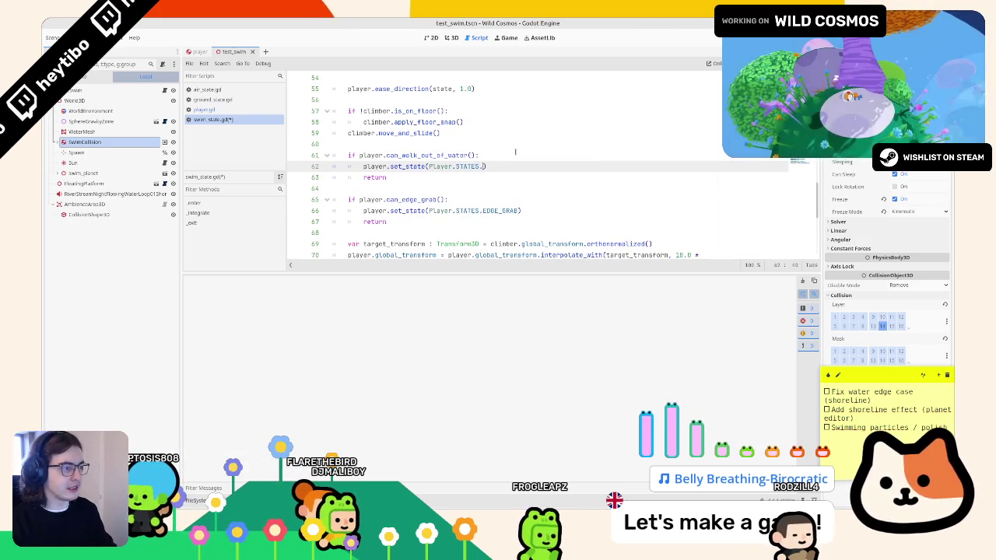
key(Return)
Playtest the scene with F6, pause it, then stop the run with F8.
key(F6)
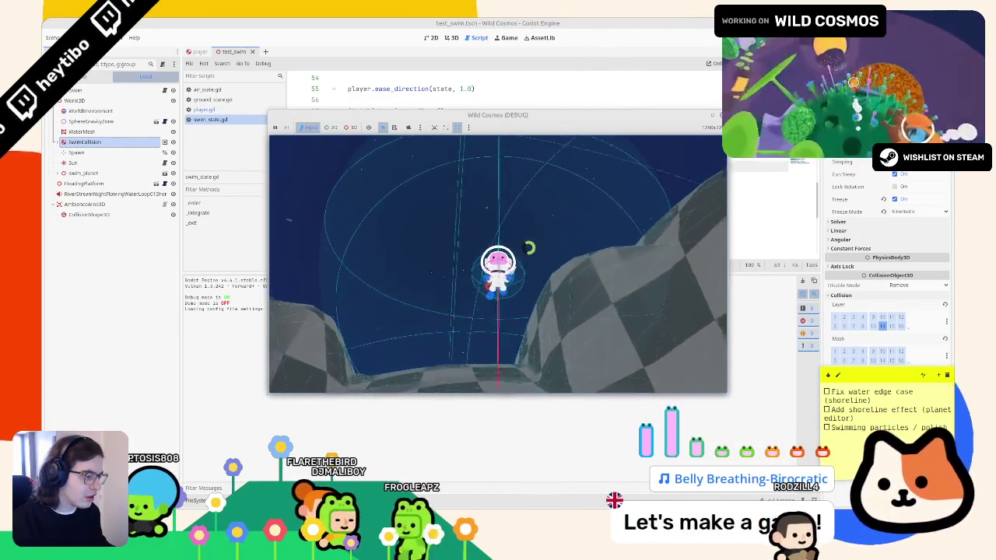
key(Escape)
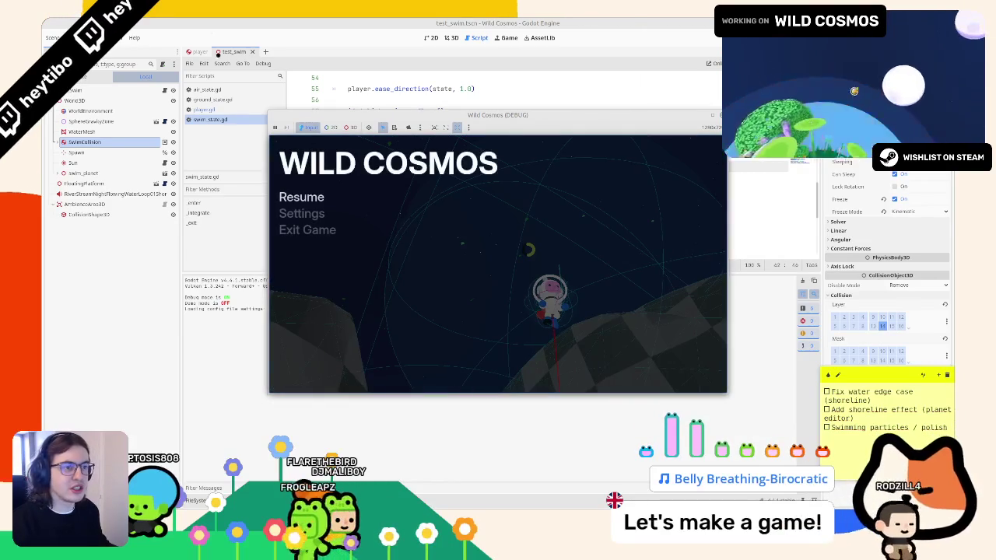
key(F8)
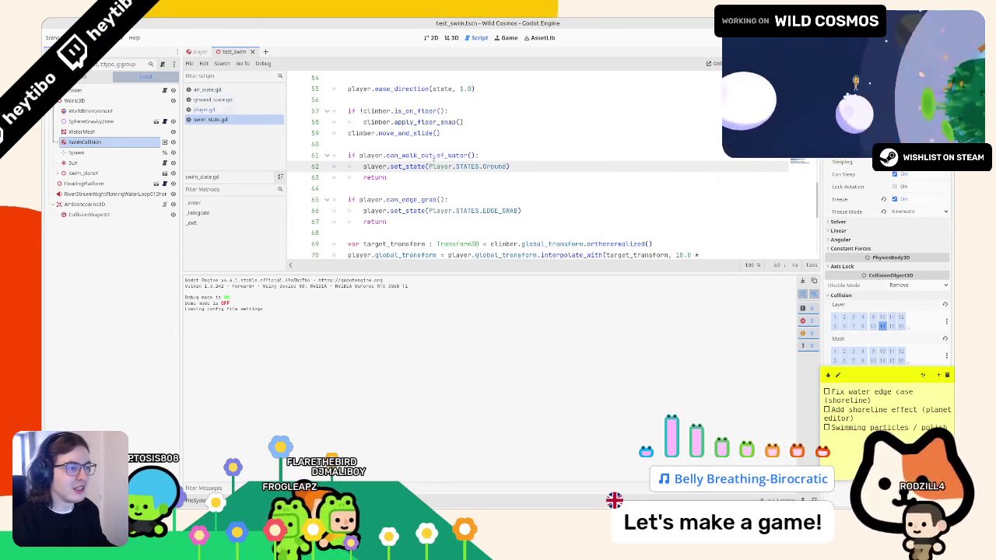
Jump to the can_walk_out_of_water definition in player.gd and review its variables.
click(404, 155)
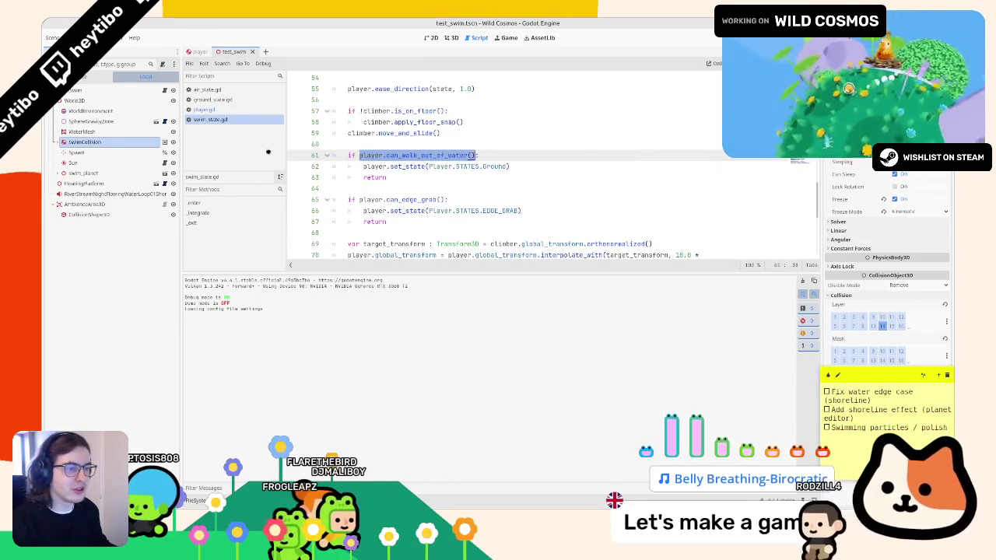
ctrl+click(424, 155)
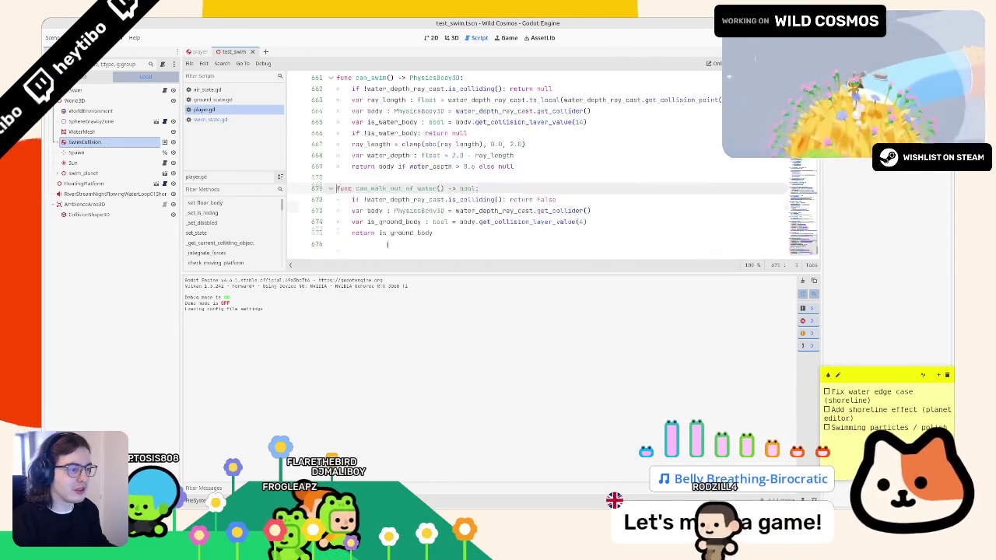
click(421, 222)
double_click(406, 233)
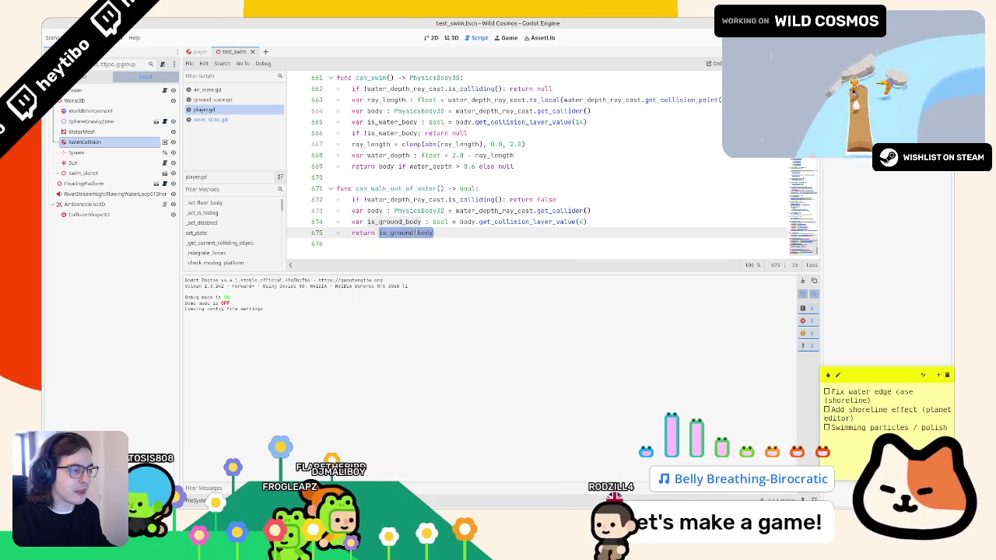
double_click(474, 200)
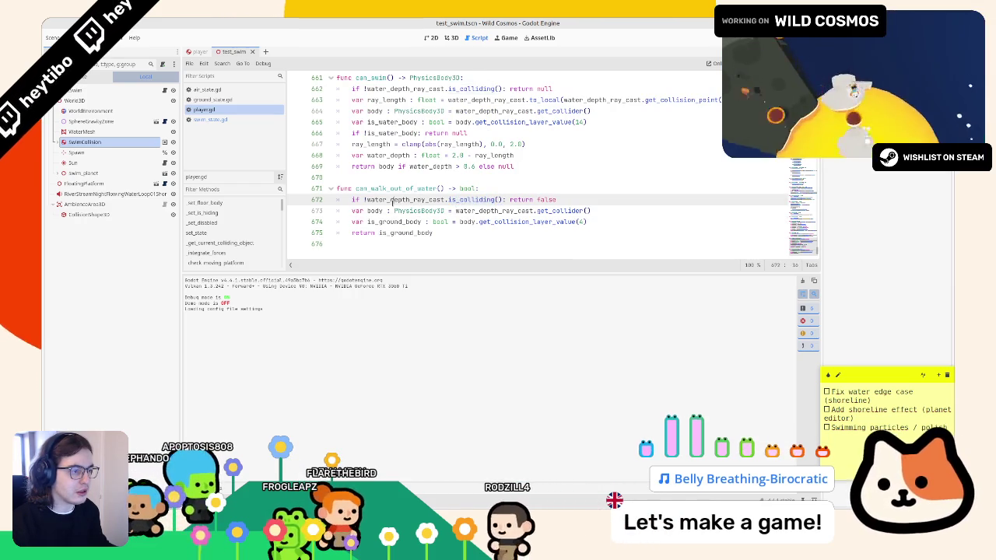
double_click(406, 200)
click(391, 189)
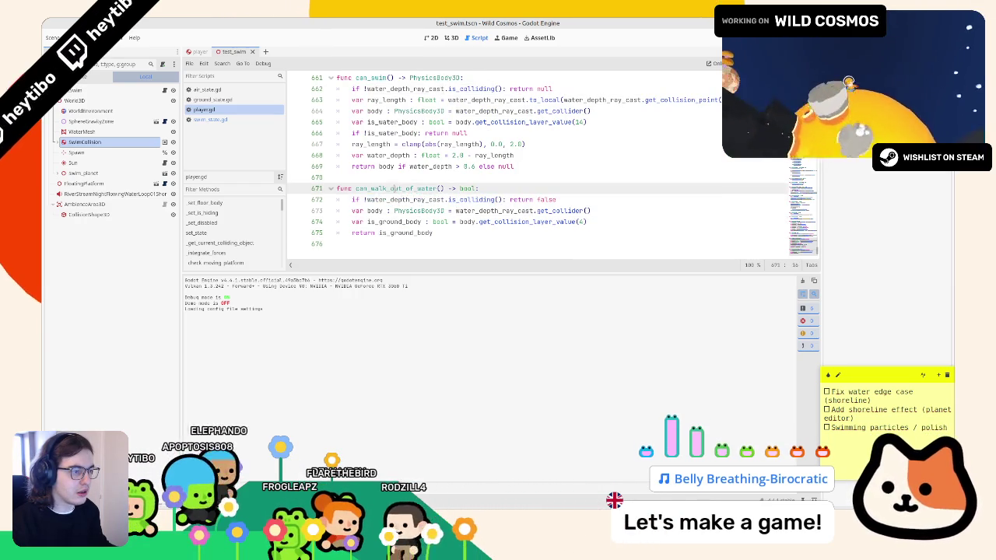
Look through the ground, swim and air state scripts, then return to player.gd.
click(232, 100)
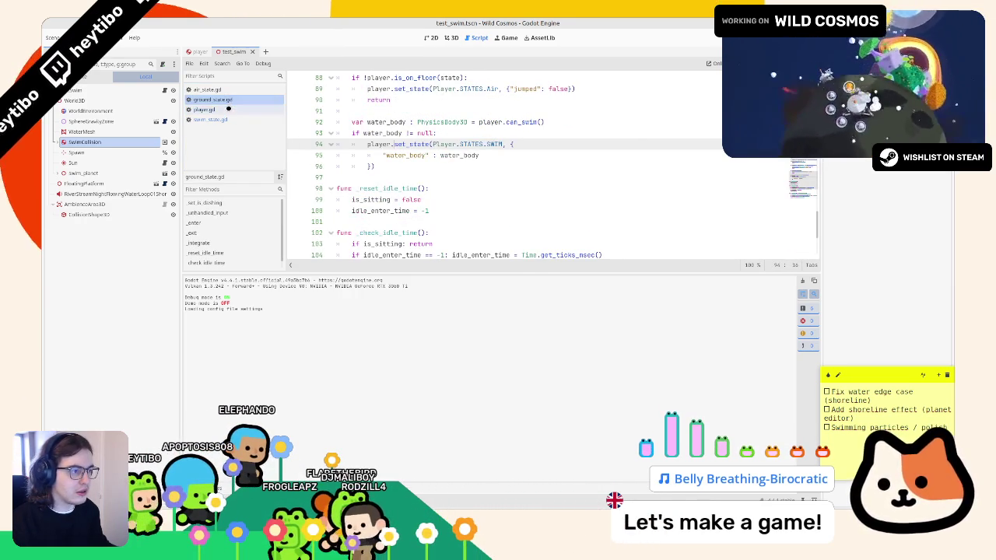
click(228, 109)
click(226, 100)
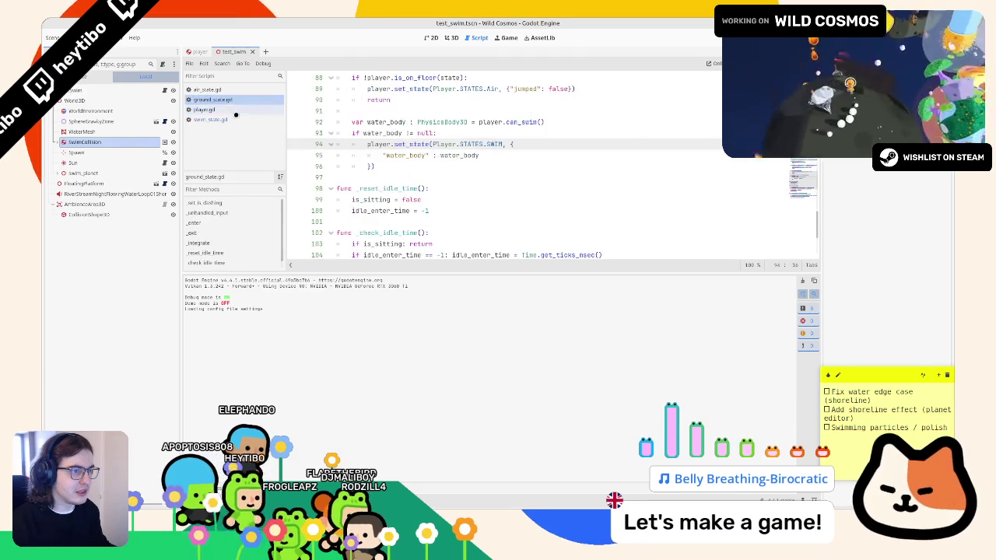
click(233, 121)
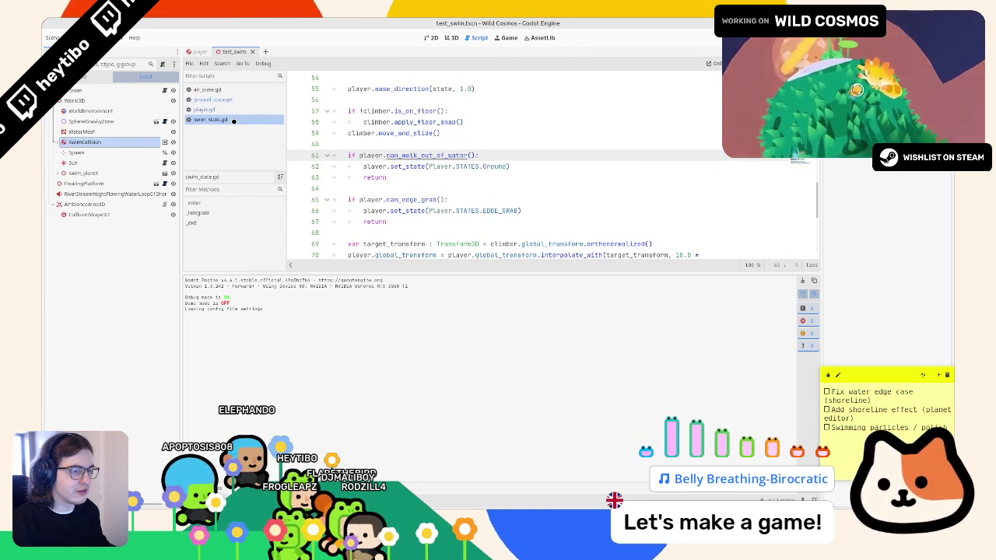
click(237, 109)
click(243, 91)
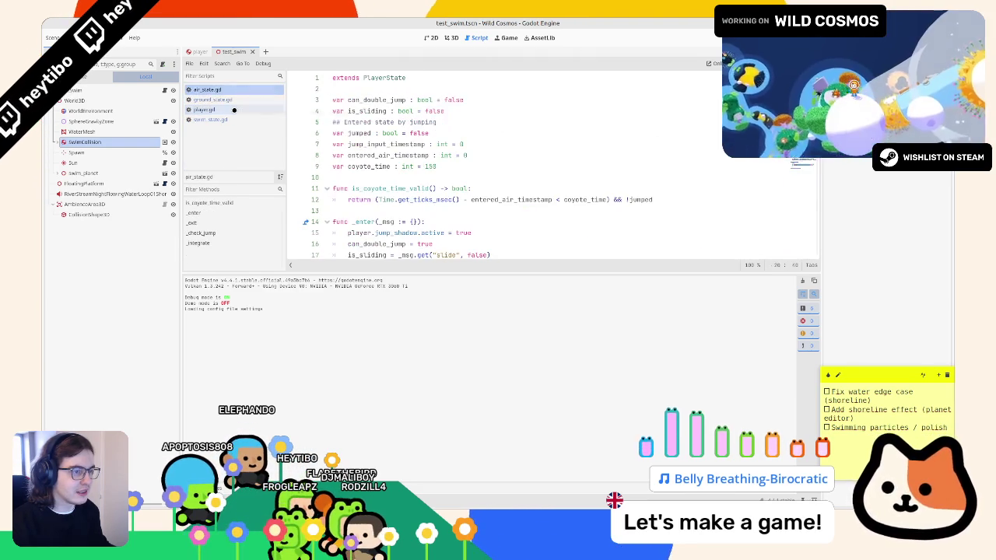
click(233, 110)
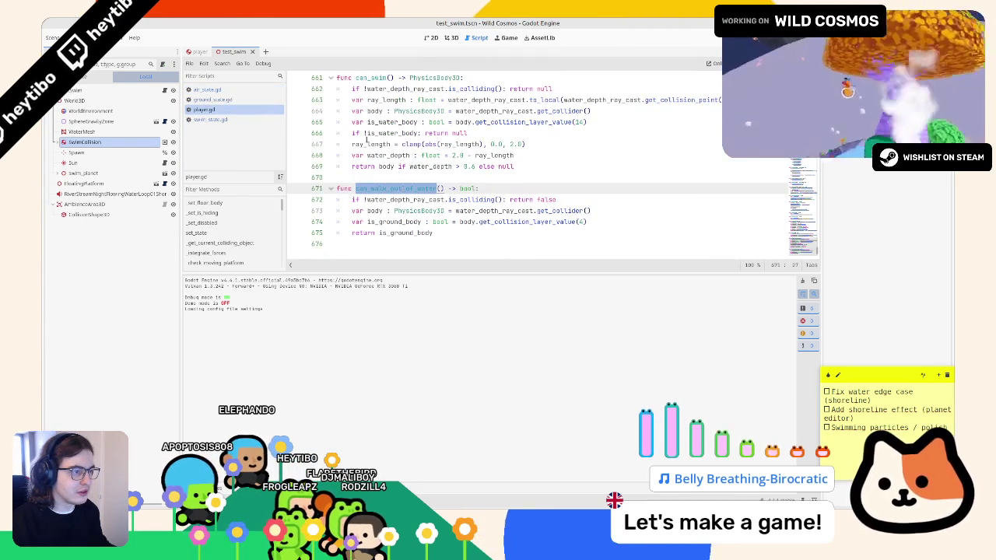
Move the ray_length line in can_swim below the is_water_body check.
double_click(370, 144)
drag(360, 146, 548, 144)
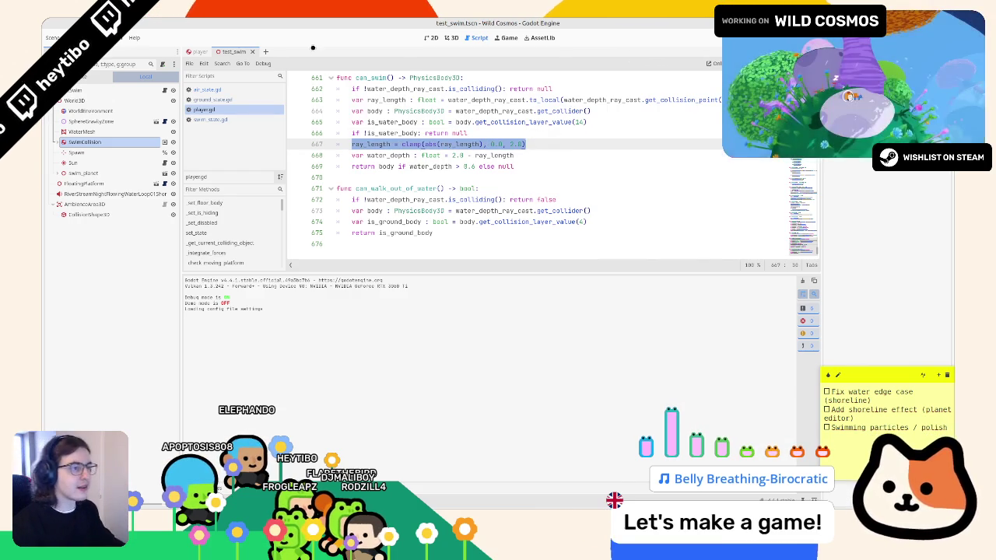
double_click(378, 99)
key(alt+Down)
key(alt+Down)
key(alt+Down)
Check the body and ray_length references in can_swim and can_walk_out_of_water.
double_click(371, 101)
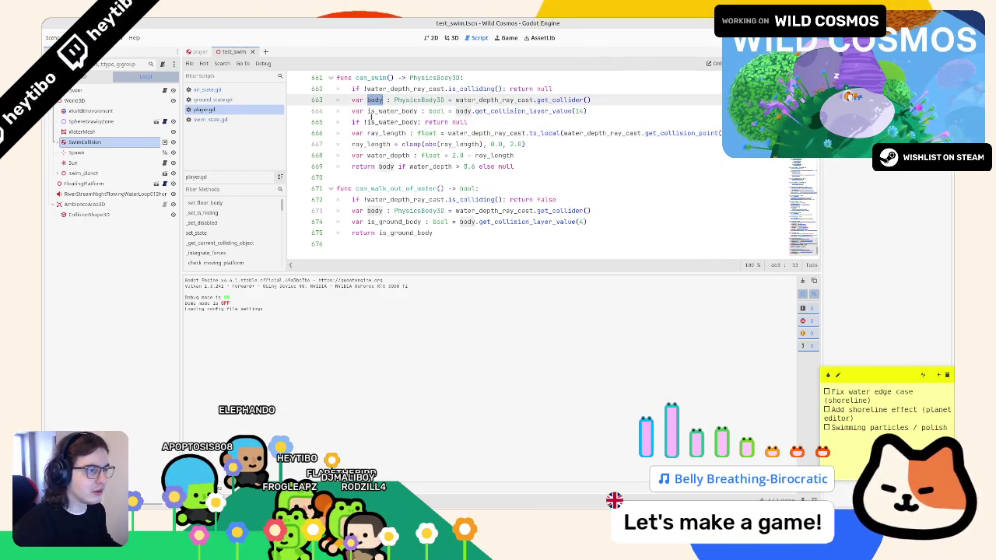
click(366, 122)
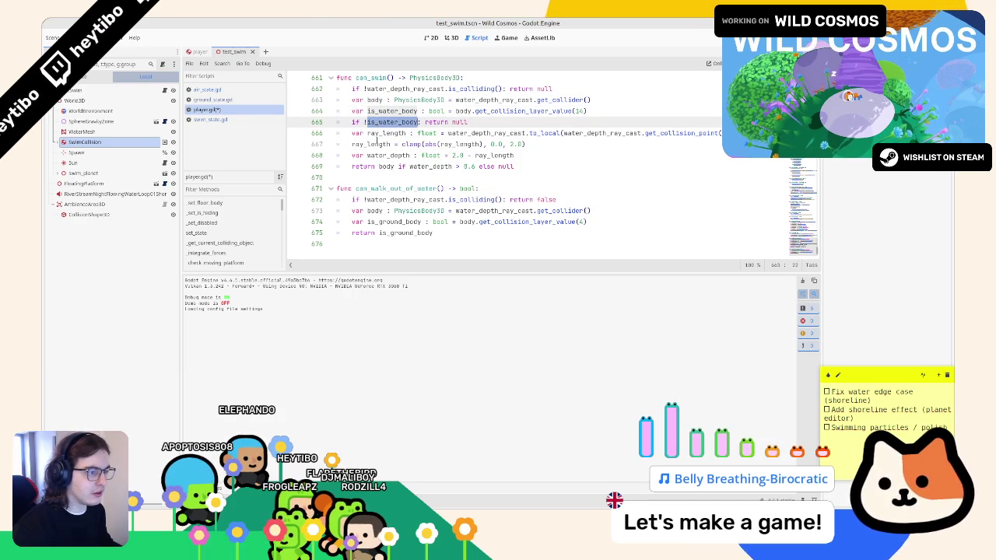
double_click(389, 222)
double_click(374, 211)
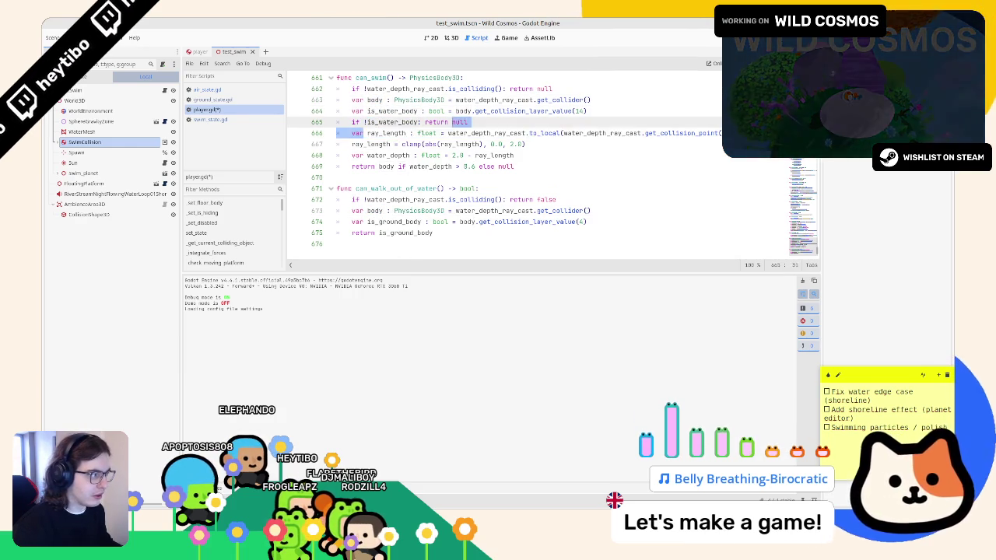
triple_click(357, 133)
click(607, 224)
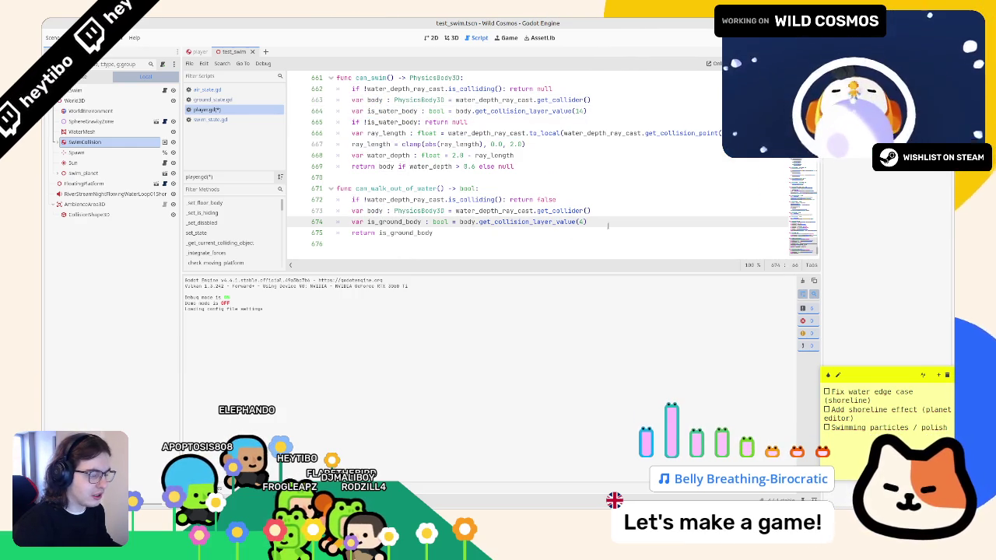
double_click(358, 189)
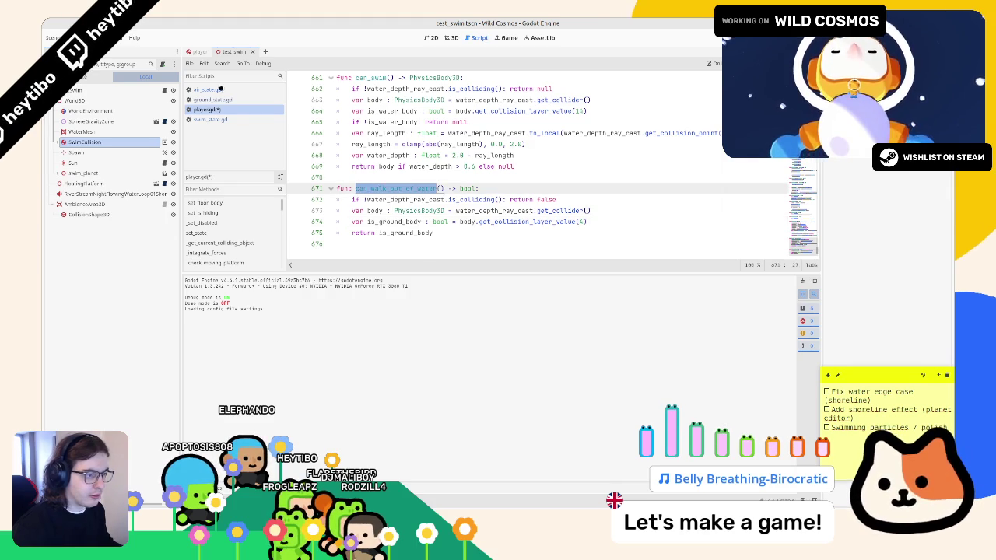
click(207, 90)
click(209, 99)
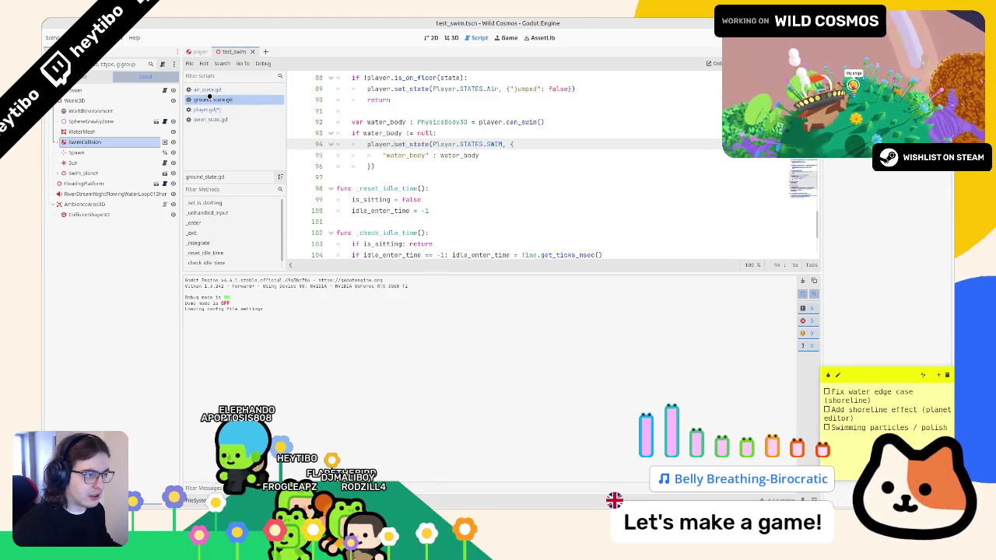
click(204, 119)
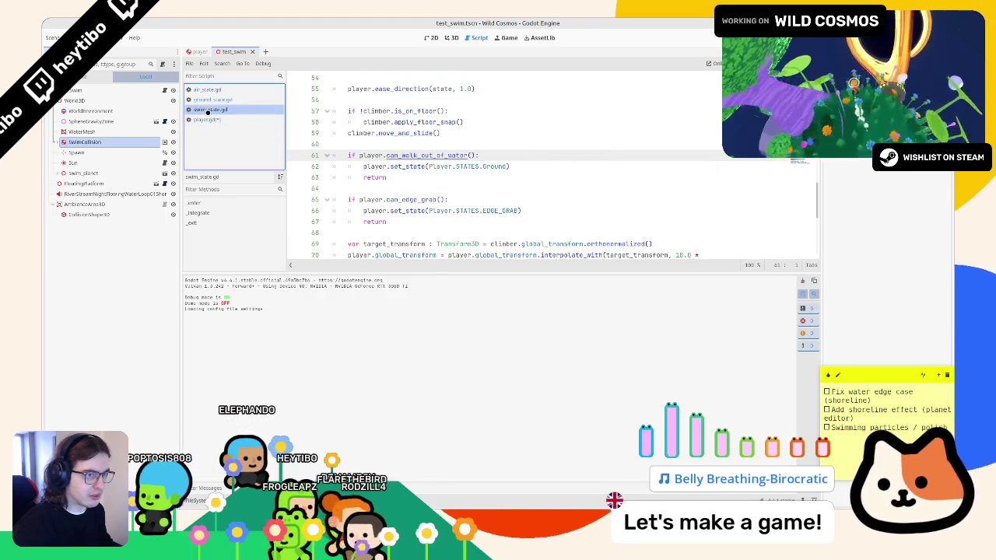
Print player.can_walk_out_of_water() on line 60 and playtest, seeing false logged.
click(386, 144)
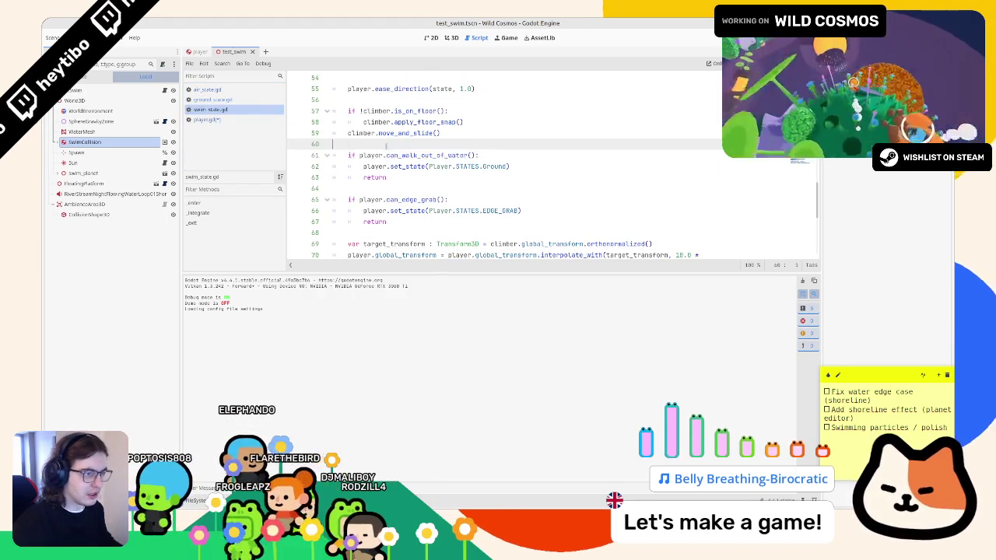
text(prin()
text(player.can_walk_out_of_water)
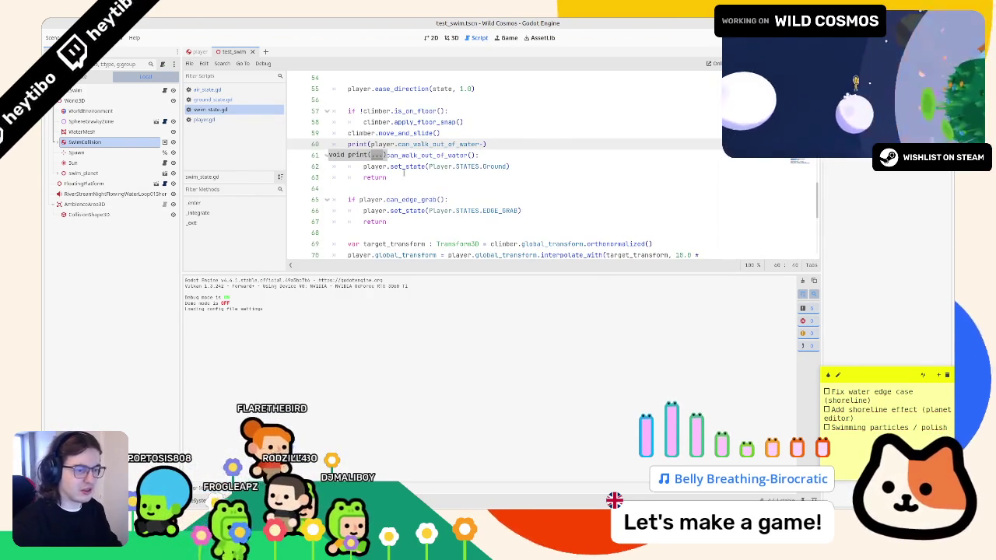
key(F6)
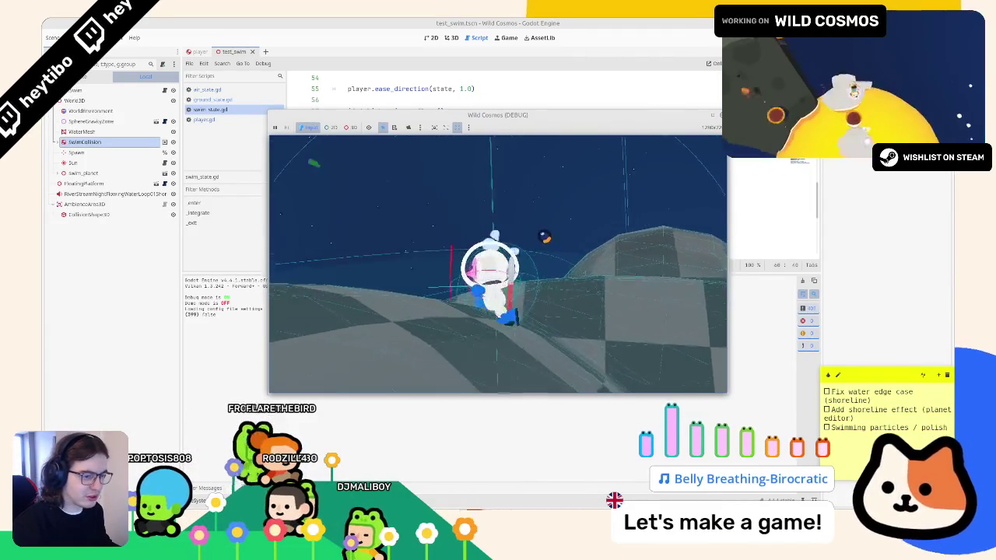
key(F8)
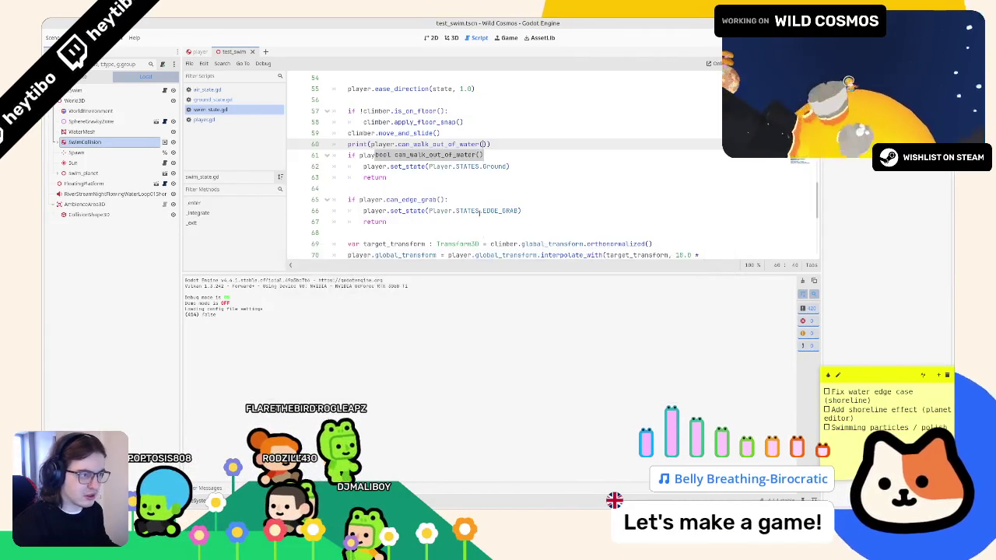
click(198, 52)
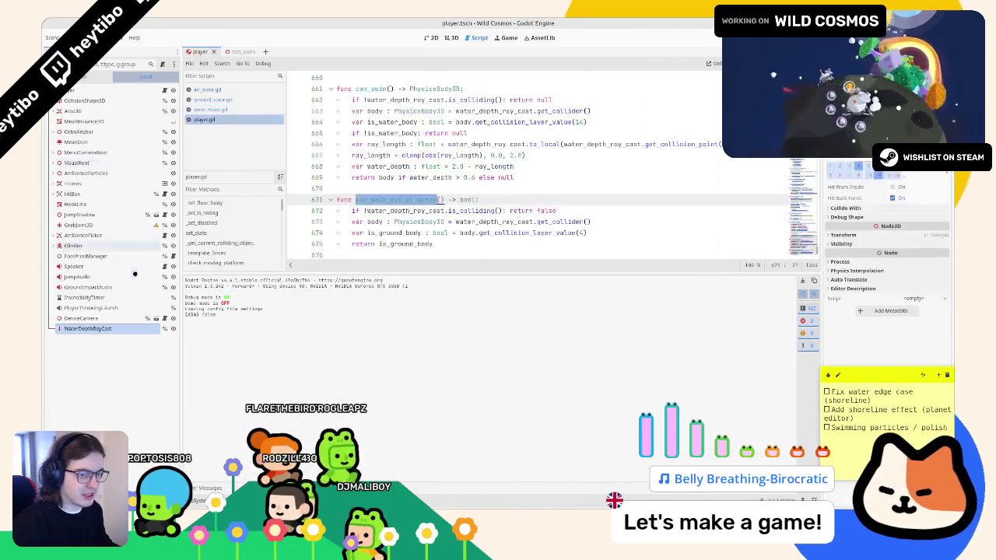
Expand WaterDepthRayCast's Collide With mask in the player scene and widen the Inspector dock.
click(851, 208)
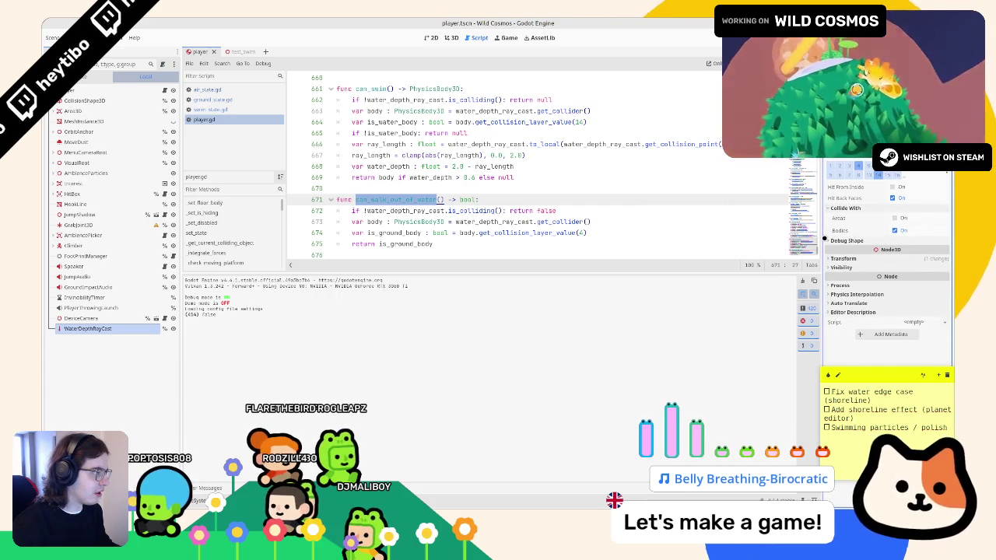
drag(821, 236, 726, 237)
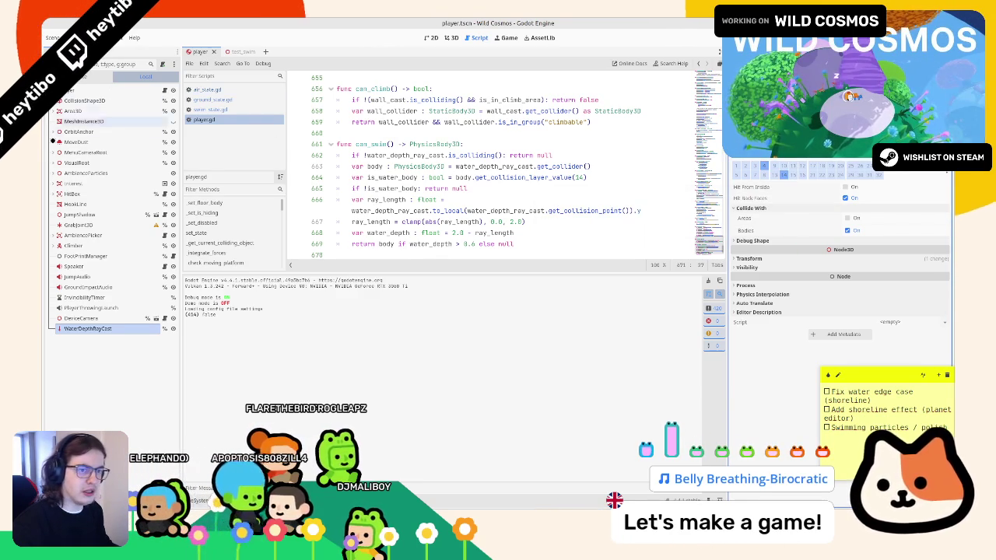
key(ctrl+Tab)
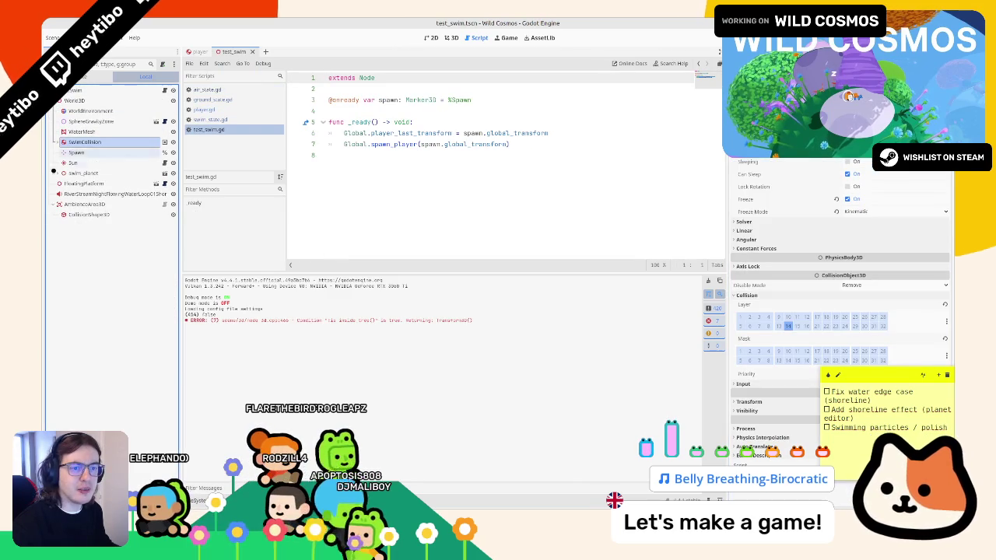
Select swim_planet's StaticBody3D and look through the state scripts over to player.gd.
click(57, 172)
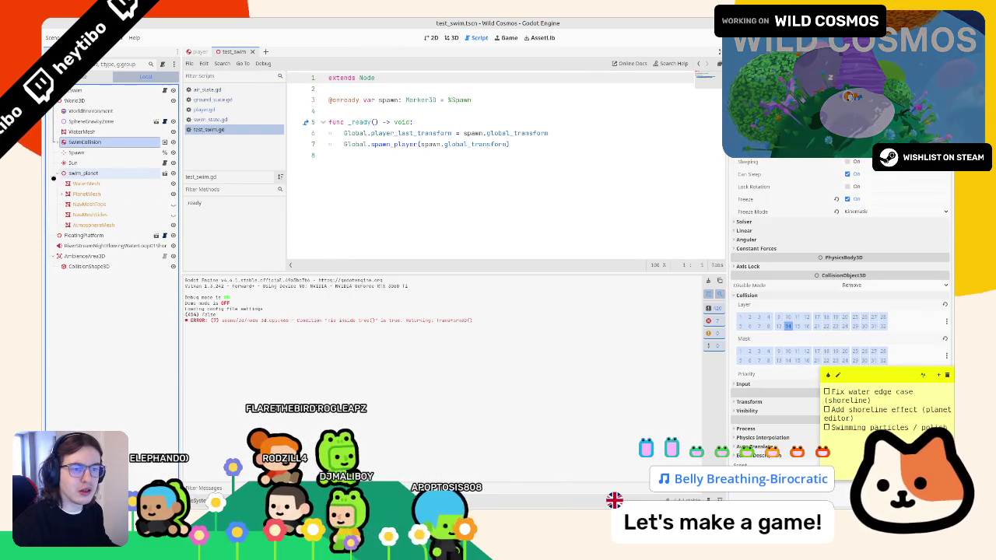
click(63, 193)
click(85, 203)
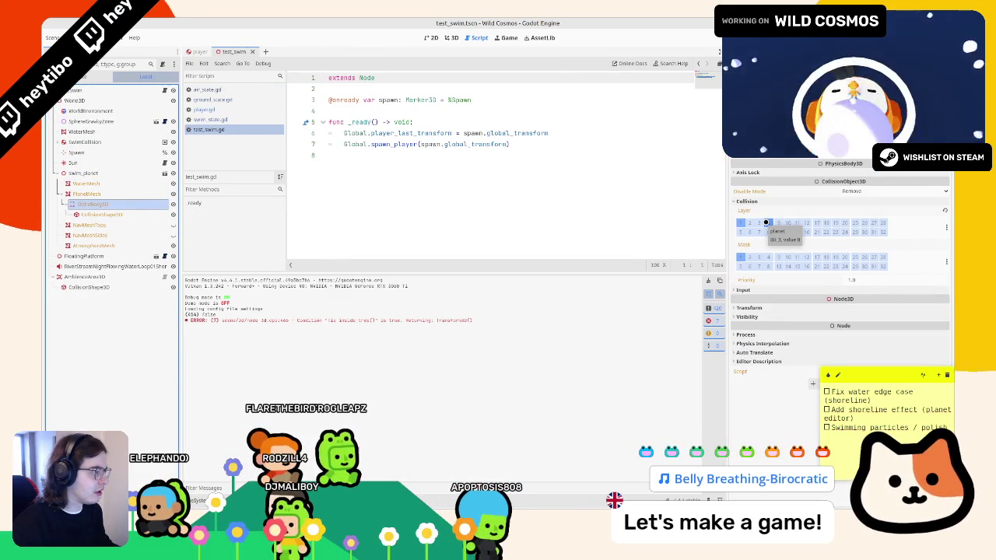
click(235, 121)
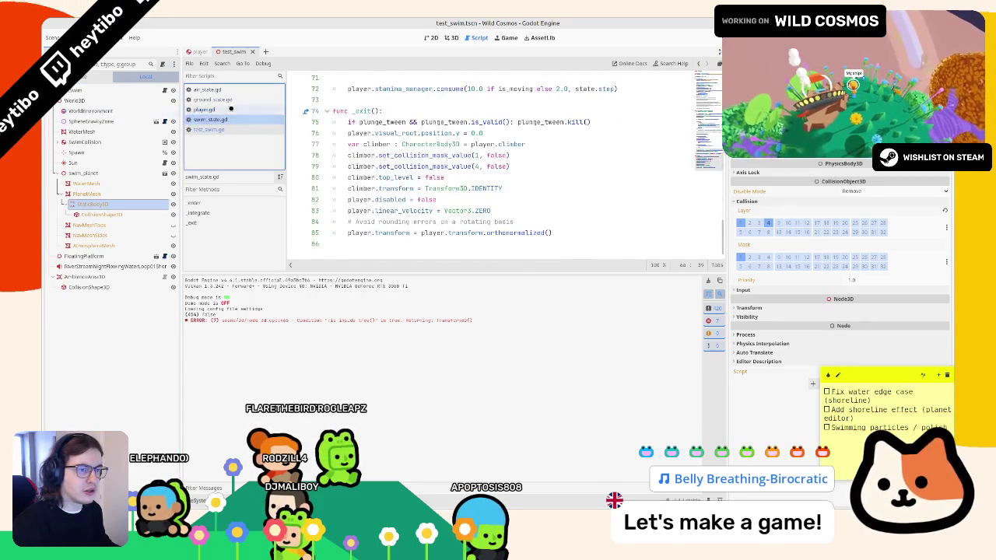
click(232, 101)
click(235, 90)
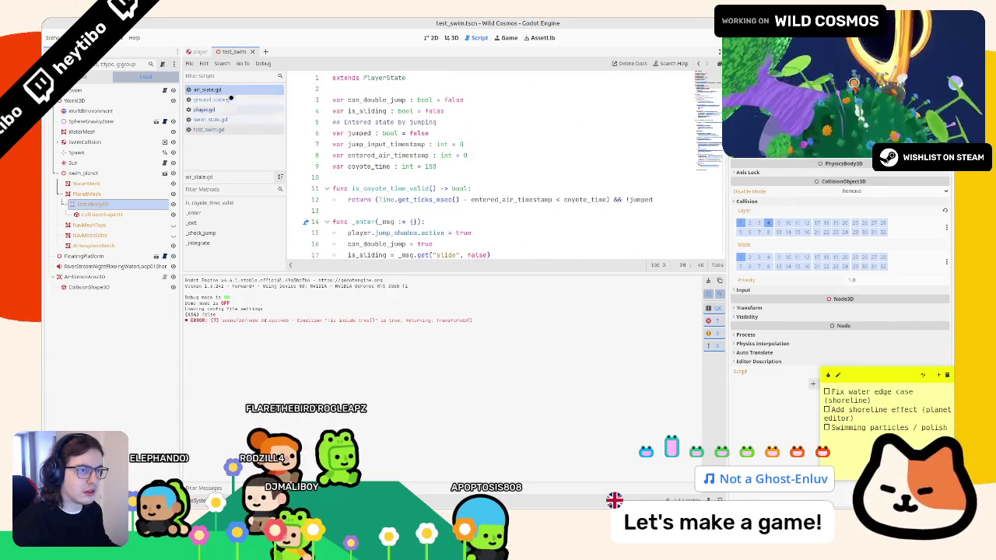
click(228, 101)
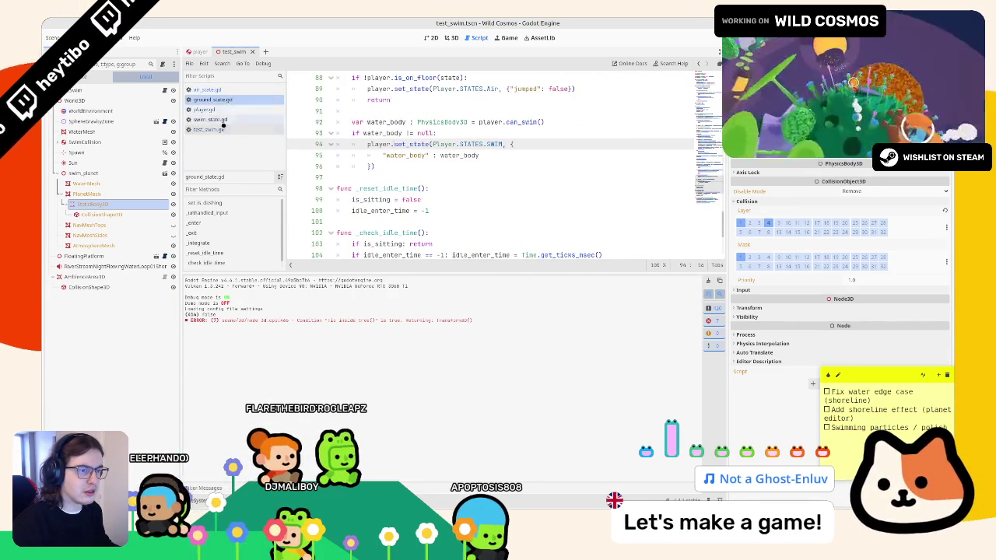
click(204, 109)
Add print(body) after the body declaration in can_walk_out_of_water.
double_click(385, 200)
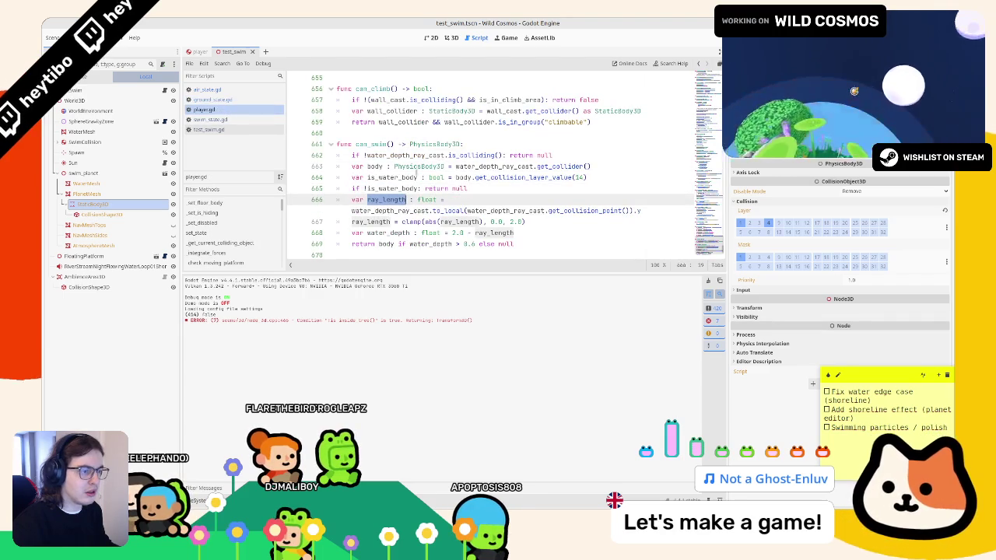
scroll(417, 177, down, 2)
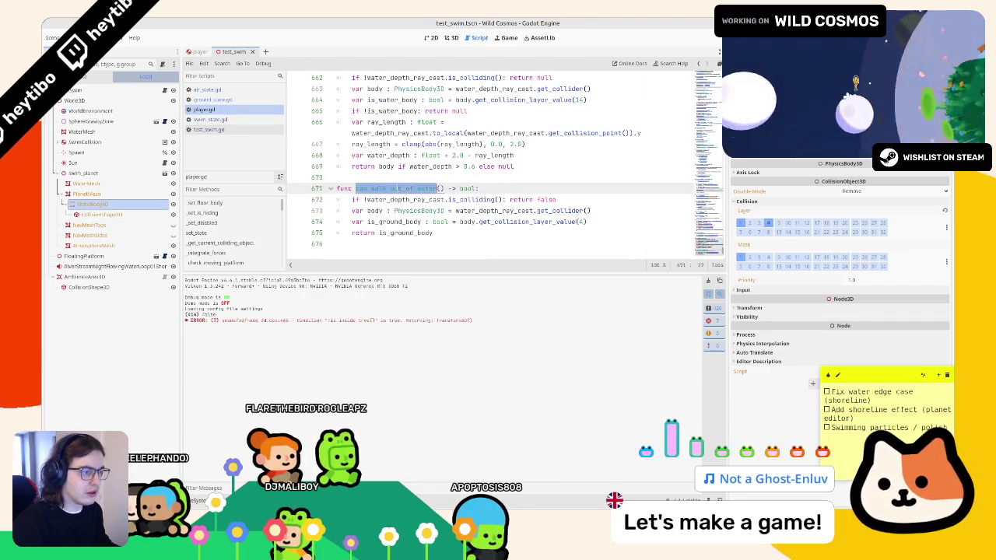
click(399, 200)
double_click(399, 199)
double_click(375, 211)
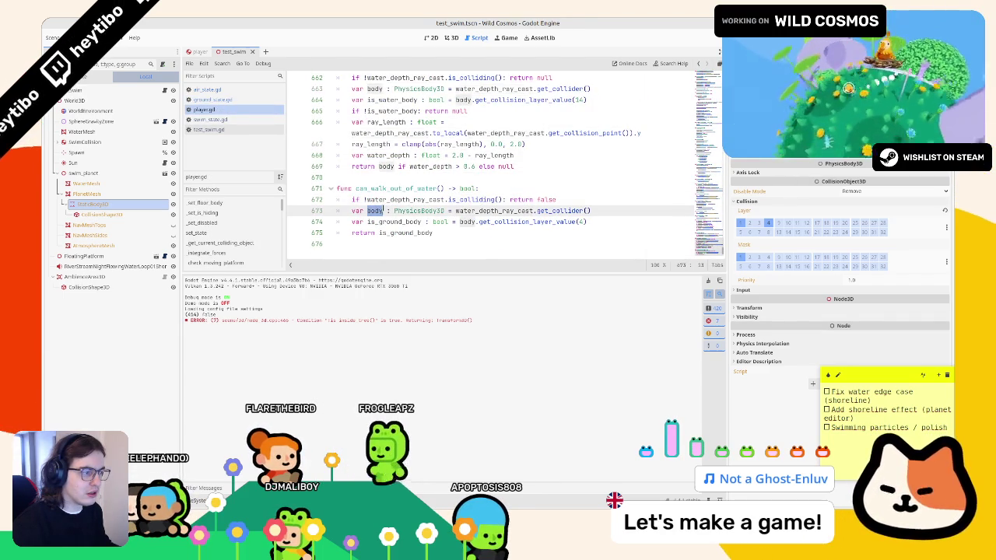
click(610, 199)
click(609, 210)
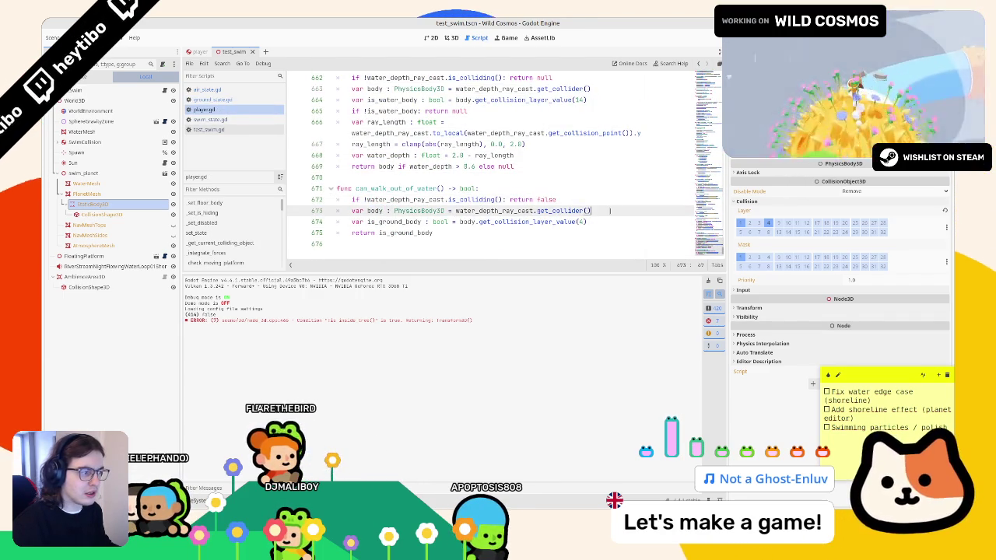
key(Return)
text(print()
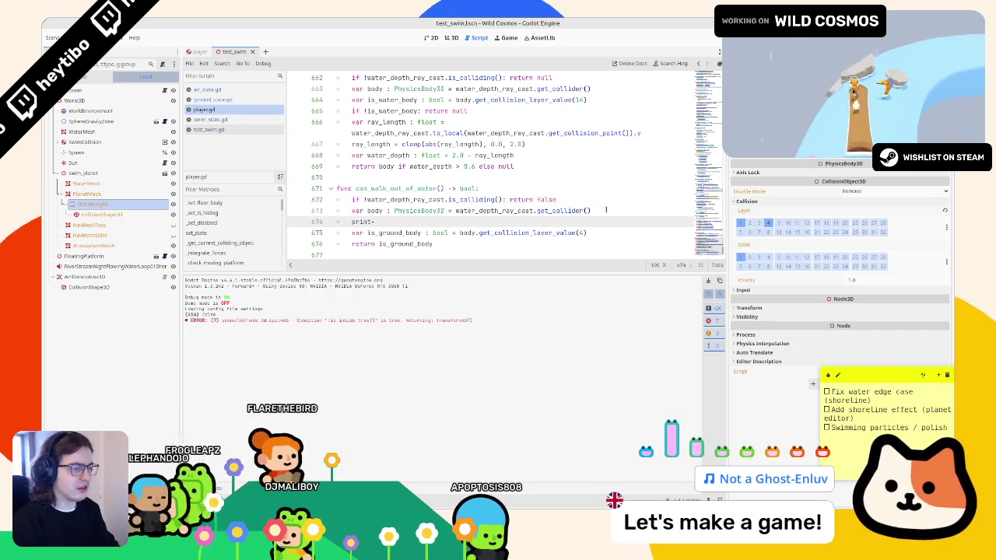
text(body)
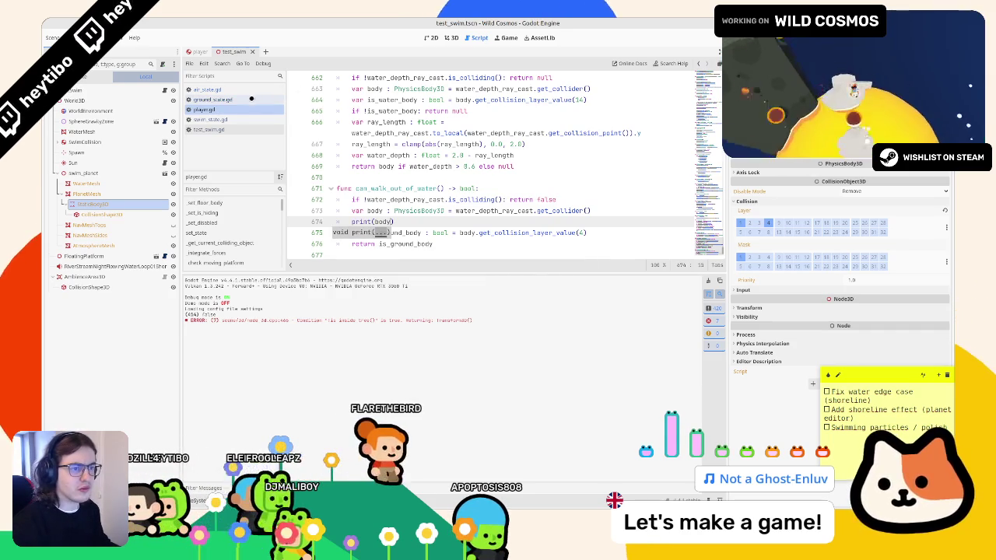
Delete the line 60 print call in swim_state.gd and launch the game with F5.
click(239, 119)
scroll(420, 155, up, 3)
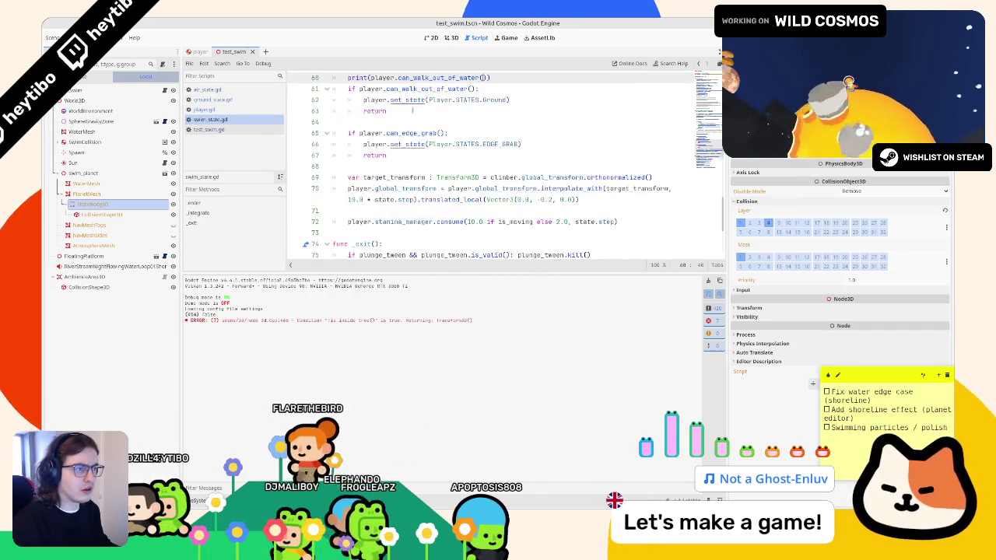
triple_click(421, 111)
key(Delete)
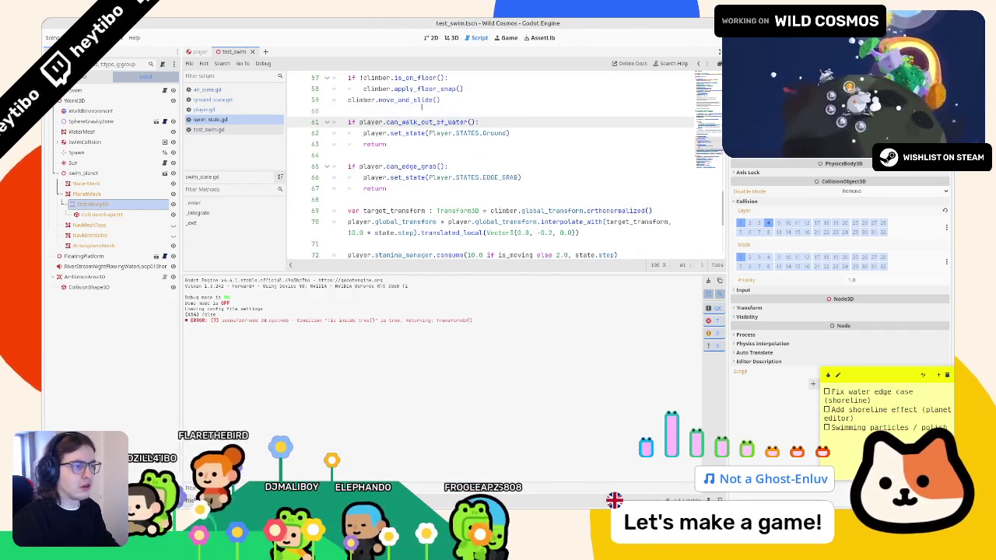
key(F5)
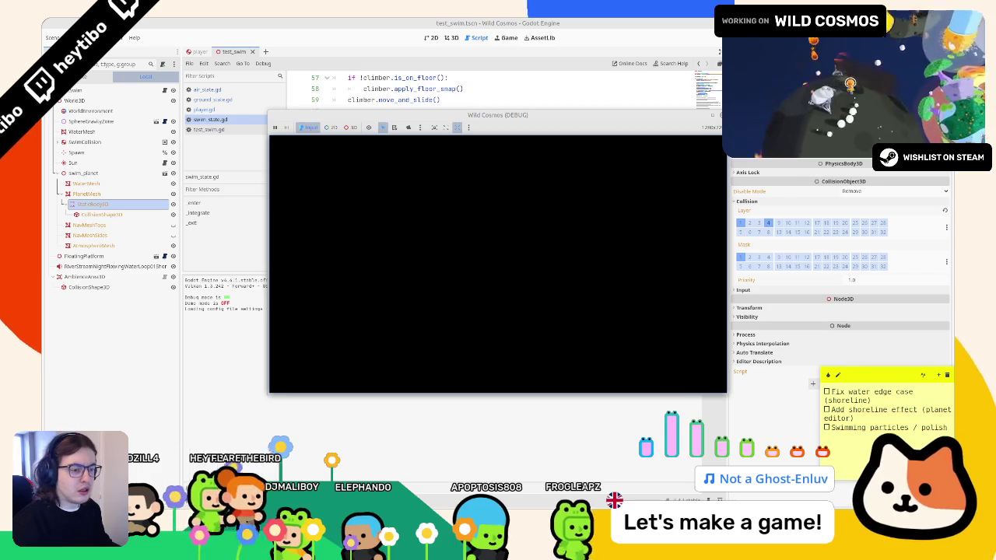
Swim the astronaut along the curving water channel onto the checkered shore, then exit the game.
key(w)
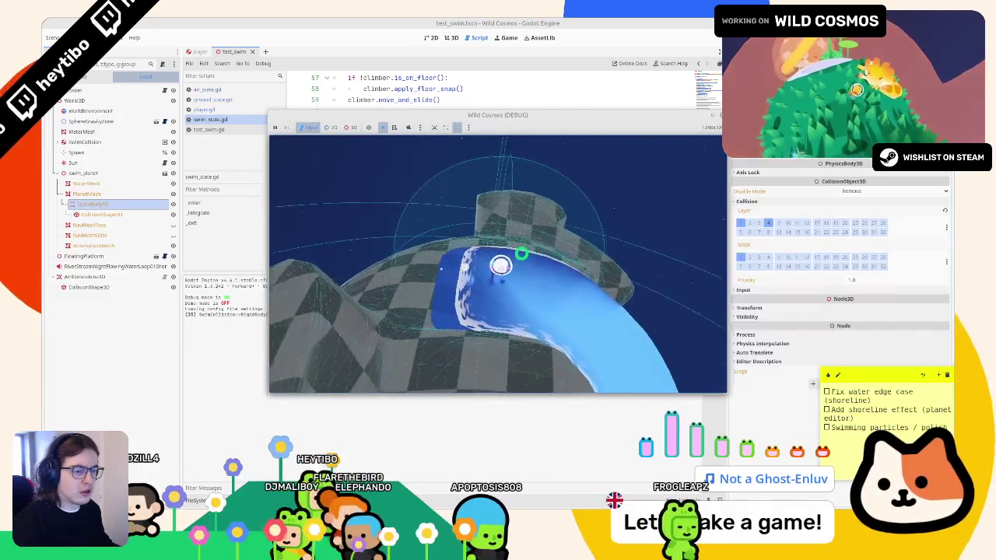
key(w)
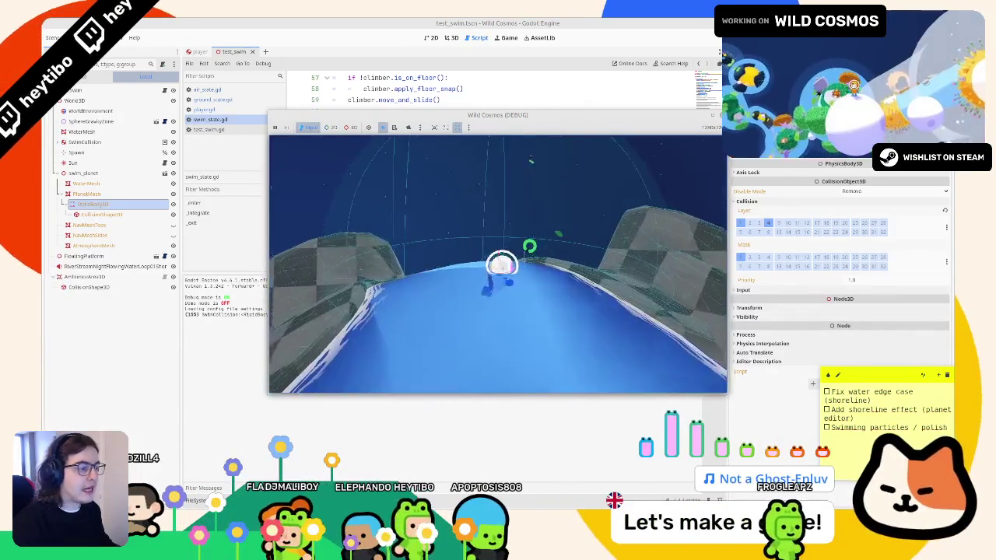
key(w)
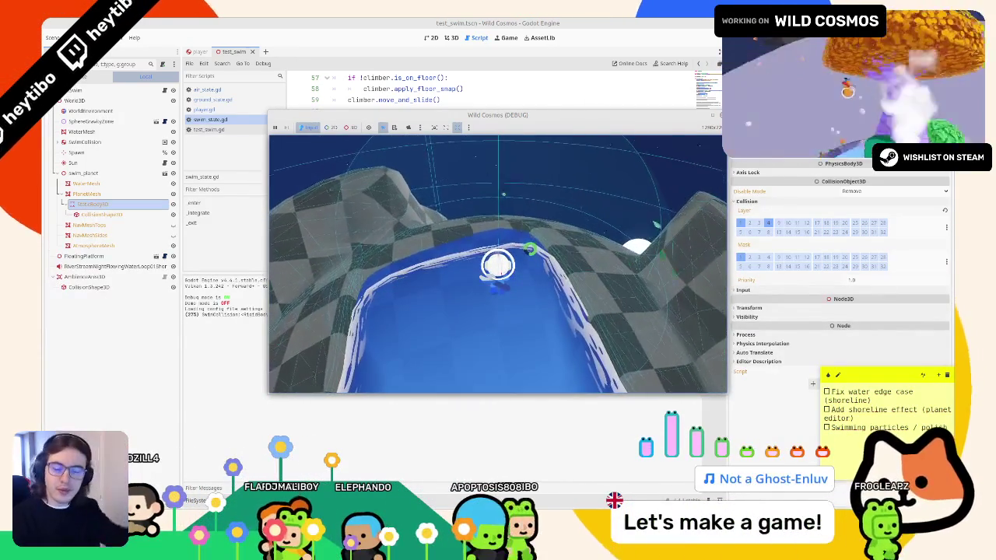
key(w)
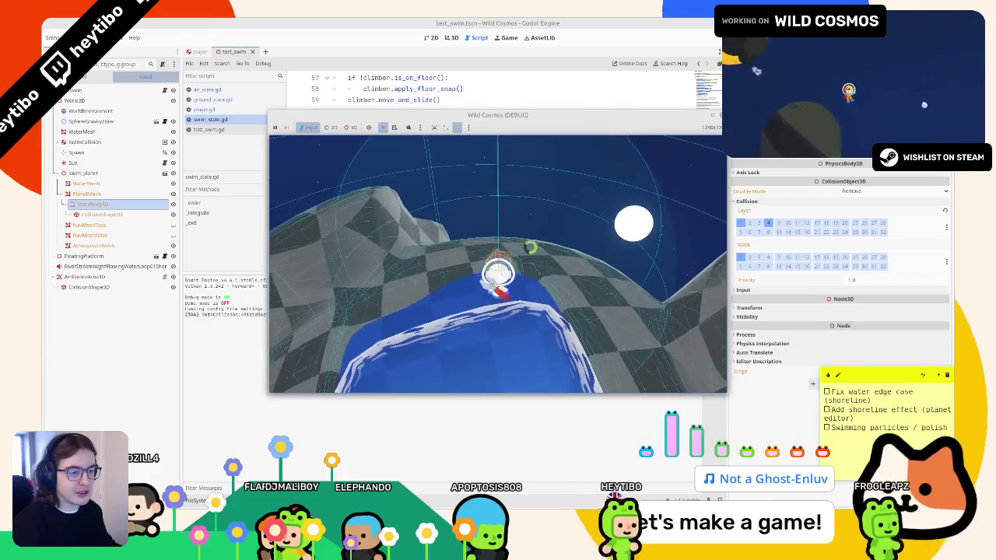
key(w)
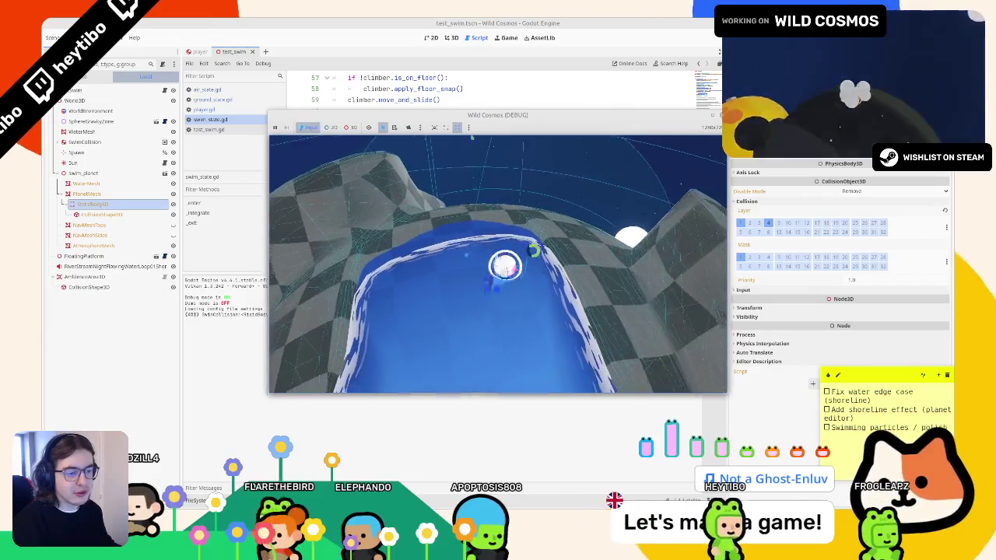
key(w)
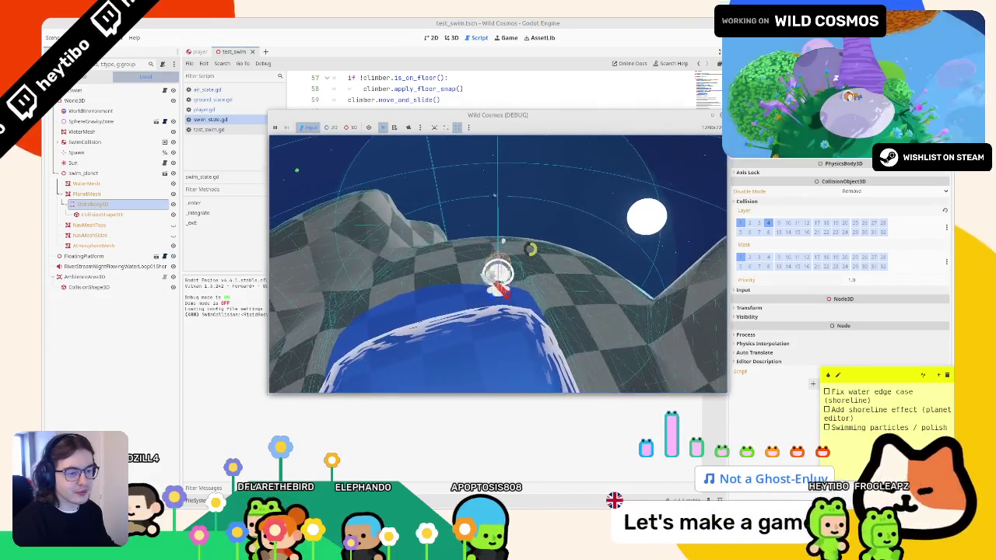
key(w)
key(Escape)
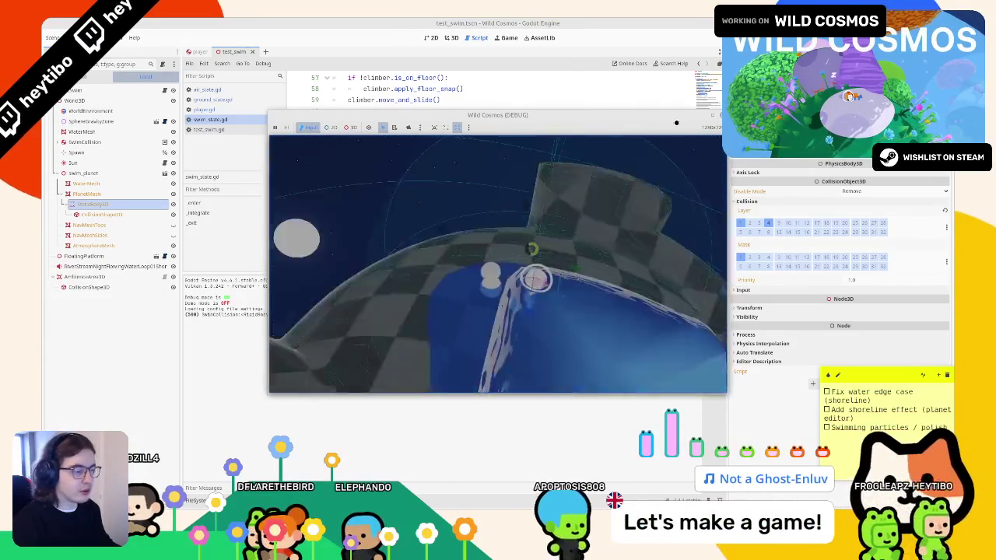
click(296, 233)
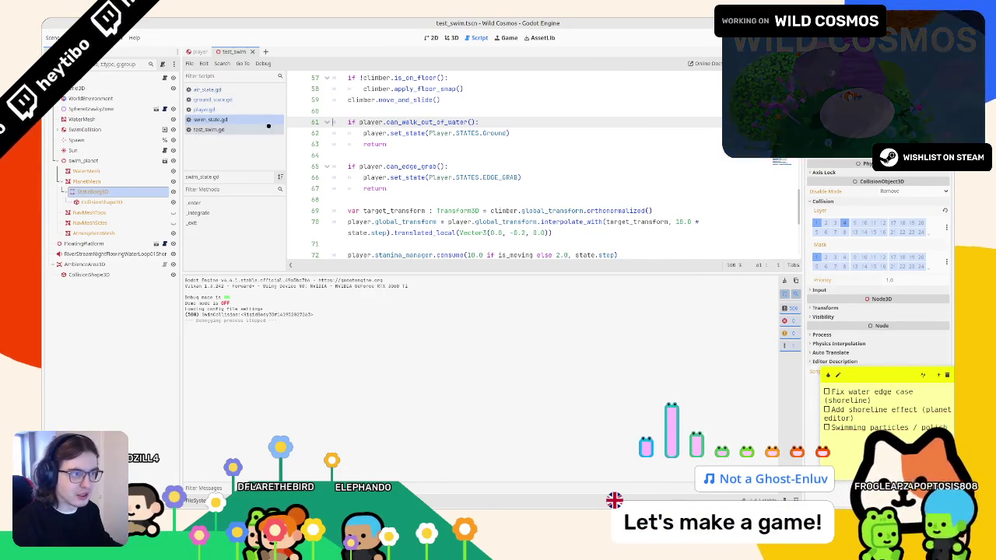
Enable collision mask bit 14 on WaterDepthRayCast in the player scene and save it.
scroll(741, 220, up, 15)
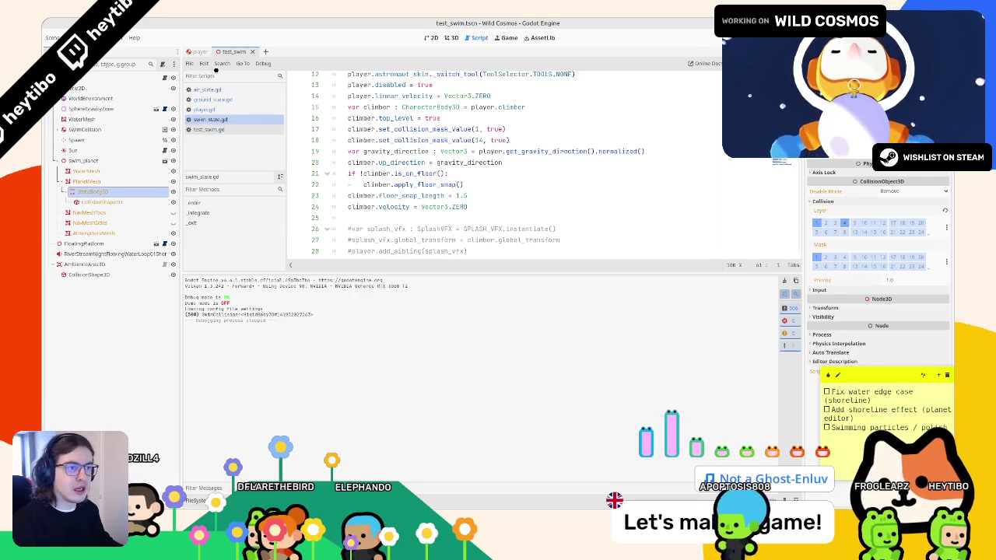
click(198, 51)
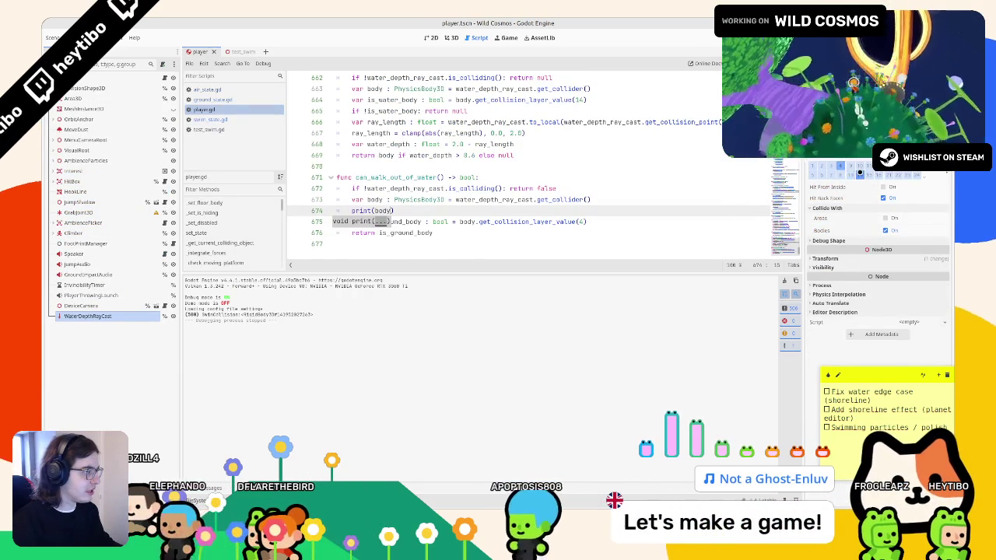
click(860, 175)
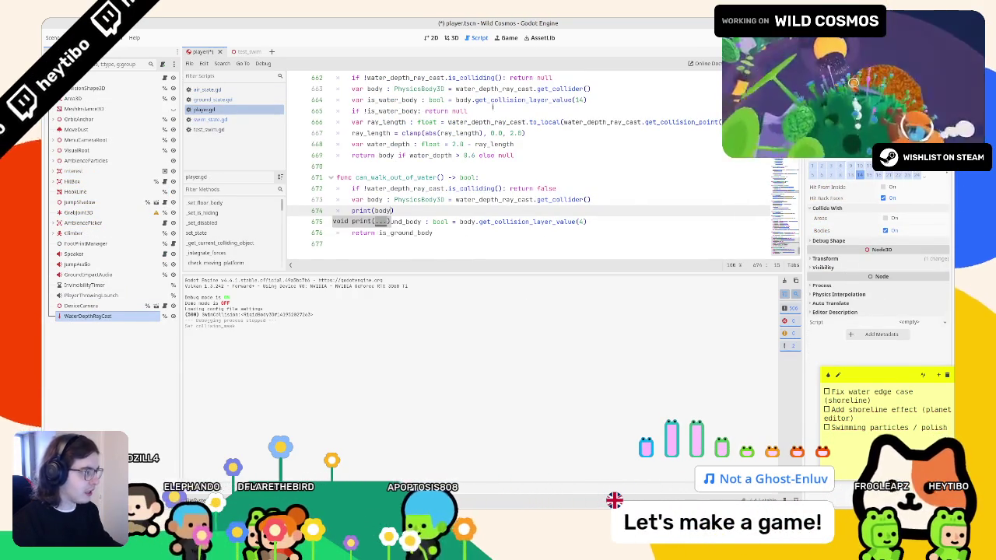
key(ctrl+s)
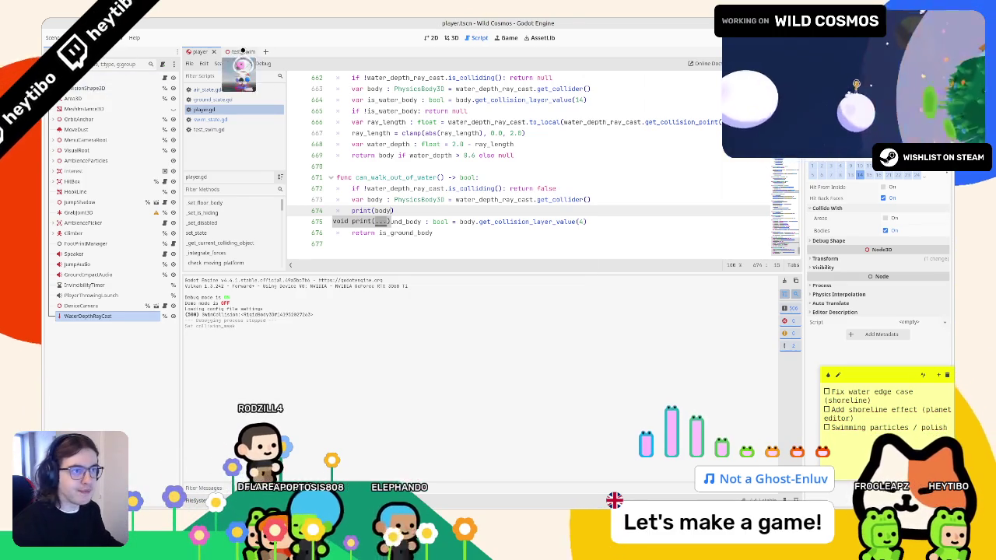
In swim_state.gd, write two water_depth_ray_cast set_collision_mask_value lines for layers 4 and 14.
click(218, 119)
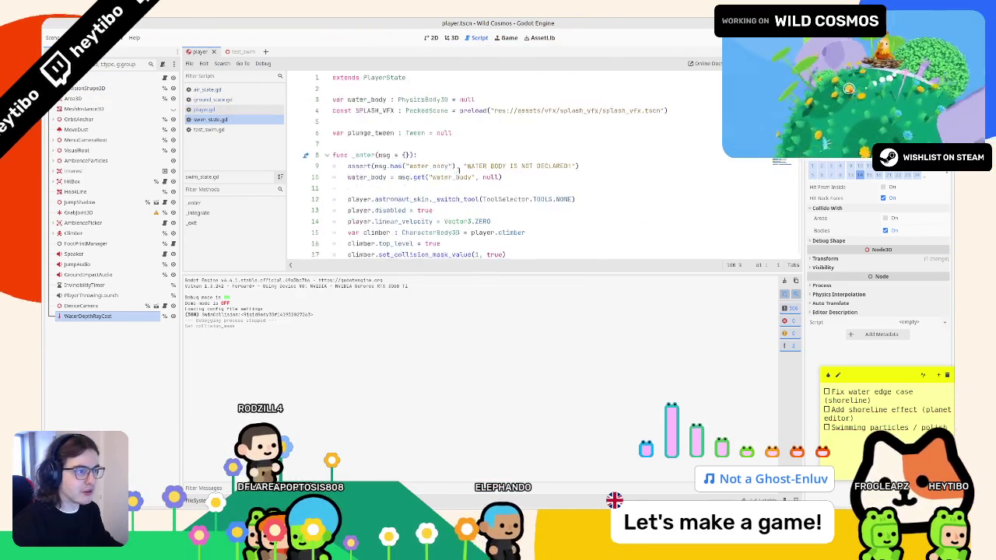
scroll(436, 167, down, 7)
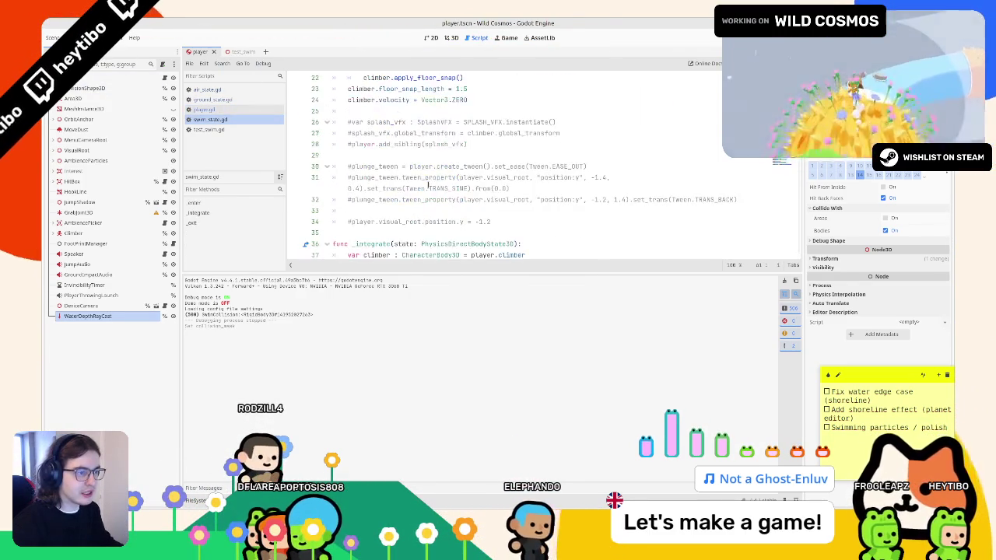
click(471, 99)
key(Return)
key(Return)
text(yer.)
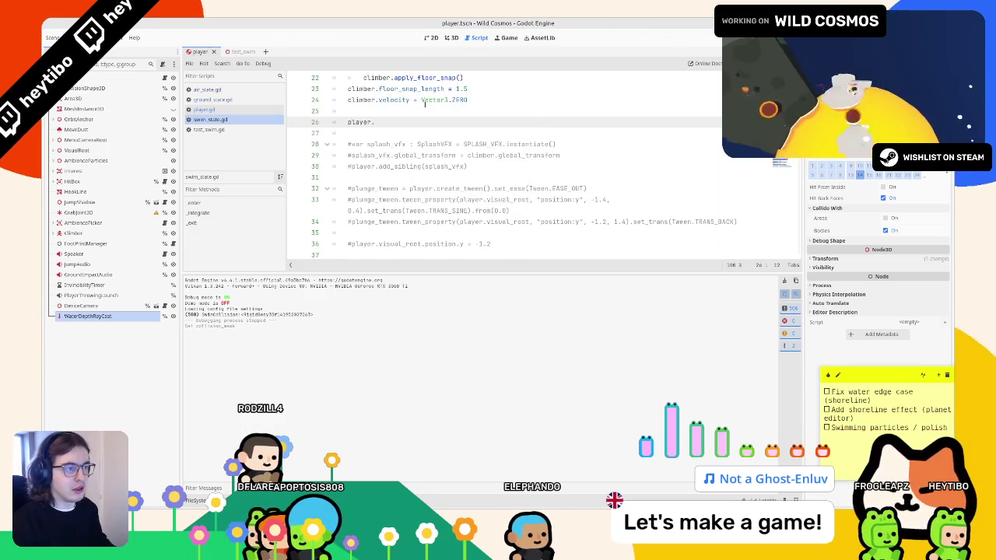
text(water_depth_ray_cast.)
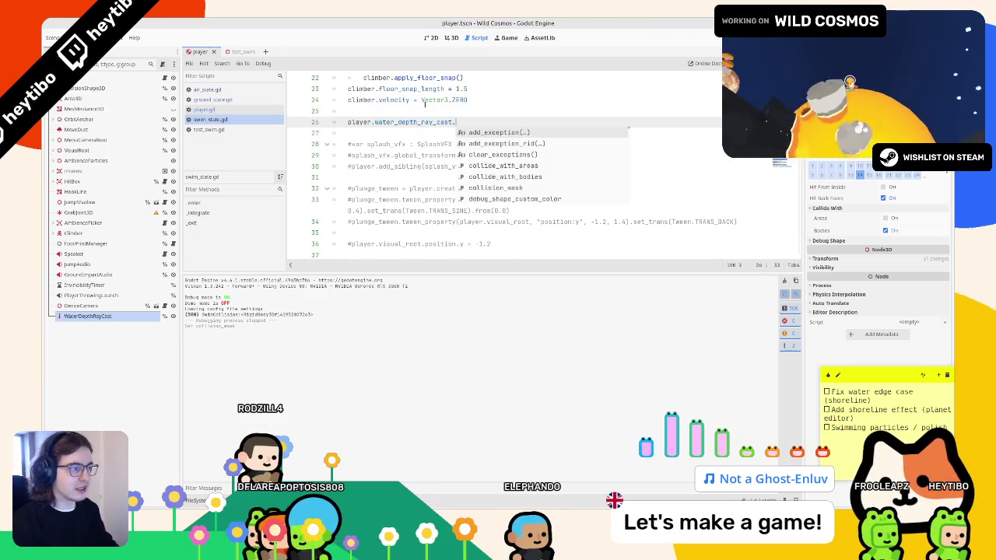
text(collision)
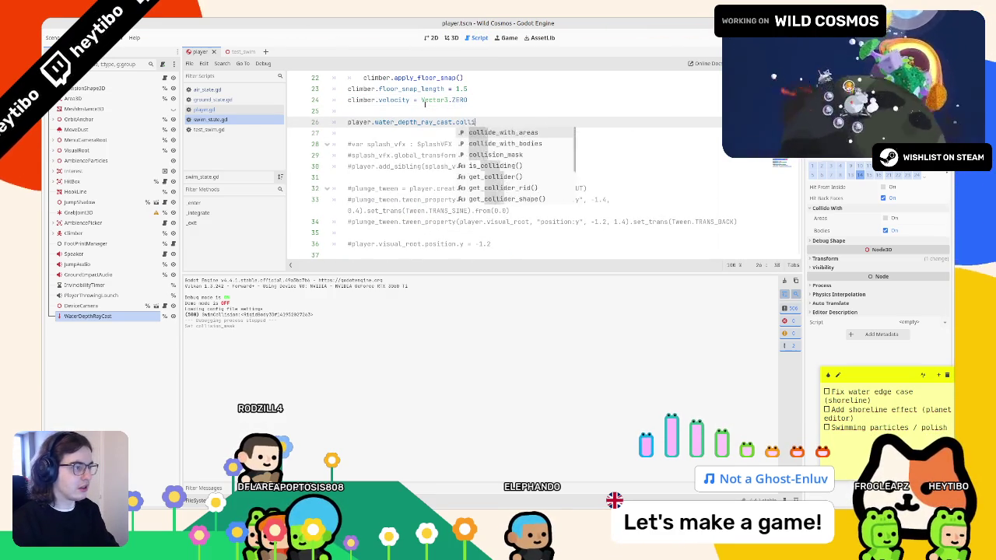
key(ctrl+BackSpace)
text(set_collision)
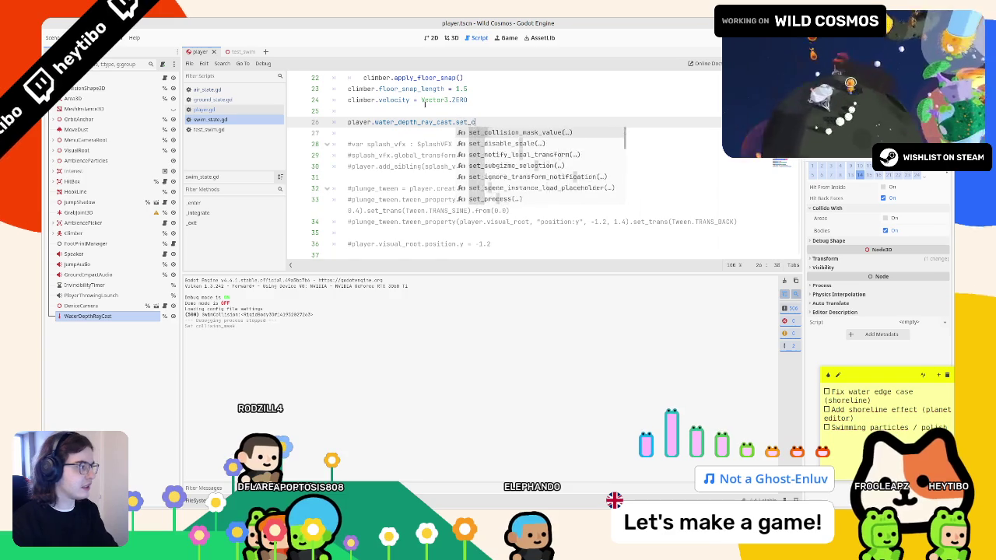
key(Return)
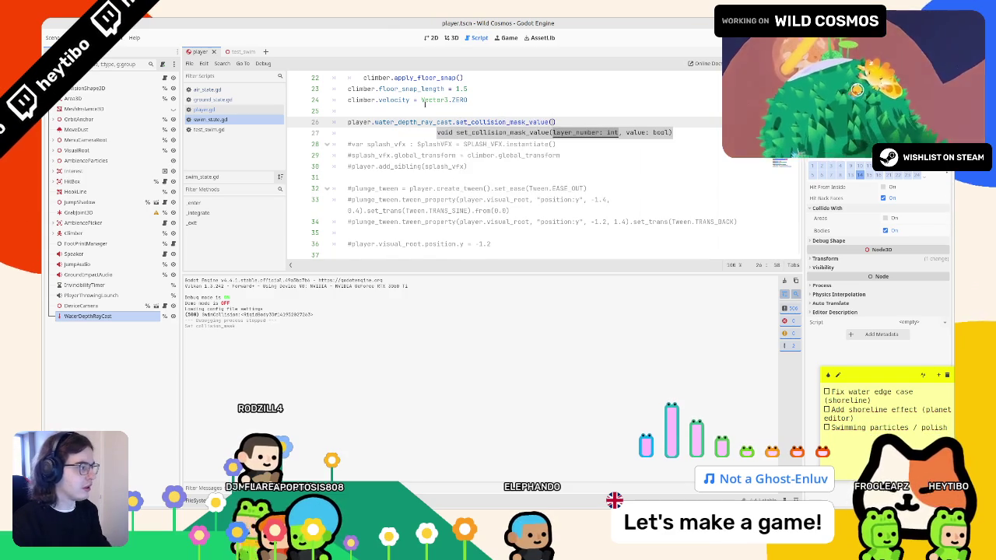
text(14, false)
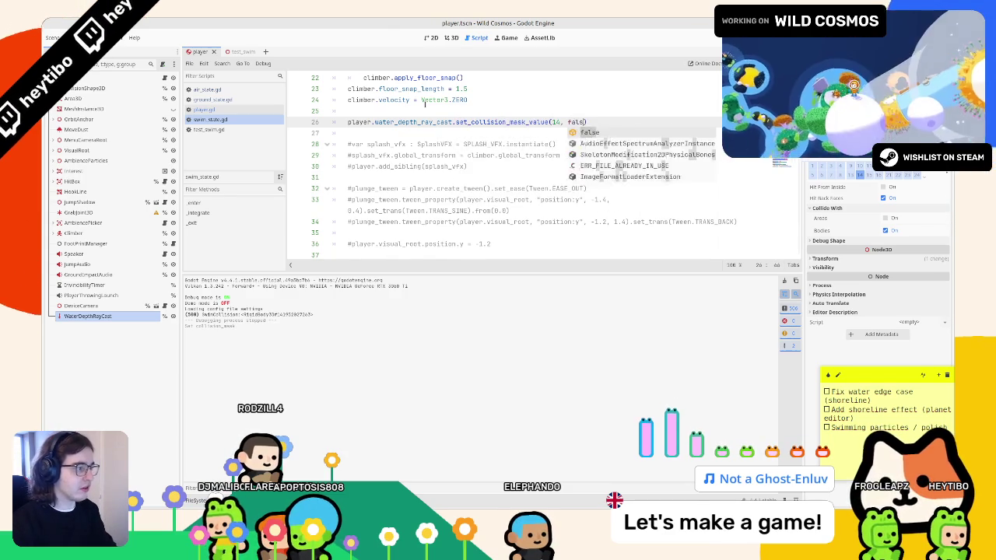
key(ctrl+shift+d)
click(554, 122)
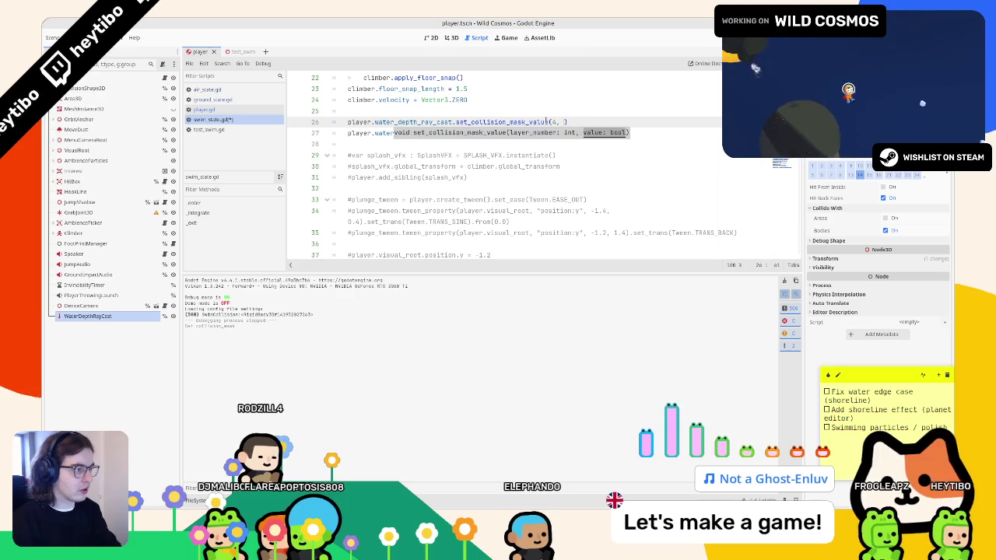
text(true)
click(548, 121)
Move both mask lines into _exit() with layer 4 false and layer 14 true, then run the game.
drag(592, 133, 332, 122)
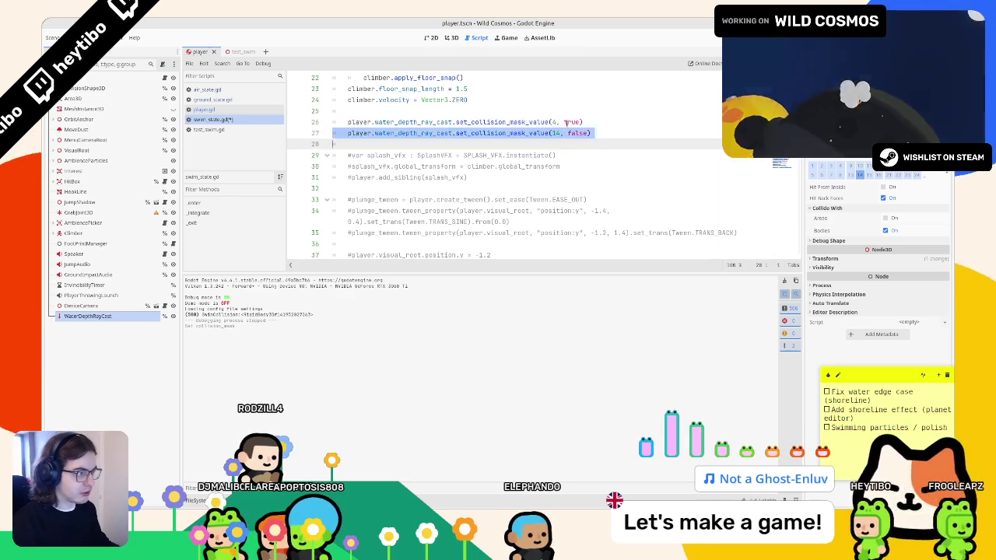
key(ctrl+x)
scroll(406, 171, down, 15)
click(406, 210)
key(Return)
key(ctrl+v)
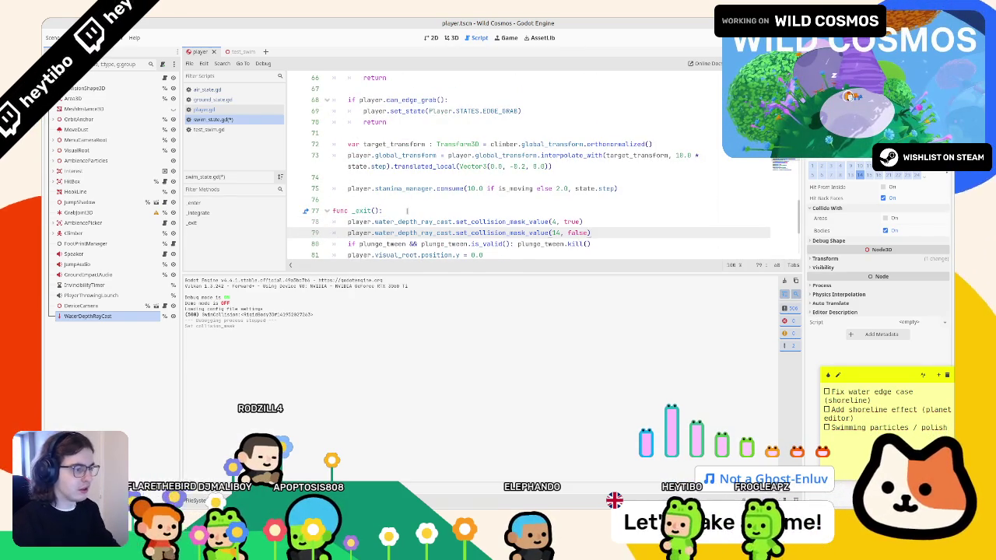
key(Return)
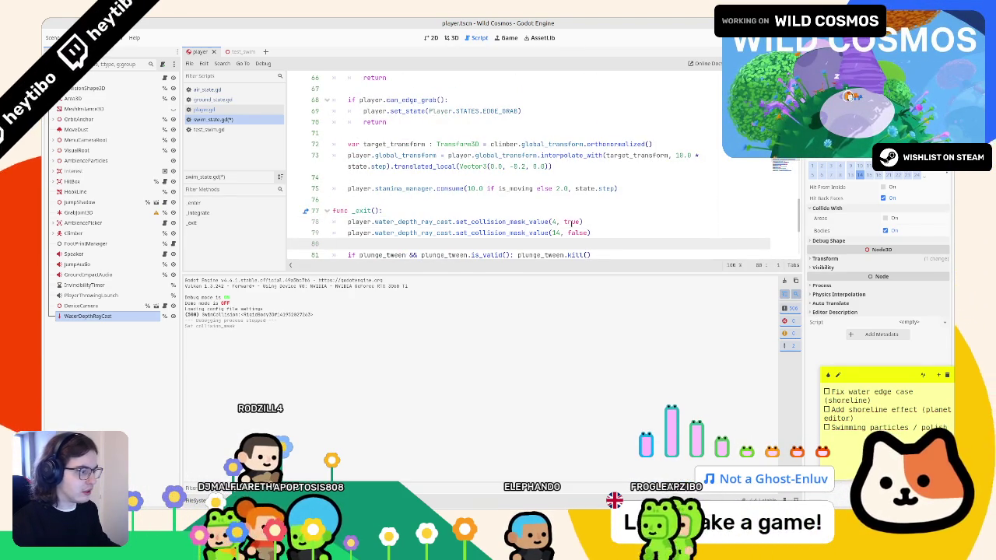
double_click(571, 221)
text(false)
key(Down)
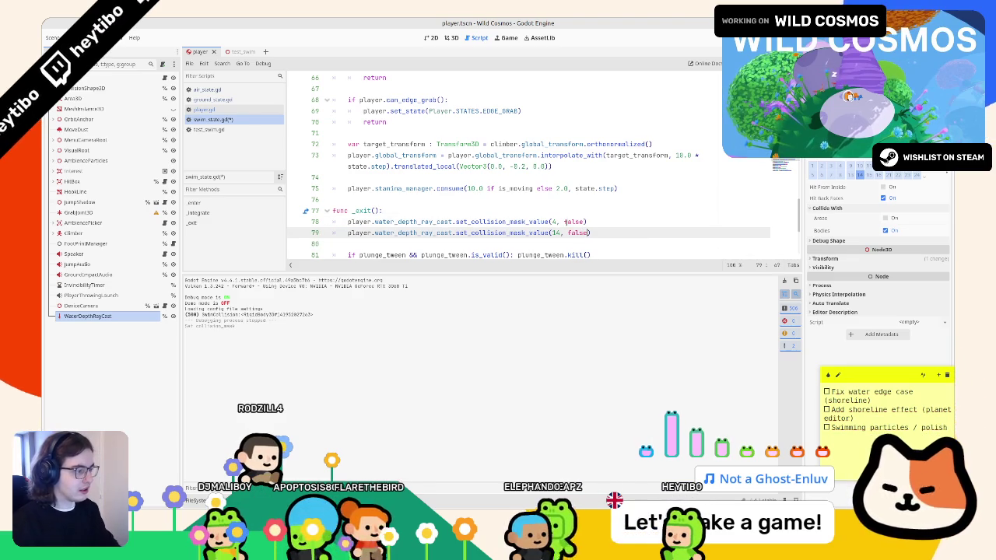
text(ue)
key(F5)
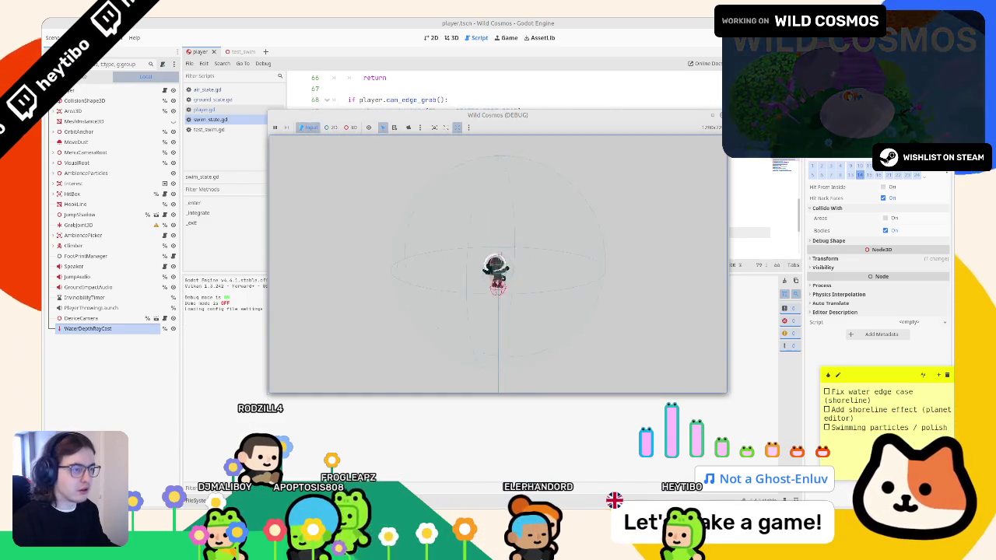
Relaunch the game for a quick test, stop it, and bring up air_state.gd.
click(342, 53)
key(F6)
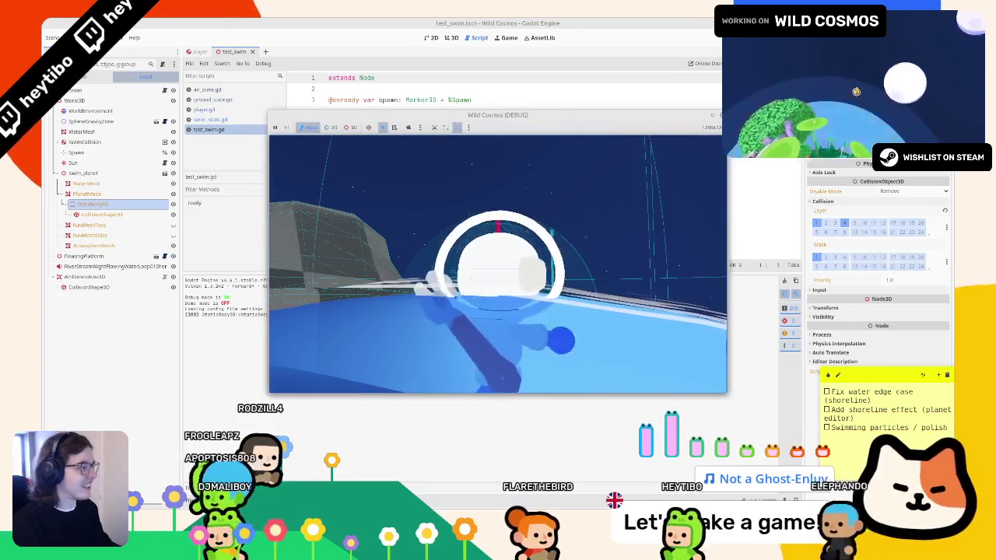
key(F8)
click(208, 91)
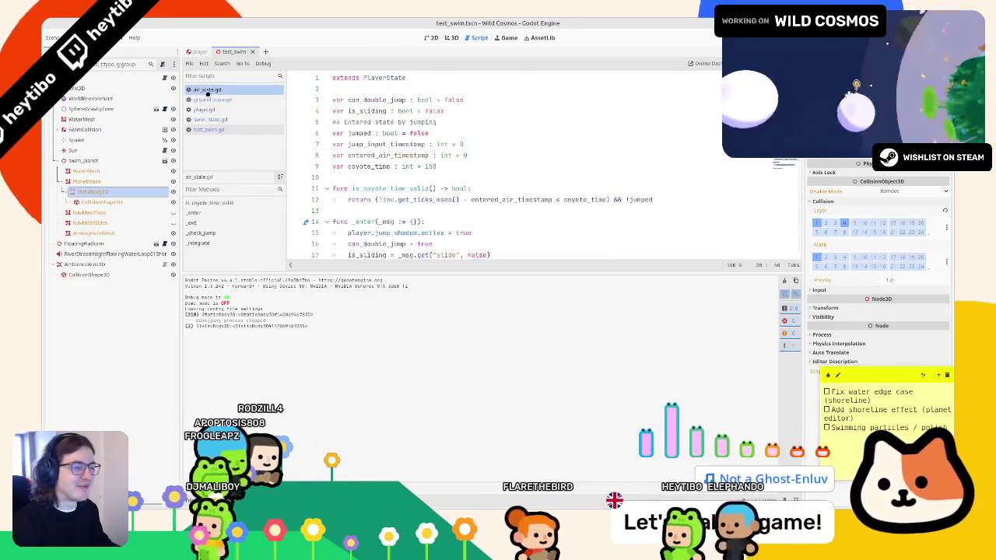
Look through swim_state.gd and test_swim.gd, then go to can_walk_out_of_water() in player.gd.
click(208, 100)
click(220, 121)
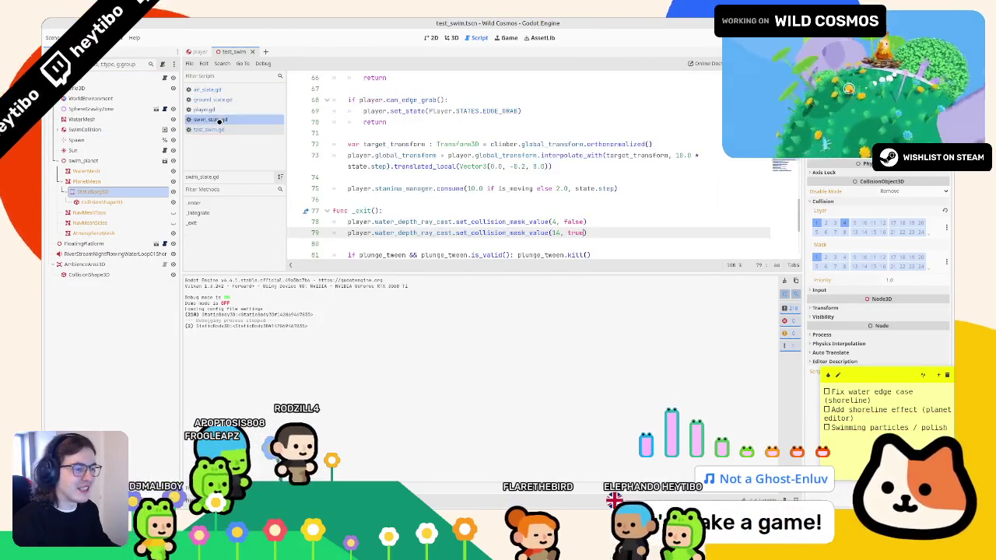
scroll(466, 172, down, 3)
click(210, 129)
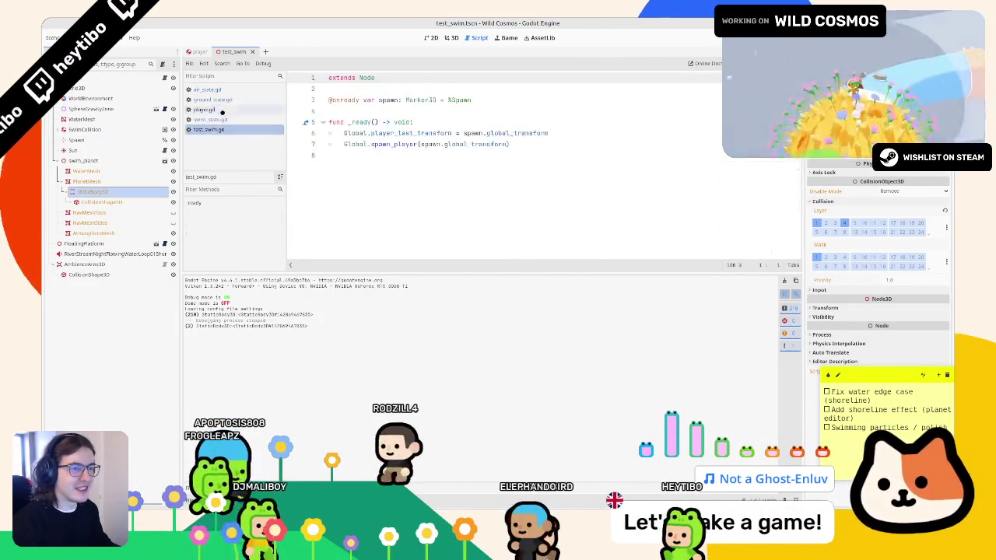
click(204, 110)
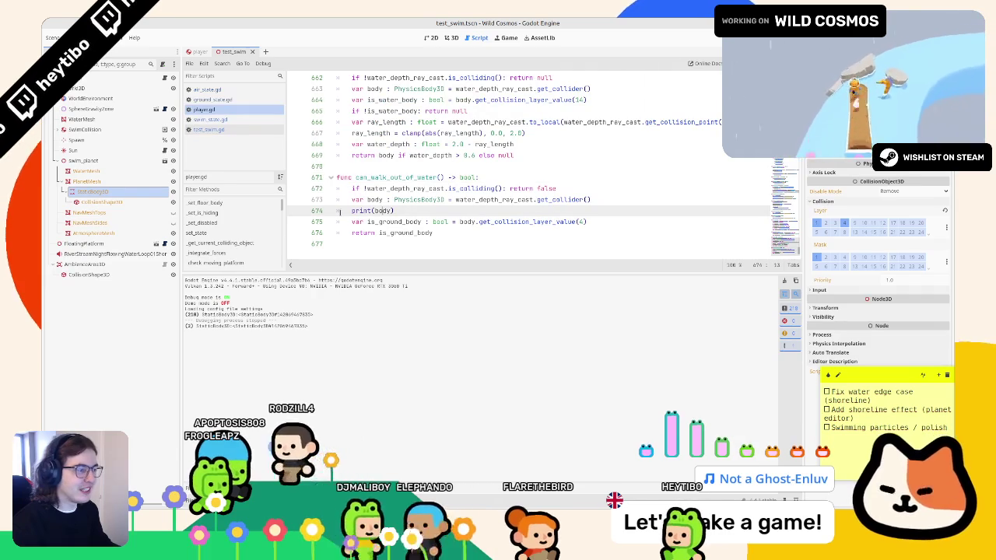
Make can_walk_out_of_water() return false instead of is_ground_body, and run the game.
click(352, 211)
key(Left)
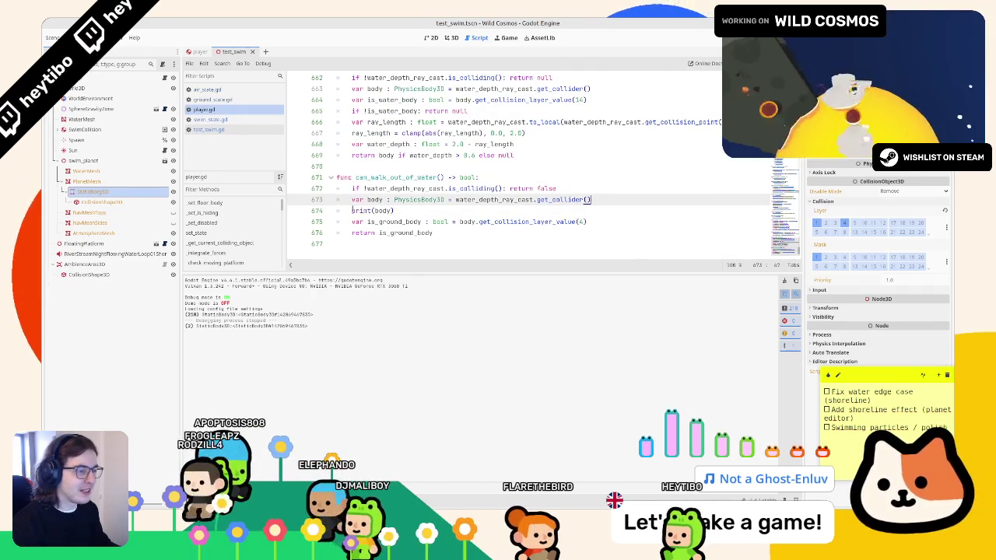
double_click(383, 210)
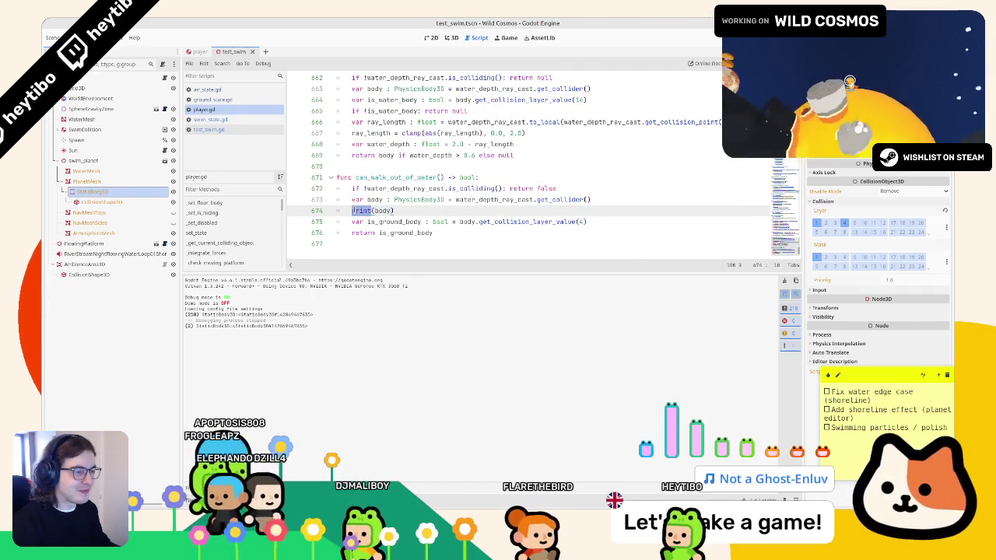
drag(420, 210, 431, 209)
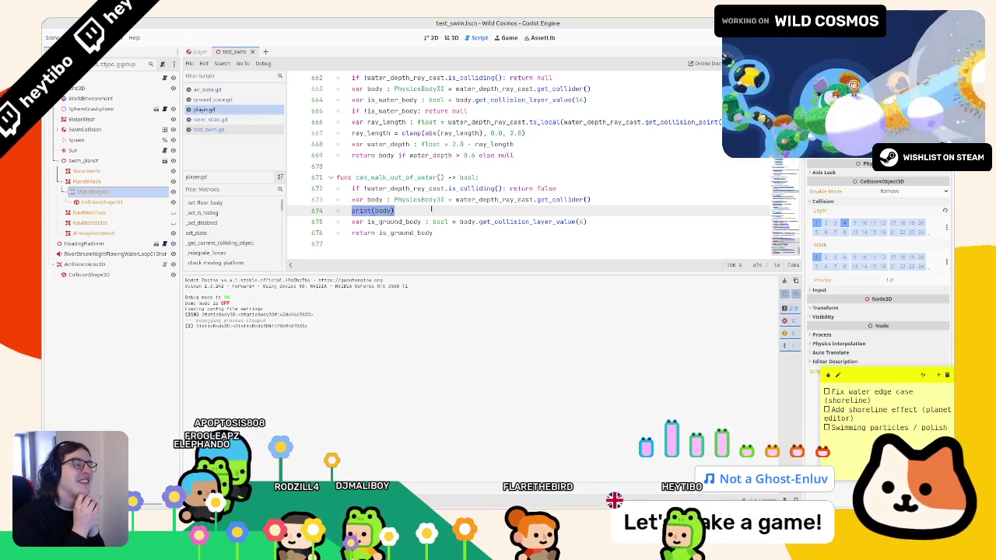
click(384, 221)
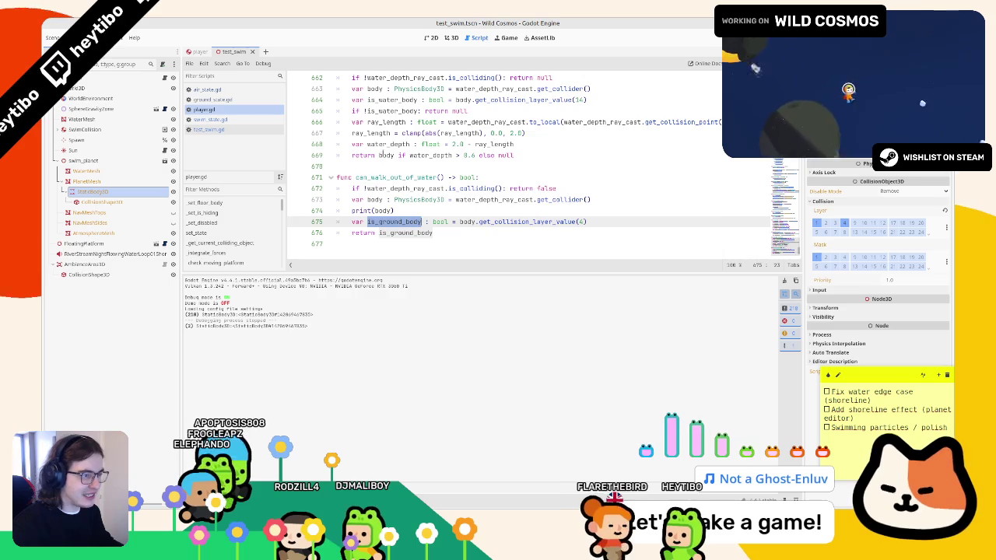
double_click(385, 144)
double_click(398, 233)
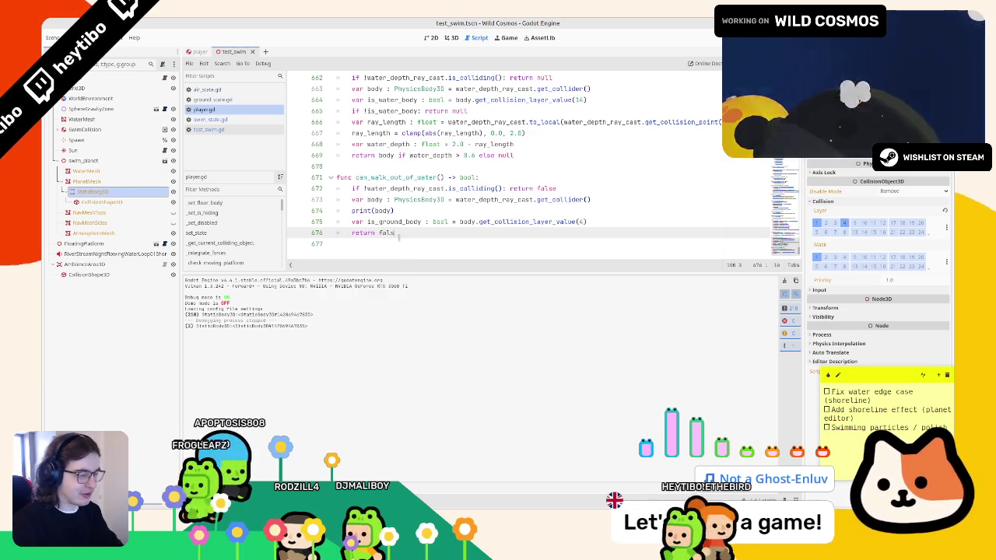
key(F6)
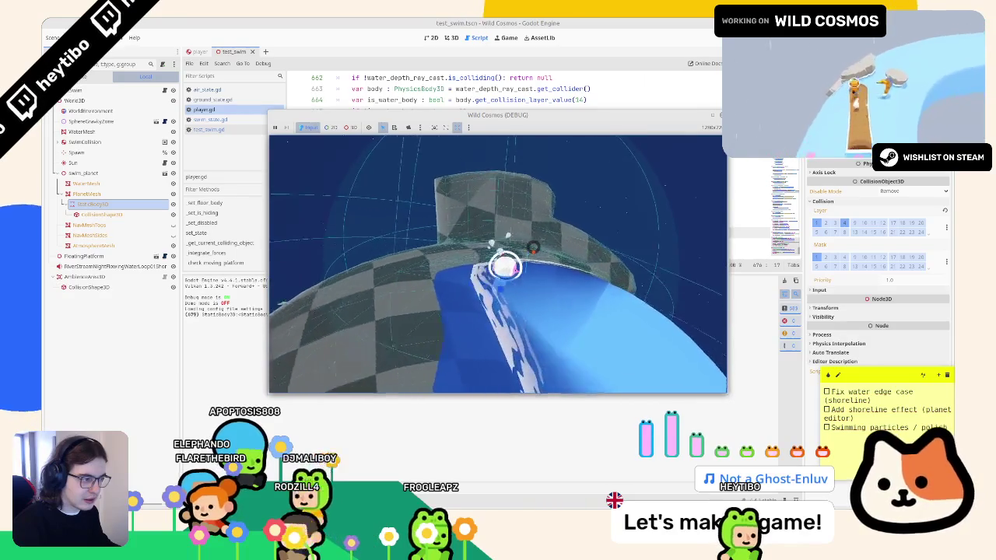
Stop the game and copy the ray_length calculation lines into can_walk_out_of_water().
key(Escape)
key(F8)
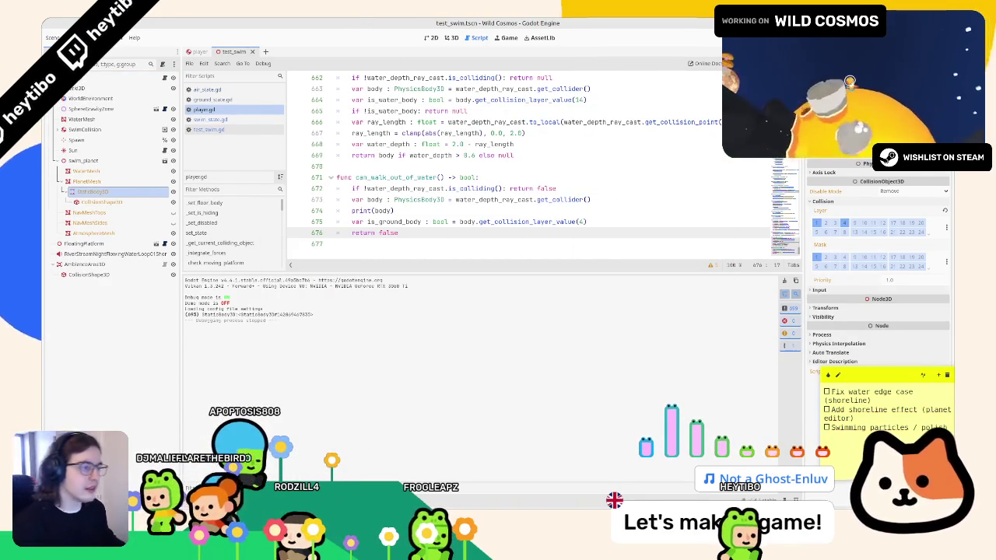
drag(370, 124, 357, 158)
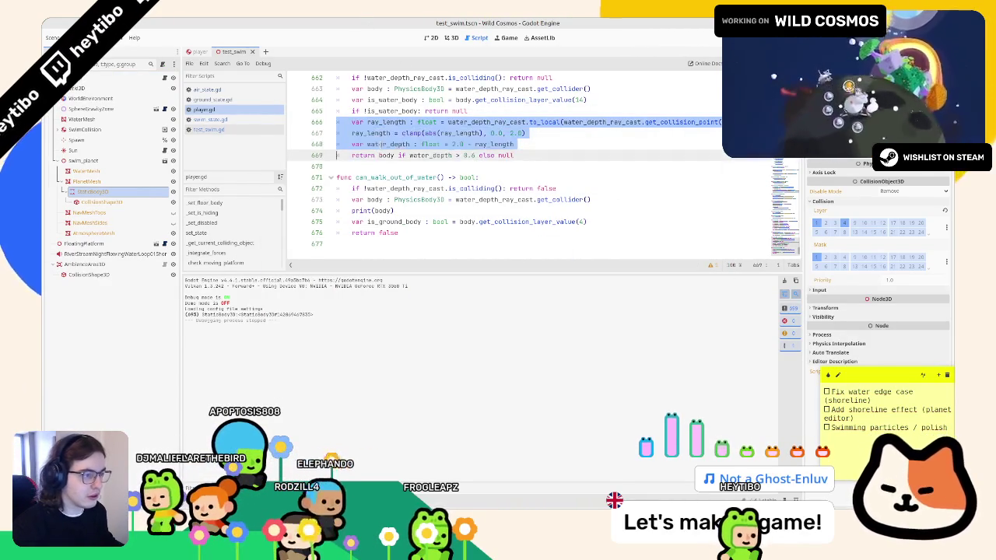
click(604, 222)
key(ctrl+v)
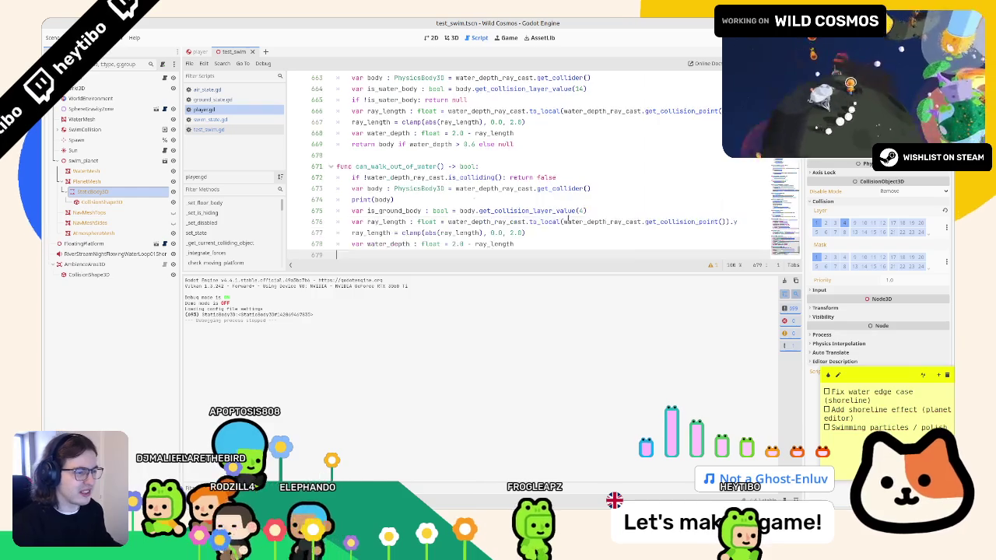
text(return false)
click(603, 177)
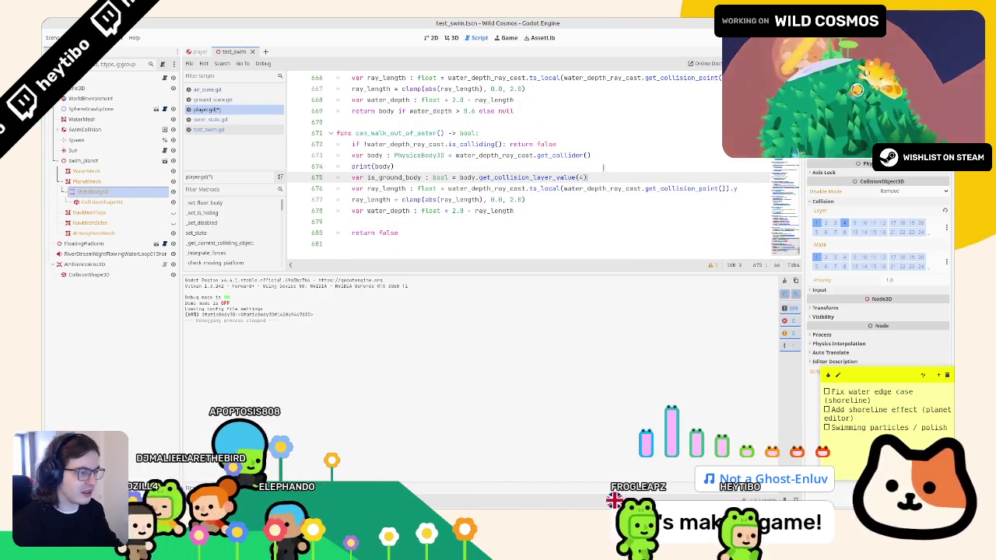
key(Return)
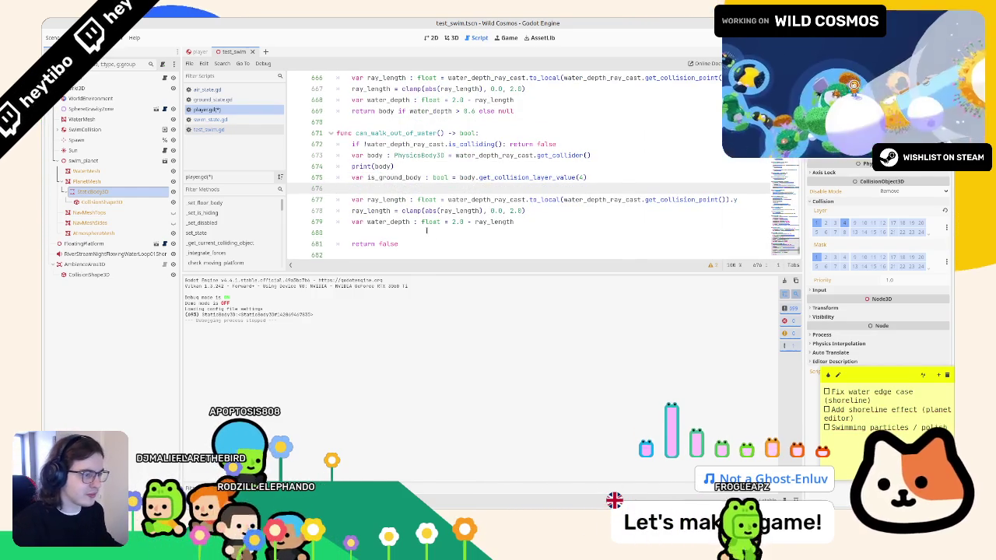
Replace the water_depth and clamp lines with print(abs(ray_length)), then run the game.
double_click(388, 222)
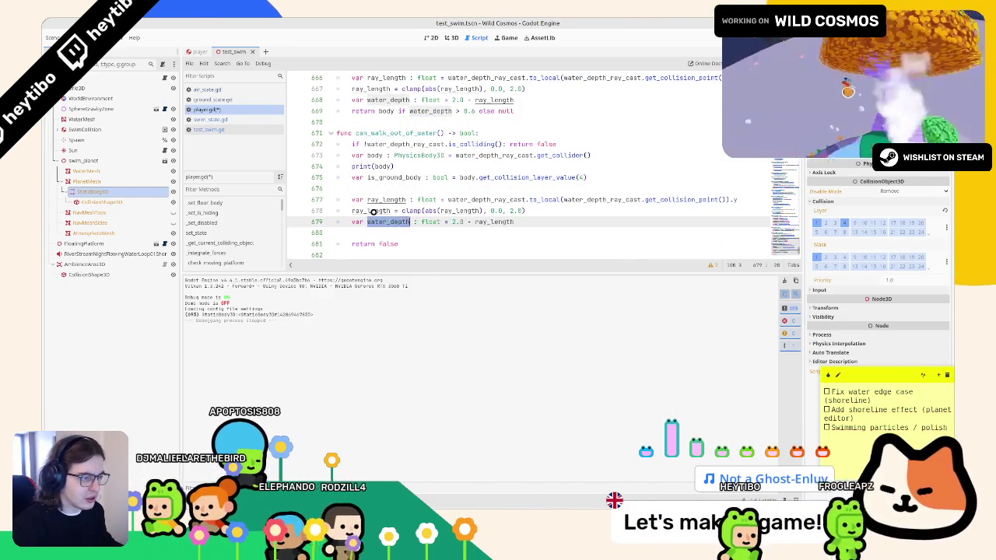
drag(441, 210, 363, 222)
click(554, 217)
key(shift+Home)
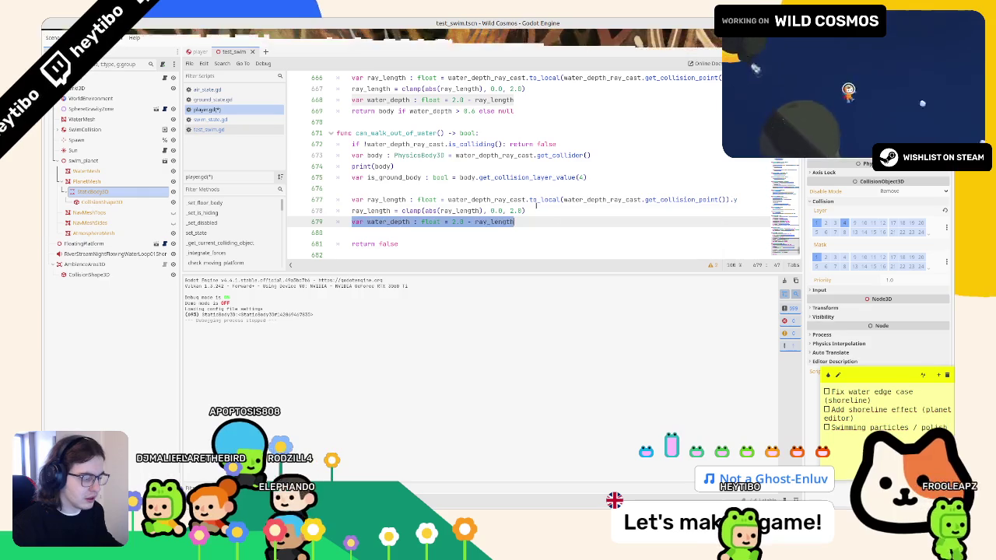
text(print(ray_length)
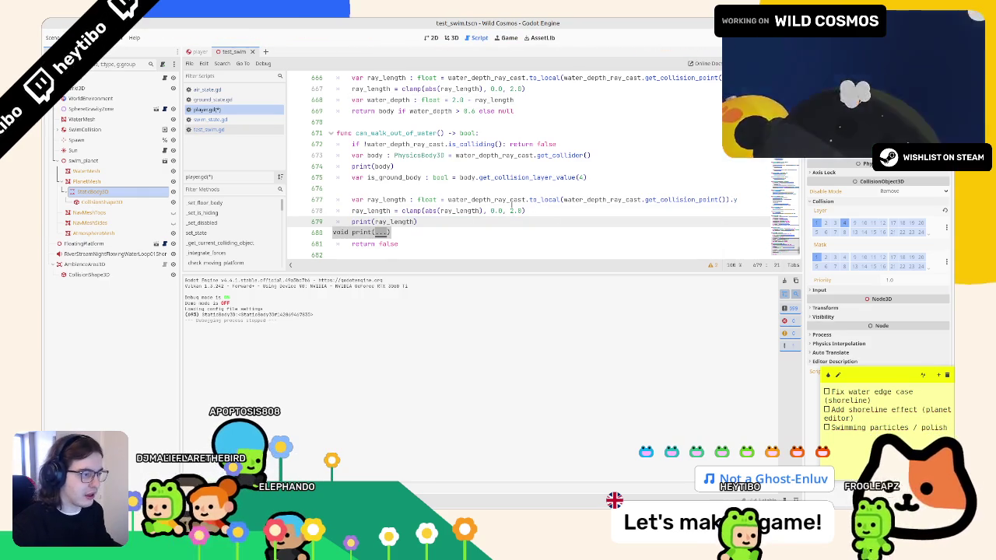
click(437, 211)
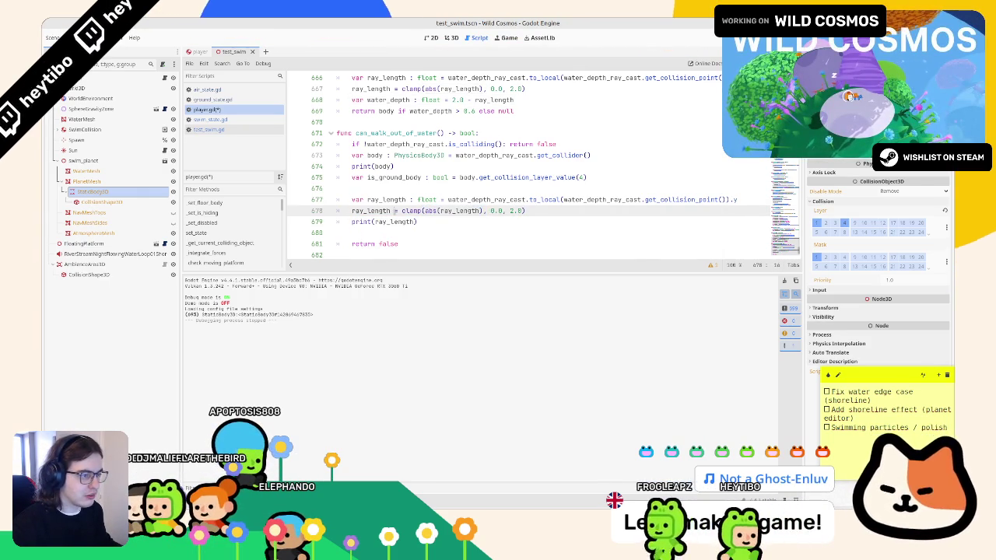
double_click(387, 200)
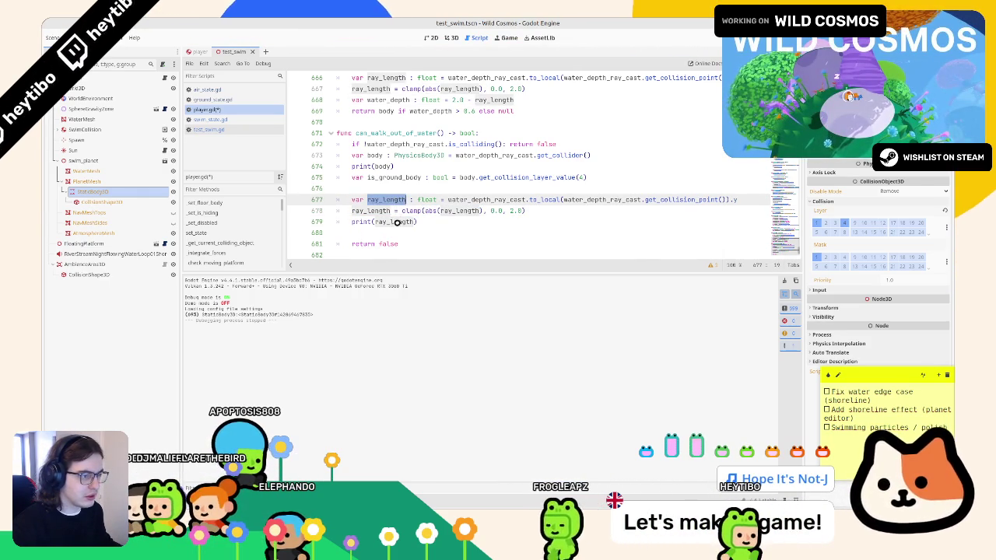
triple_click(396, 211)
key(BackSpace)
double_click(404, 211)
text(abs)
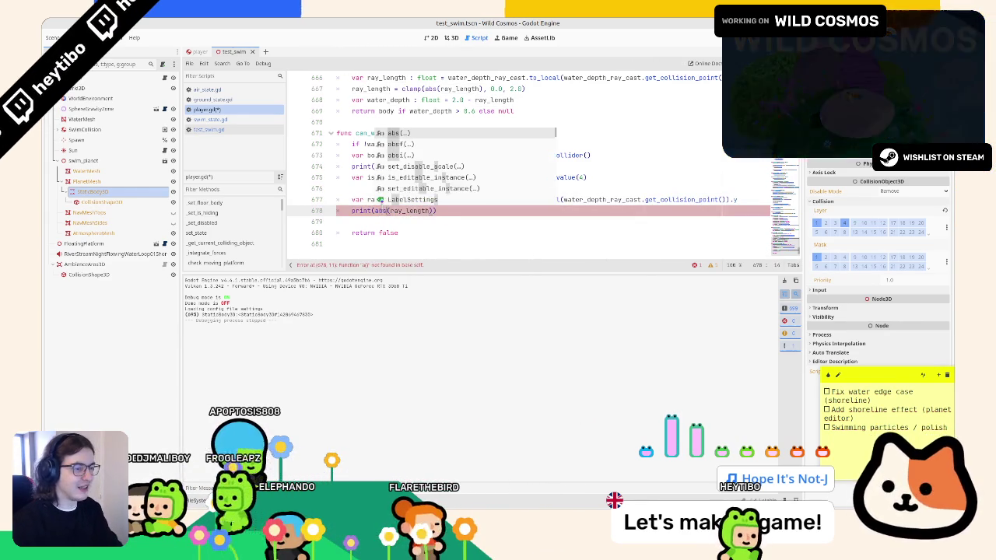
key(F6)
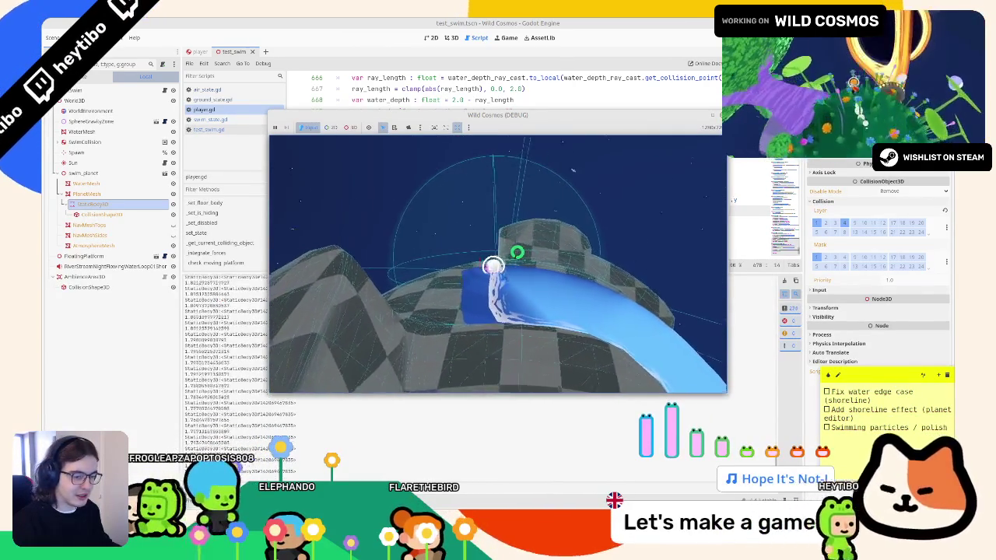
Stop, relaunch, and stop the game again to check the printed values.
key(F8)
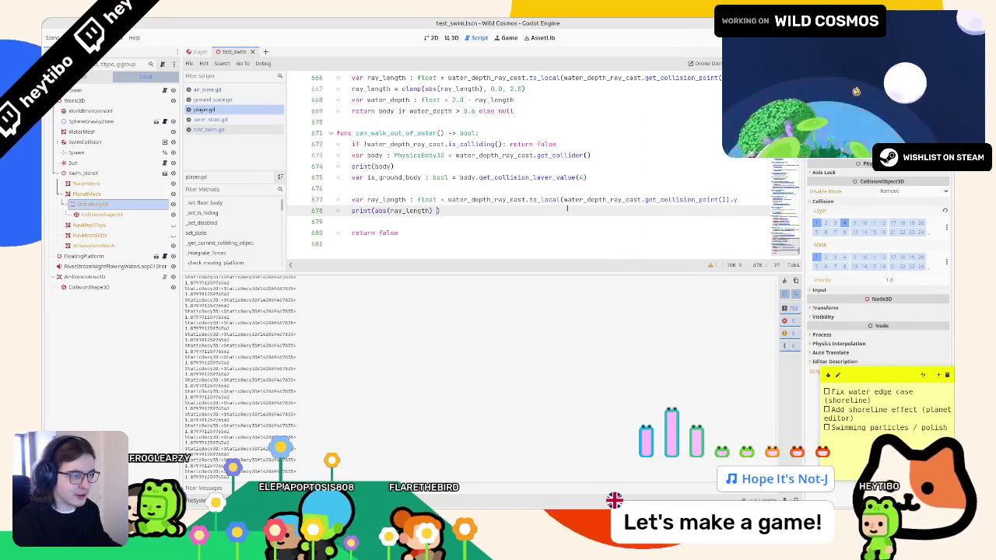
key(F5)
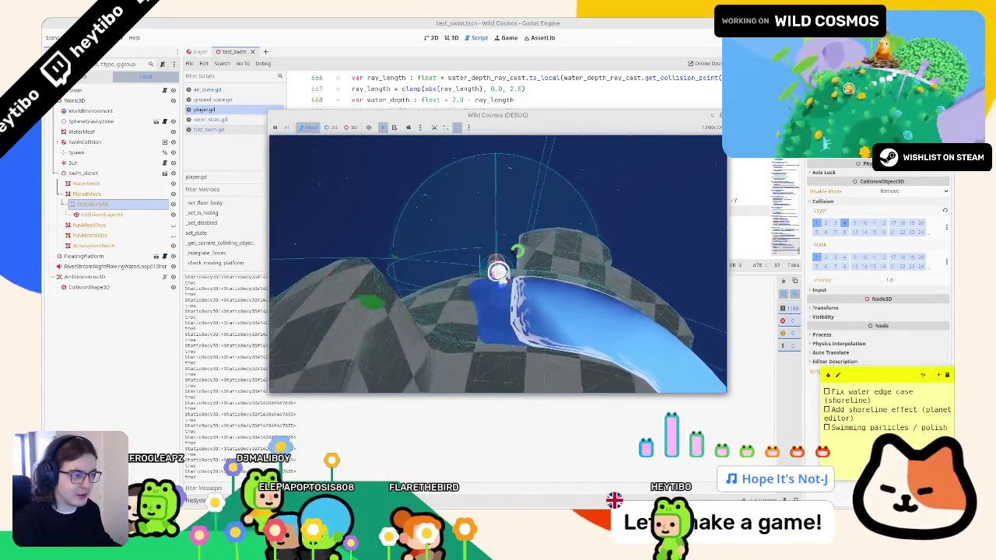
key(F8)
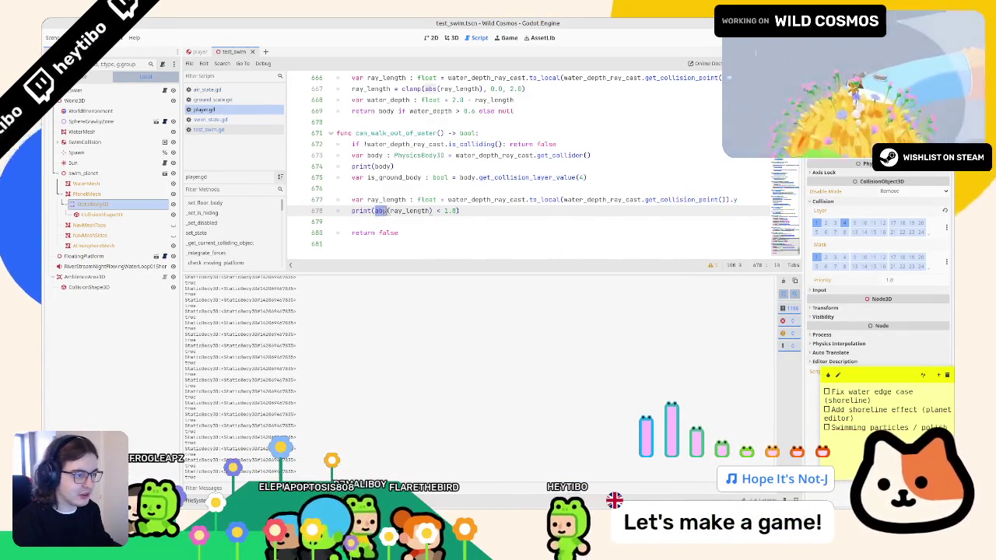
Delete the extra print line from can_walk_out_of_water() and run the game.
key(Left)
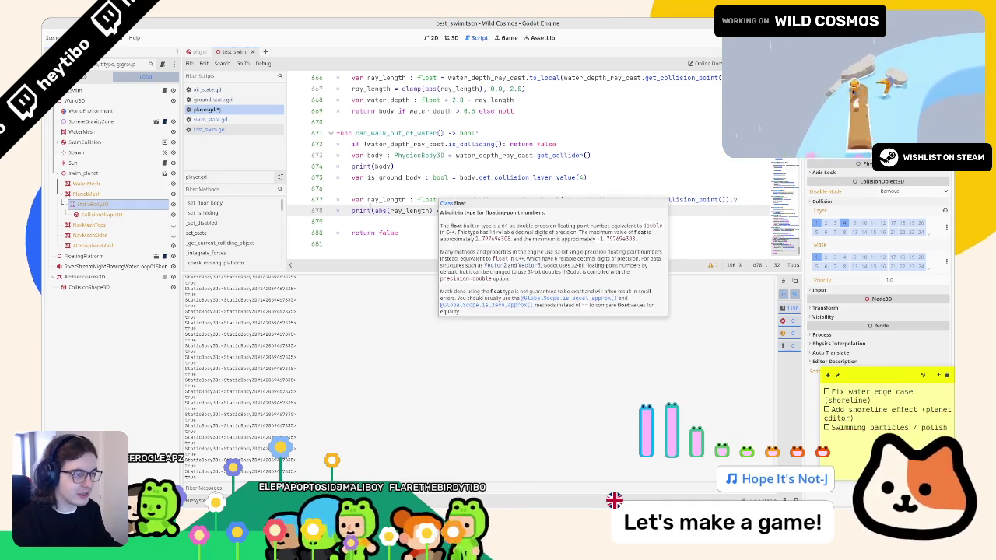
drag(374, 211, 431, 211)
triple_click(344, 211)
key(Delete)
click(402, 221)
text(bs(ray_length) < 1.9)
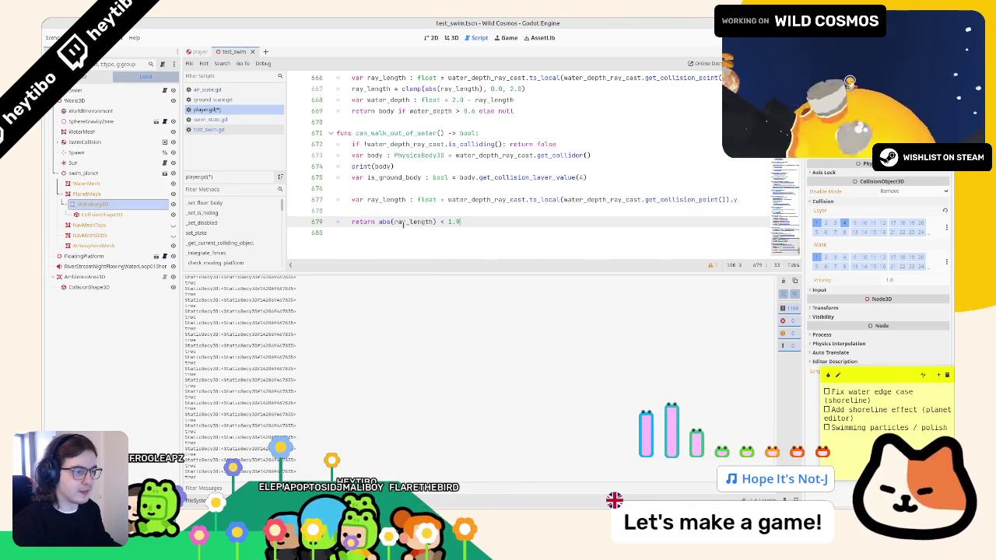
key(F6)
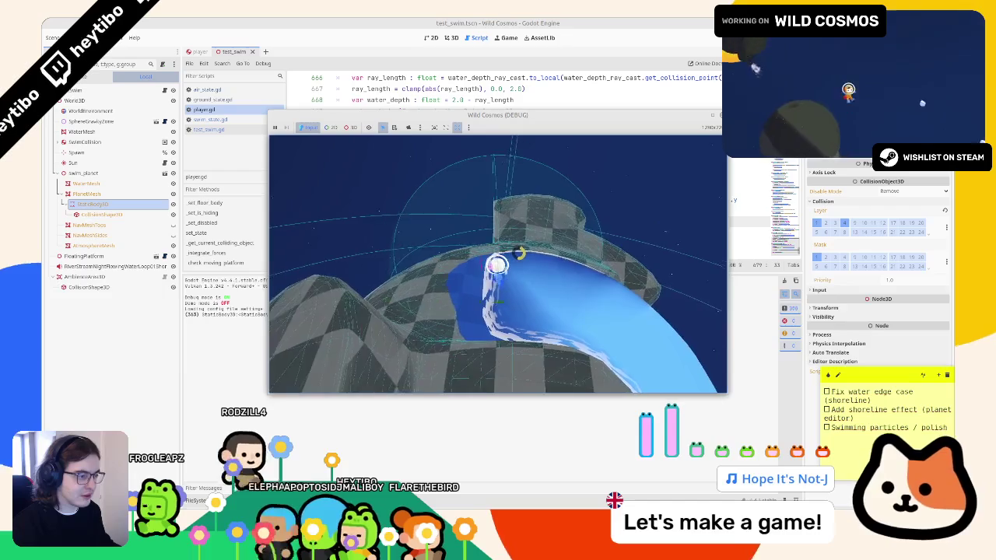
Run several playtests, switching between game and editor, then pause and close the game.
key(alt+Tab)
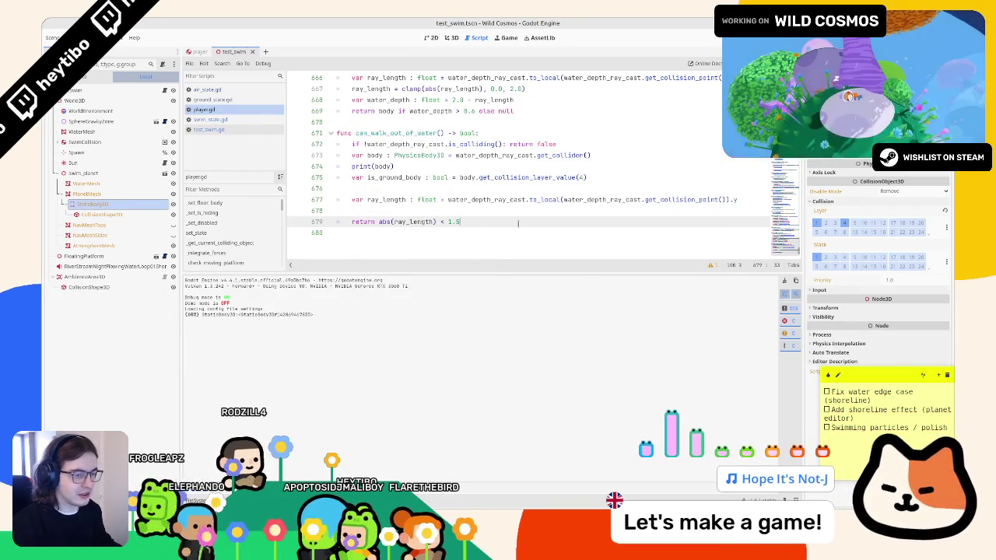
key(alt+Tab)
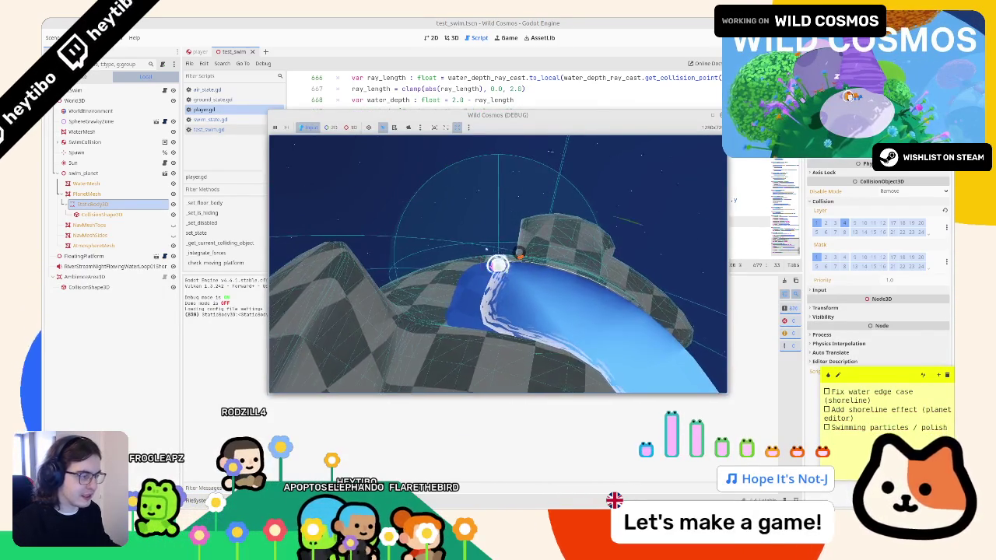
key(alt+Tab)
key(F6)
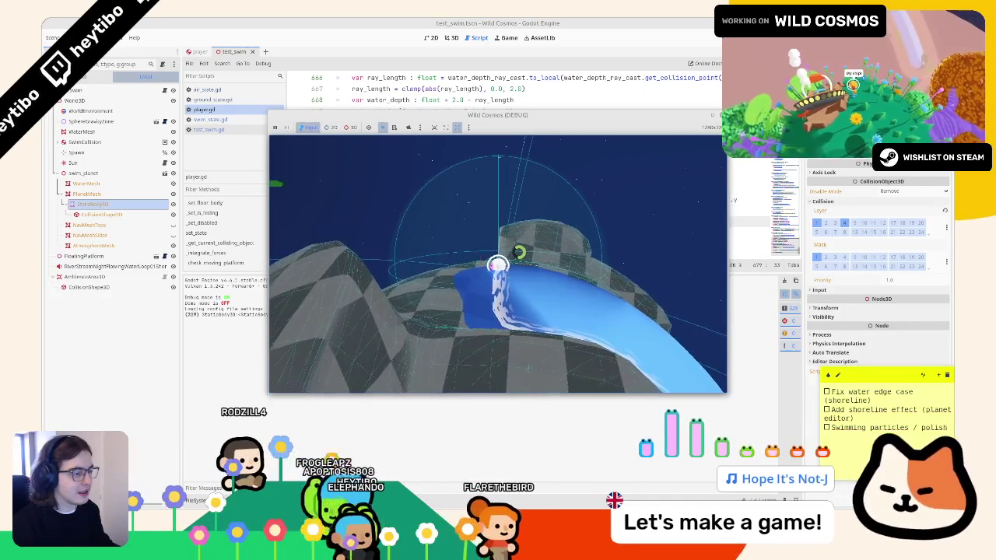
key(alt+Tab)
key(F8)
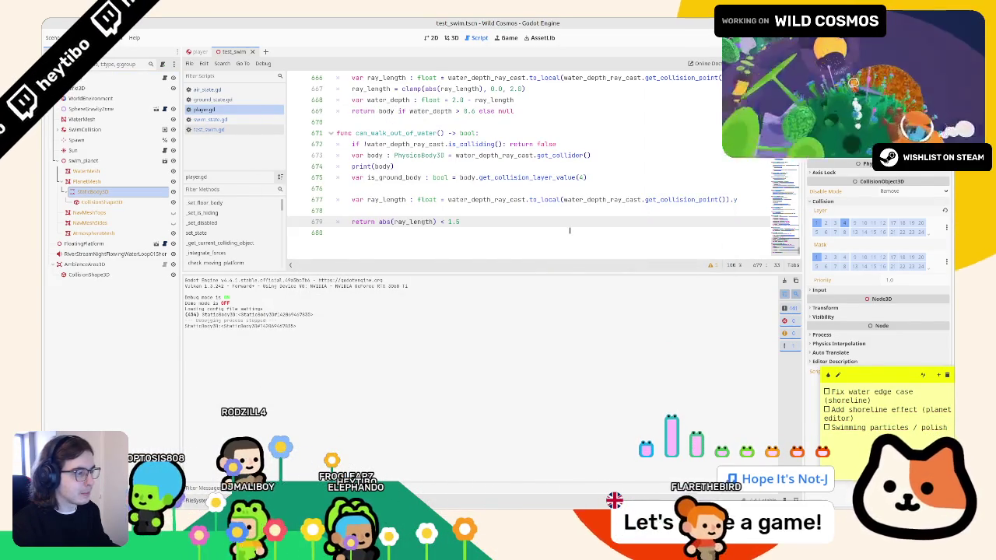
key(F5)
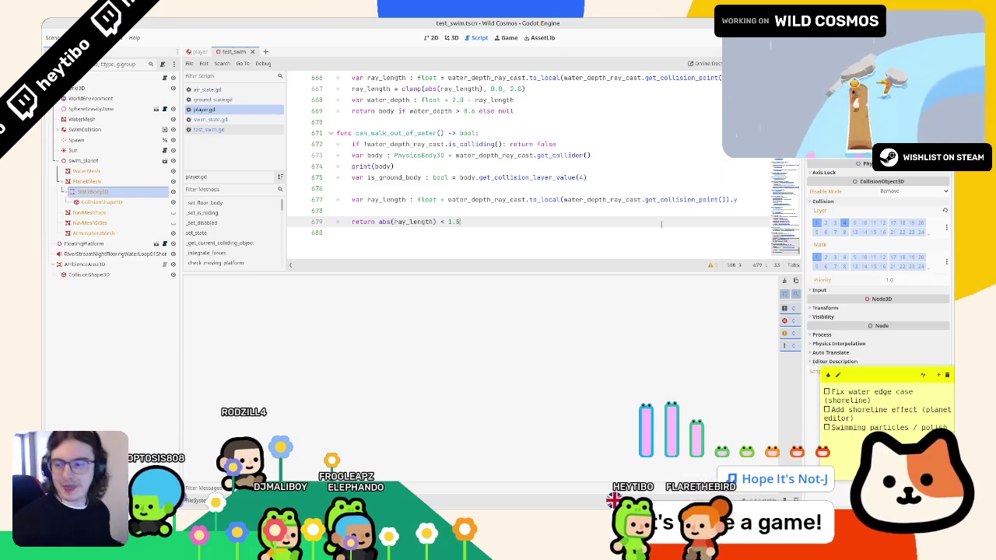
click(509, 199)
key(F5)
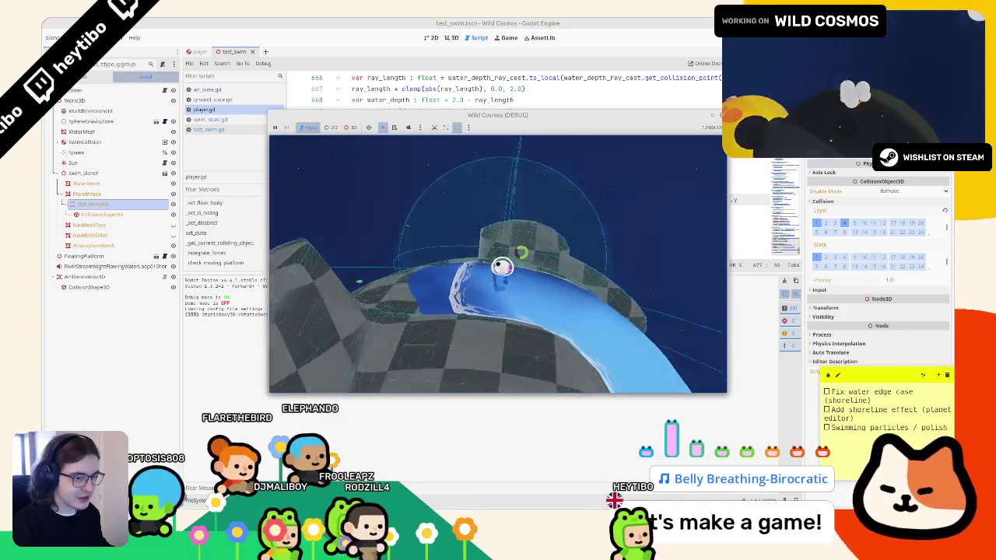
key(Escape)
key(F8)
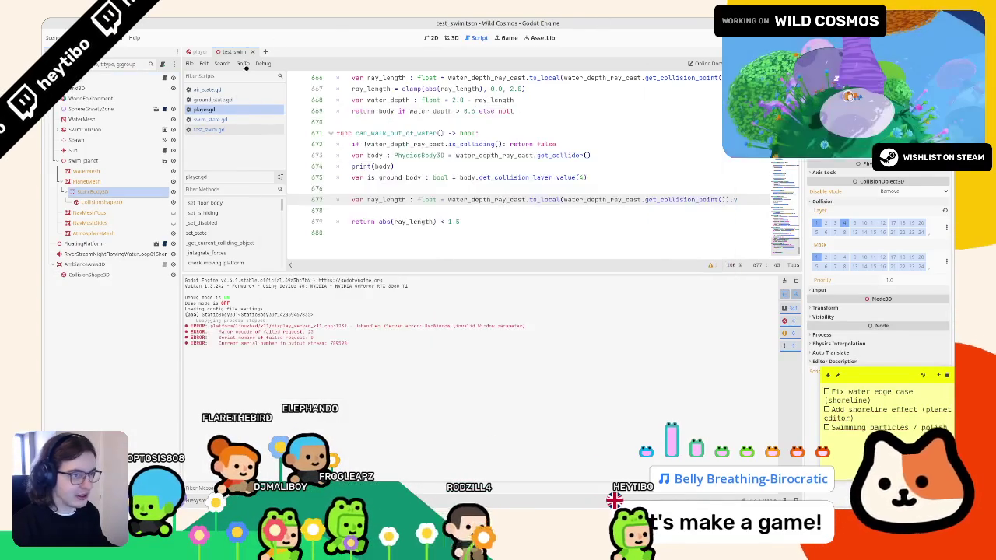
From ground_state.gd, follow the can_swim call to its definition in player.gd.
click(213, 100)
scroll(418, 161, up, 1)
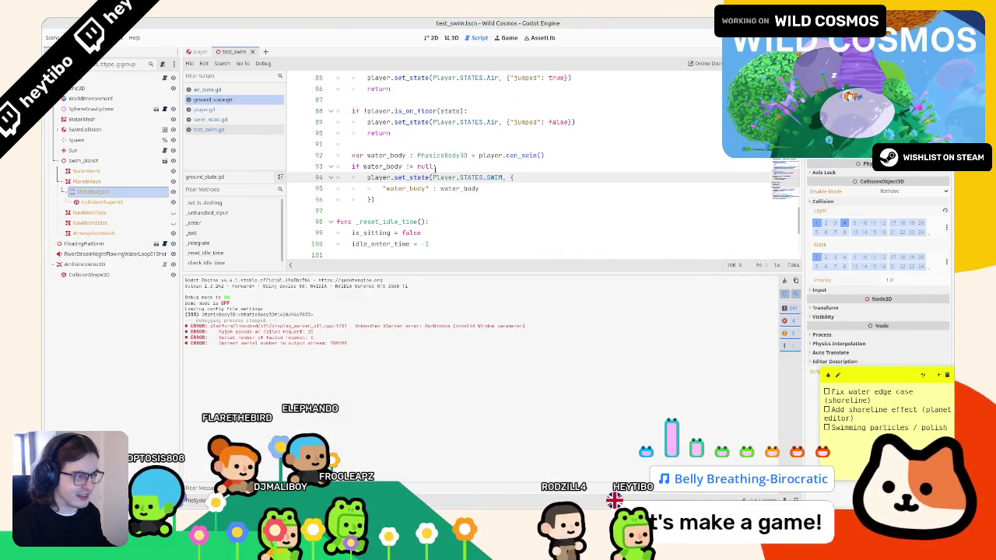
double_click(520, 155)
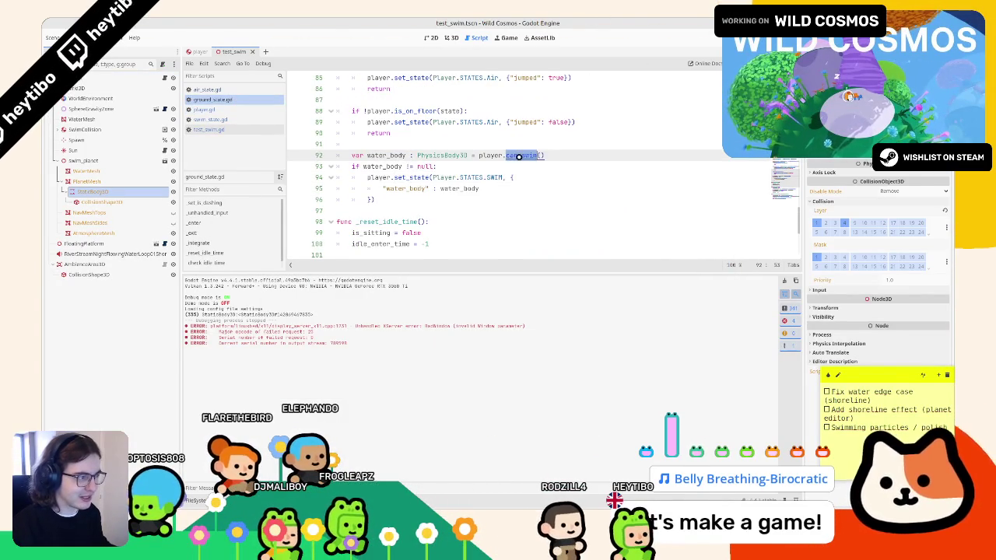
ctrl+click(520, 154)
scroll(453, 176, down, 4)
double_click(430, 122)
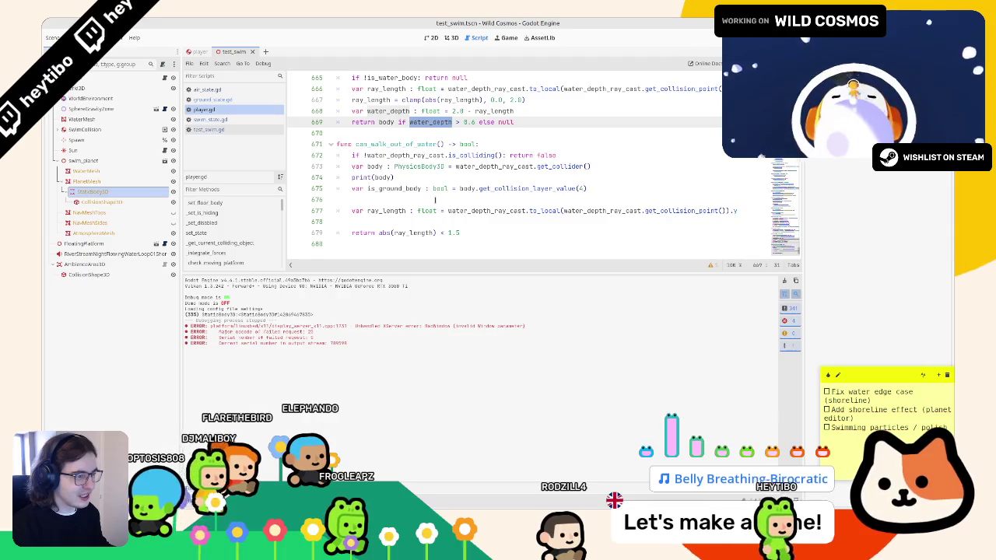
Run a playtest of the game, then pause and exit it.
key(alt+Tab)
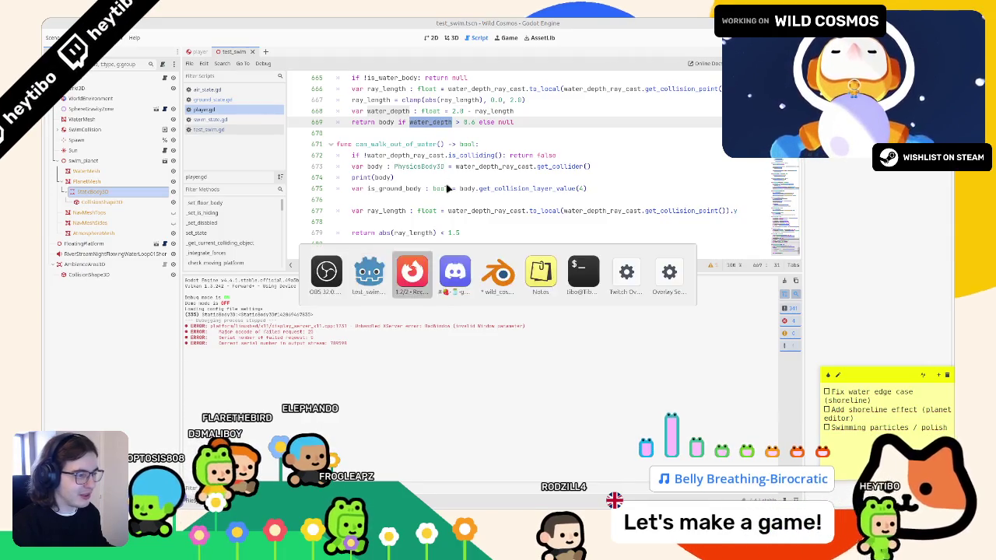
click(446, 186)
key(F6)
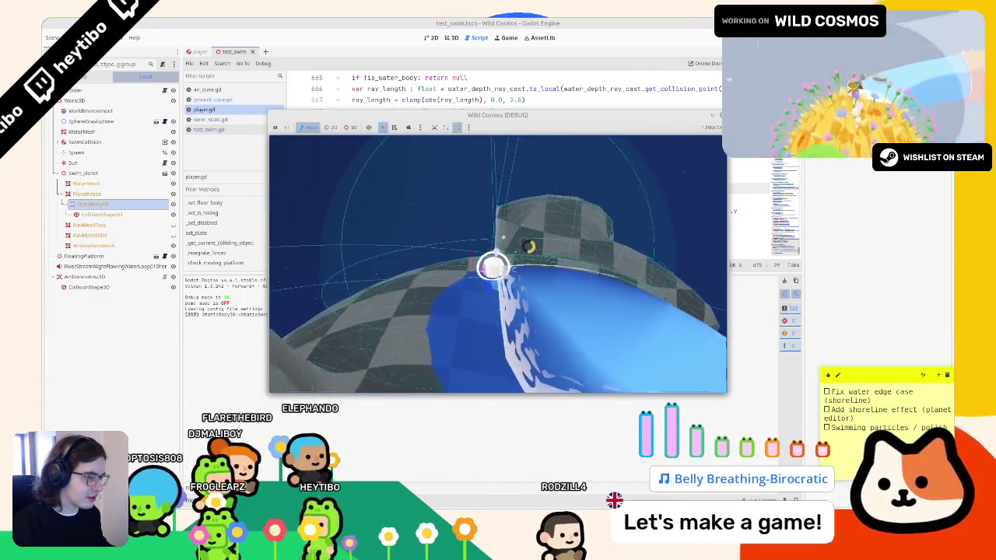
key(Escape)
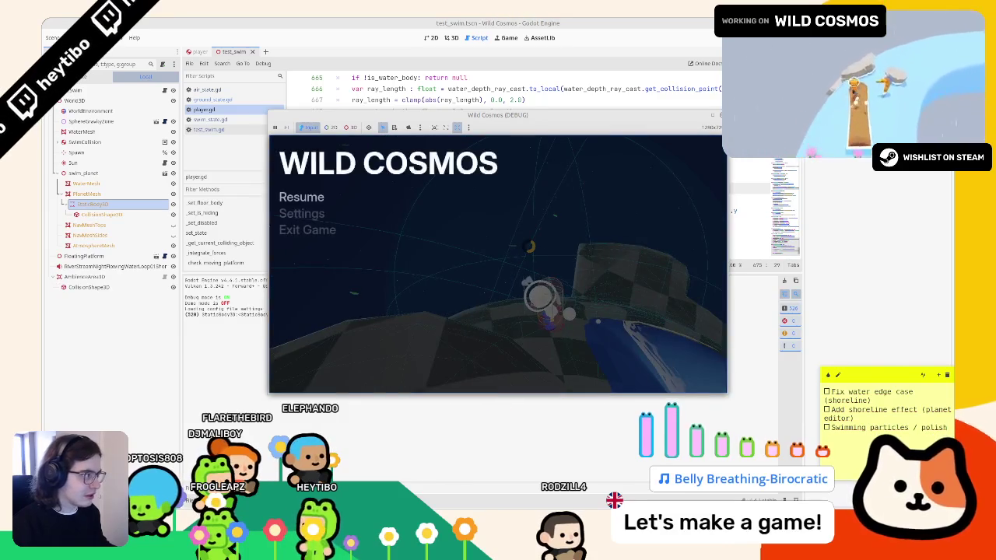
key(F8)
Review can_walk_out_of_water() and drag the dock divider to widen the script editor.
click(382, 135)
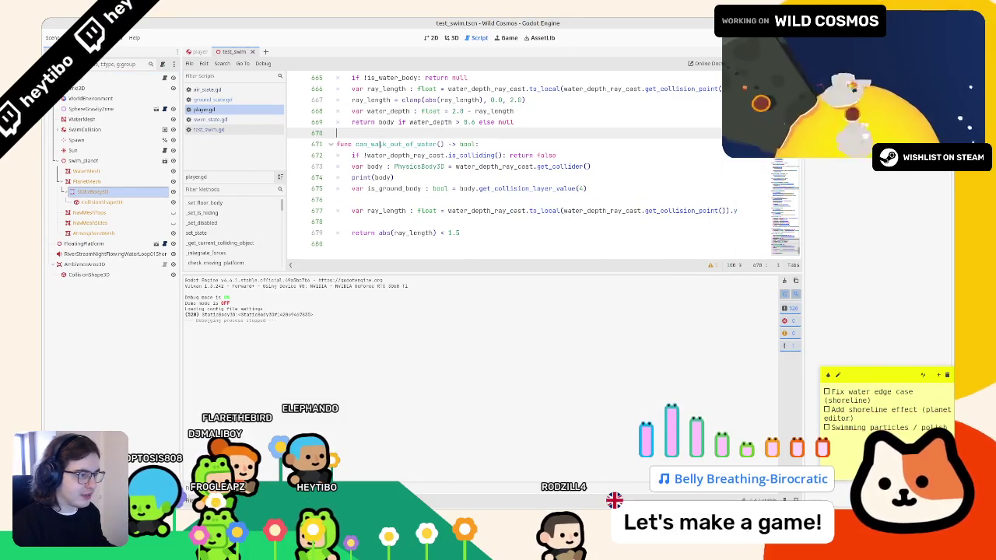
triple_click(385, 144)
click(385, 133)
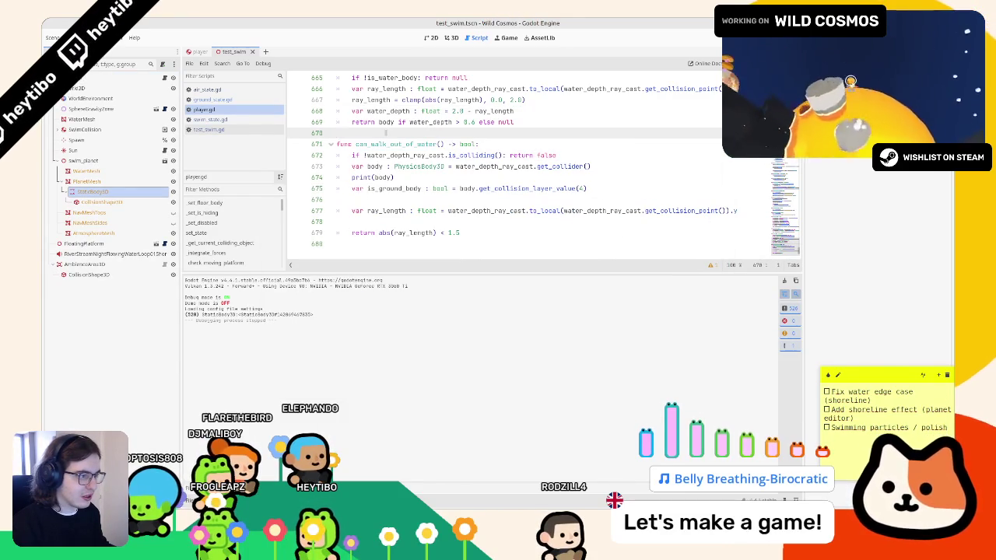
double_click(393, 211)
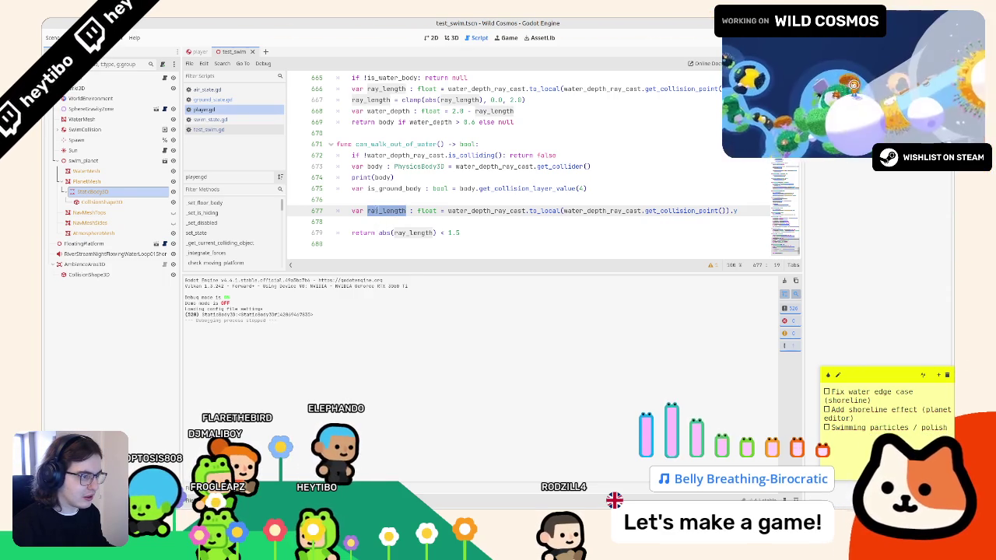
click(378, 210)
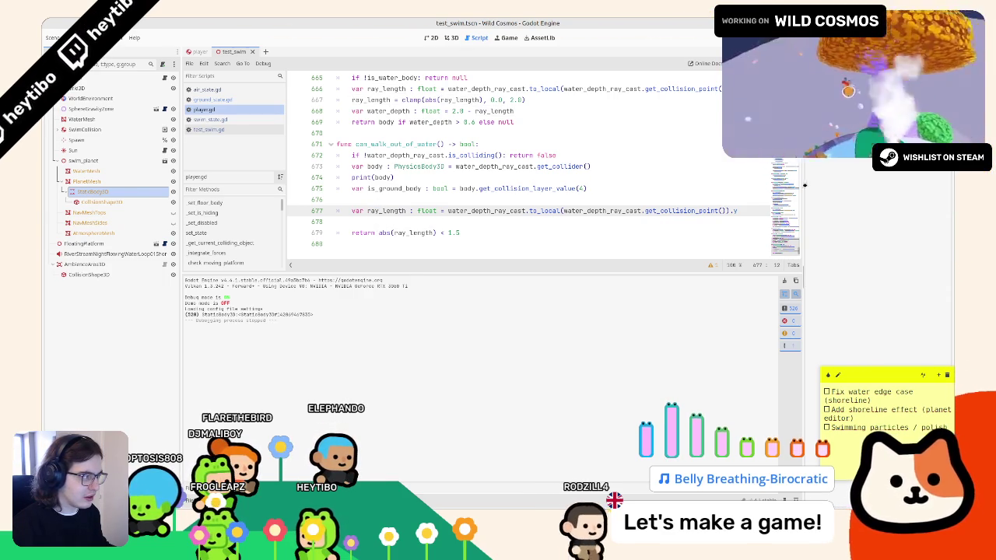
drag(798, 183, 870, 183)
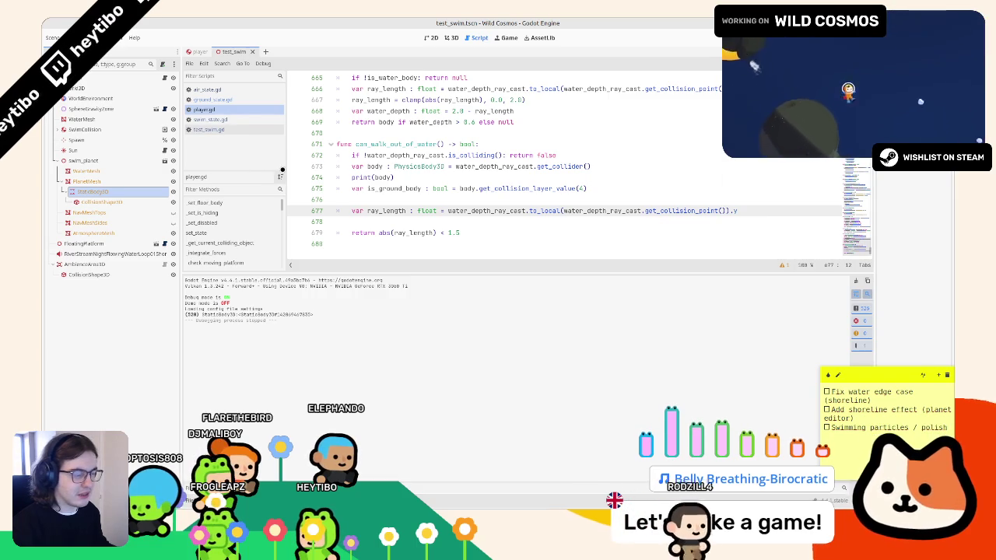
click(401, 167)
key(F5)
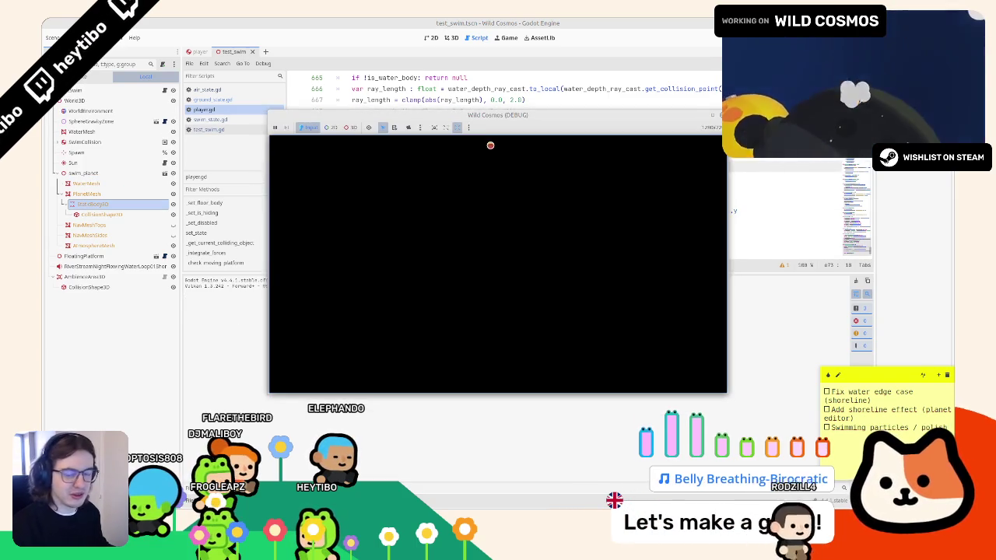
key(w)
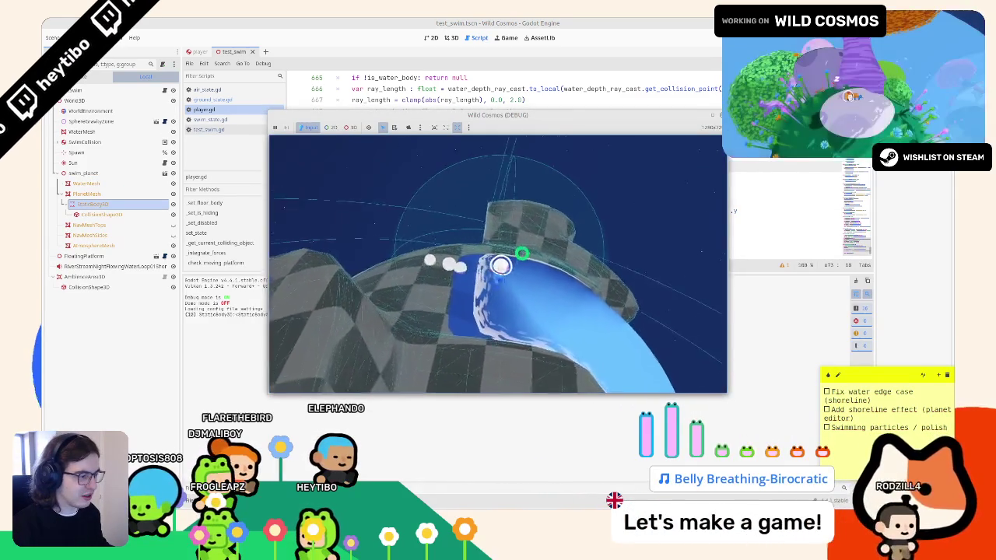
key(w)
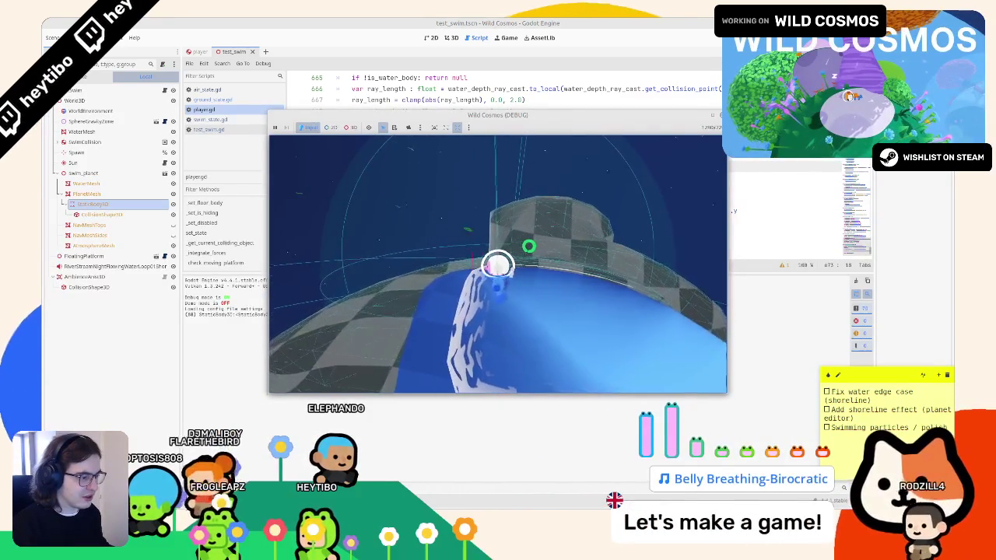
key(w)
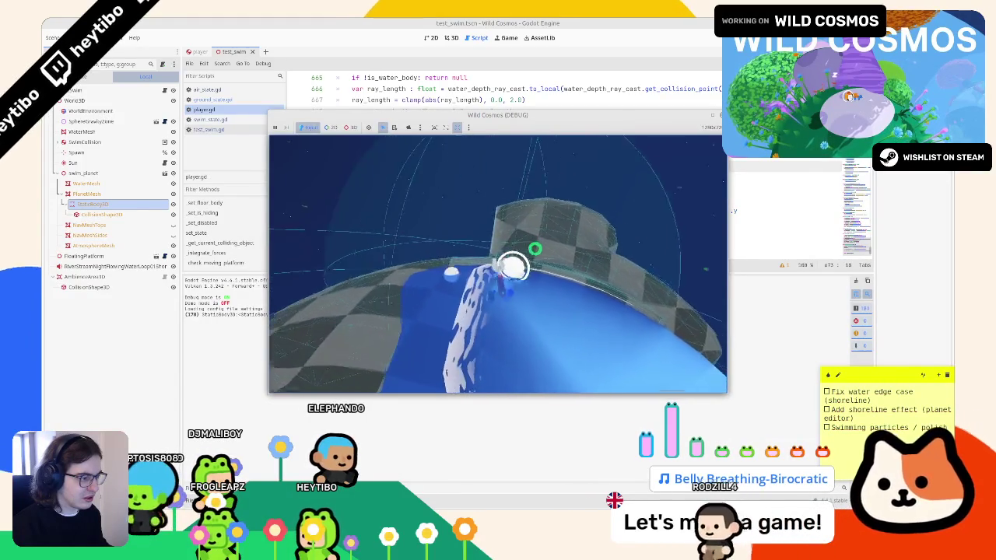
key(w)
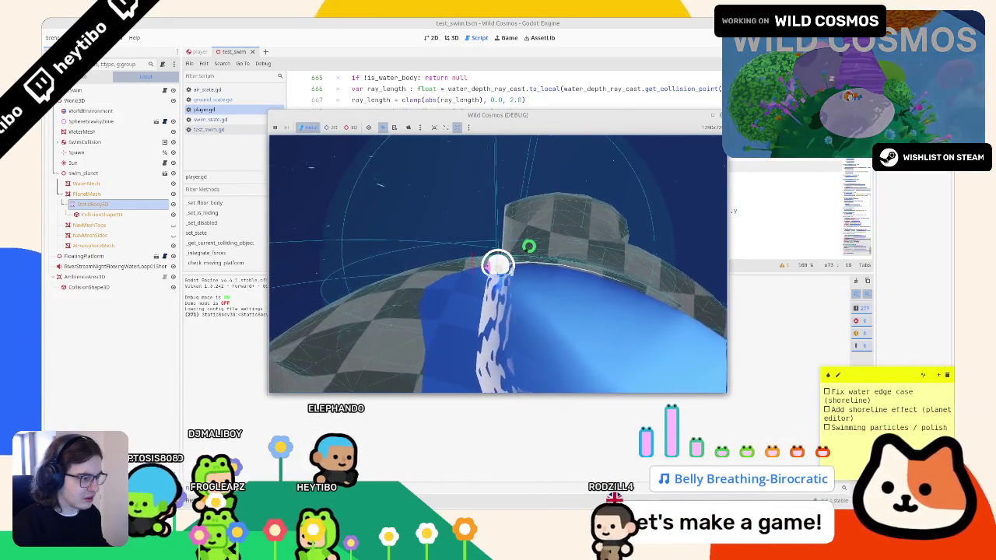
key(w)
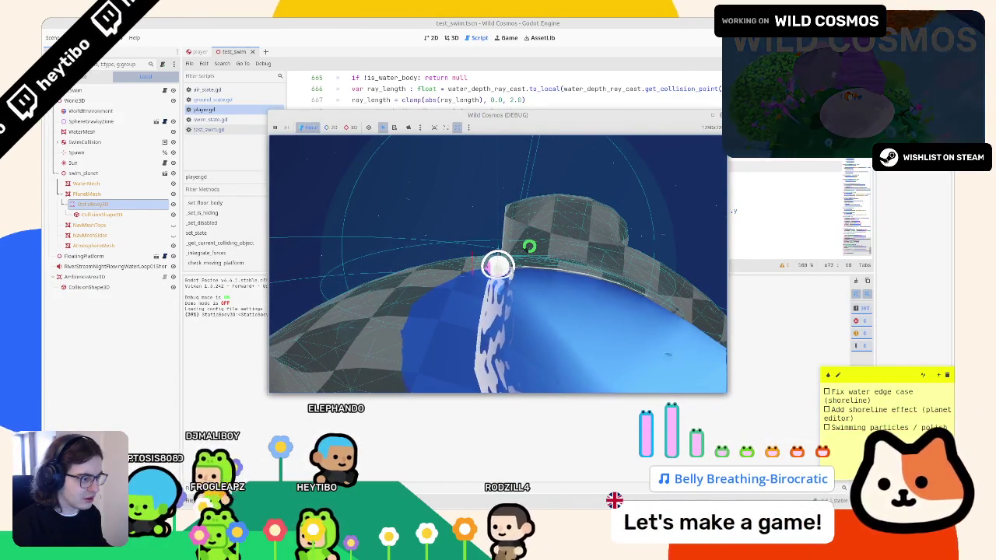
key(w)
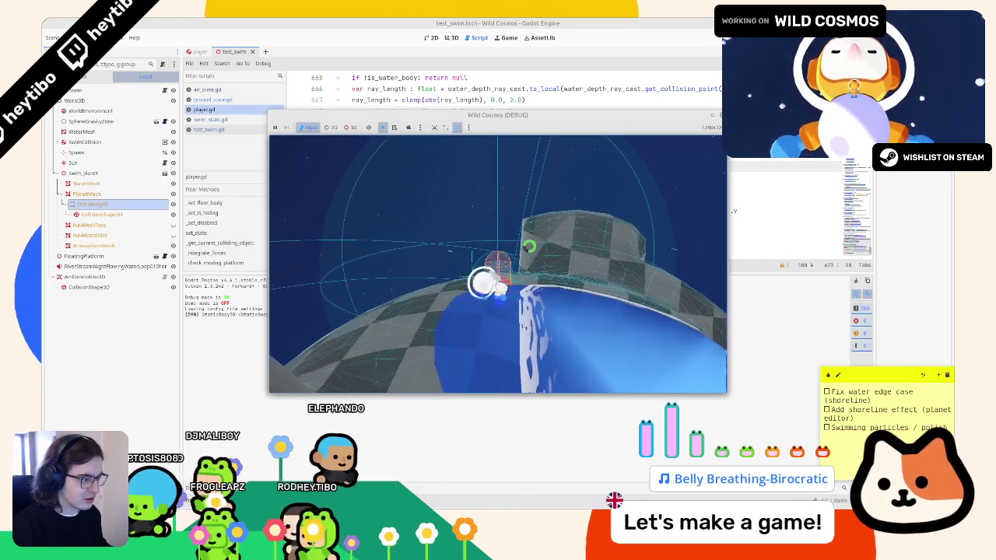
key(w)
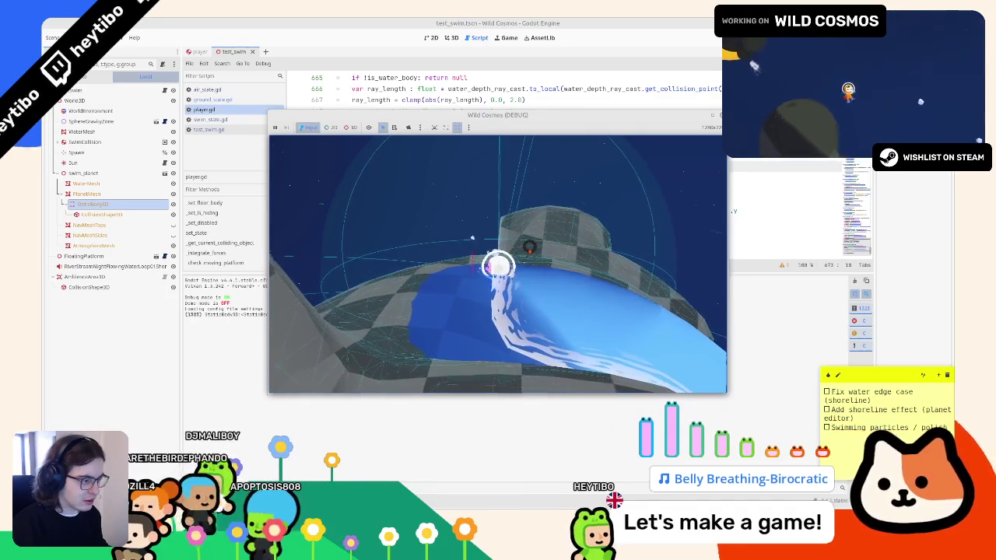
key(F8)
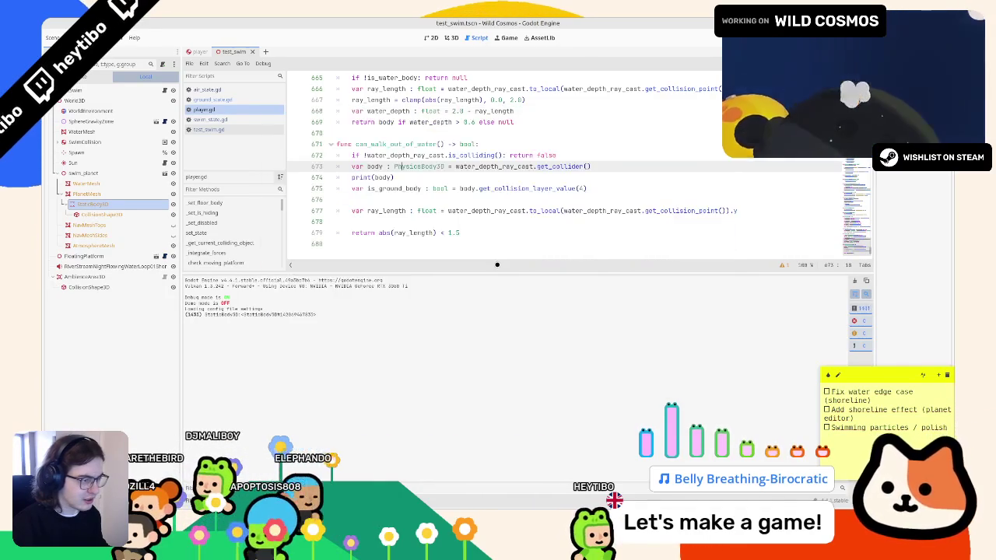
Lower the return threshold in can_walk_out_of_water() from 1.5 to 0.4 and test-run the game.
click(469, 232)
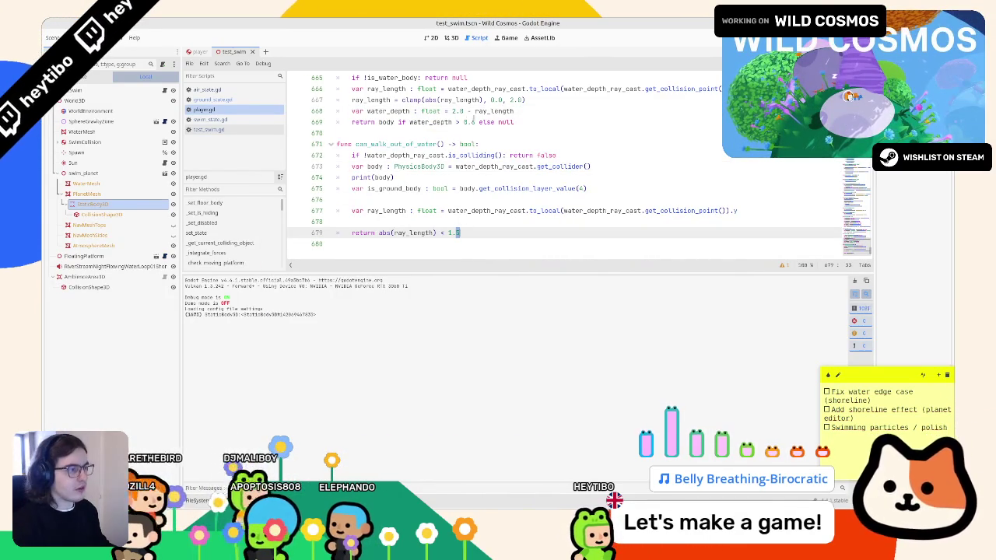
double_click(468, 122)
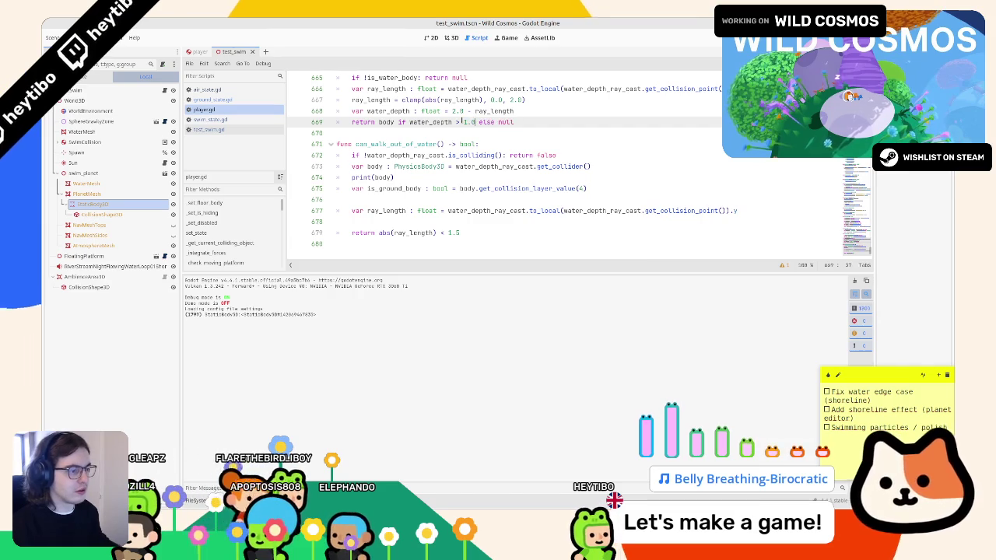
double_click(436, 123)
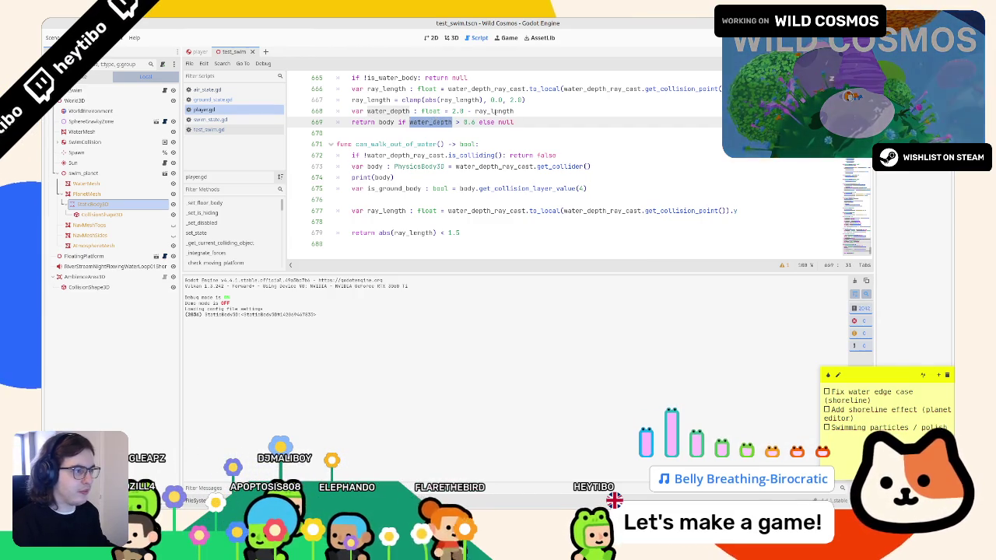
double_click(494, 112)
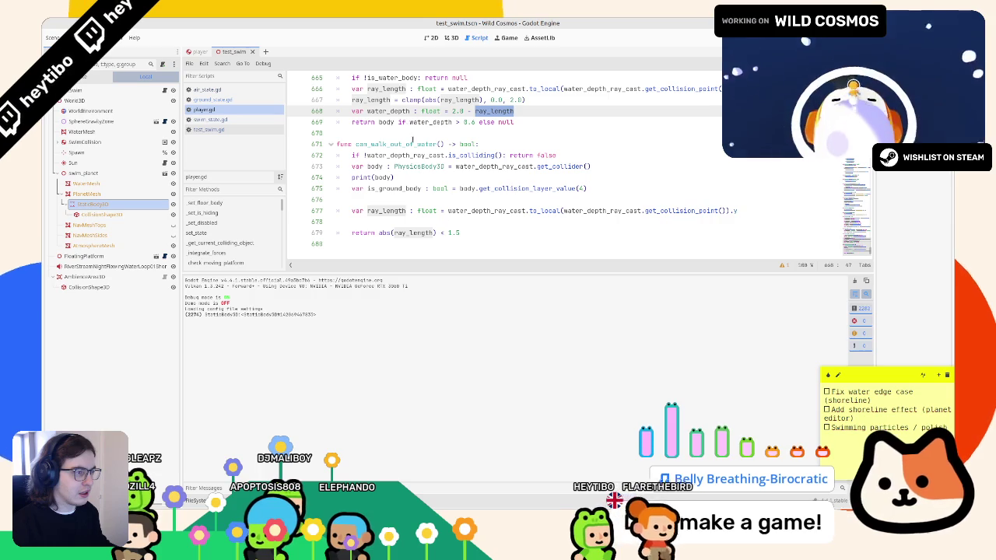
double_click(430, 122)
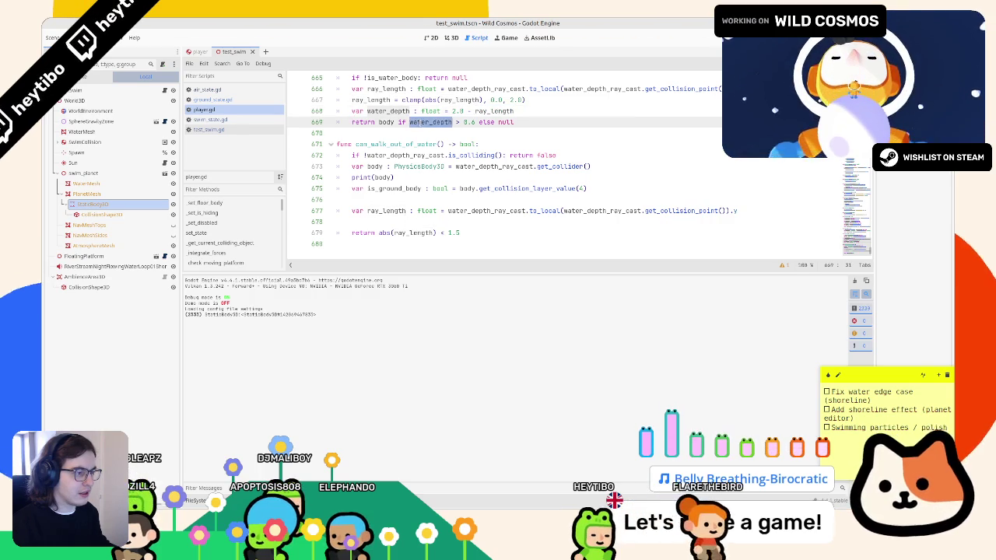
double_click(450, 232)
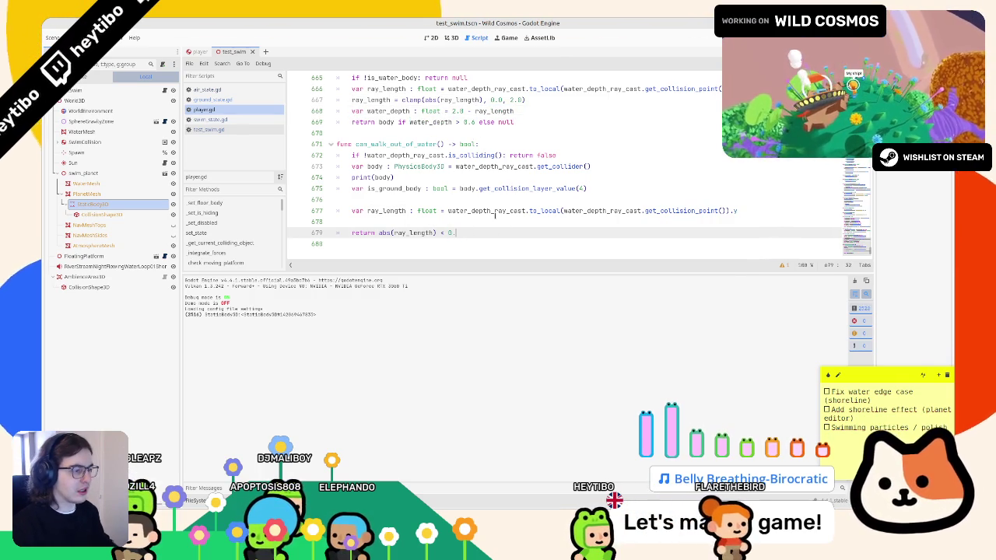
key(F6)
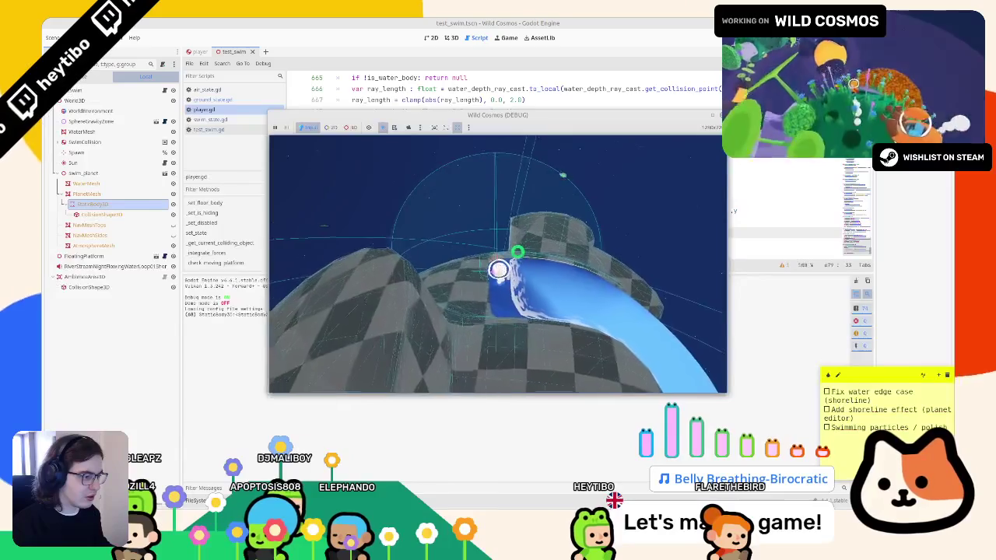
key(F8)
Open swim_state.gd, select its can_edge_grab block, and run a brief playtest.
click(213, 99)
click(218, 89)
scroll(449, 166, down, 4)
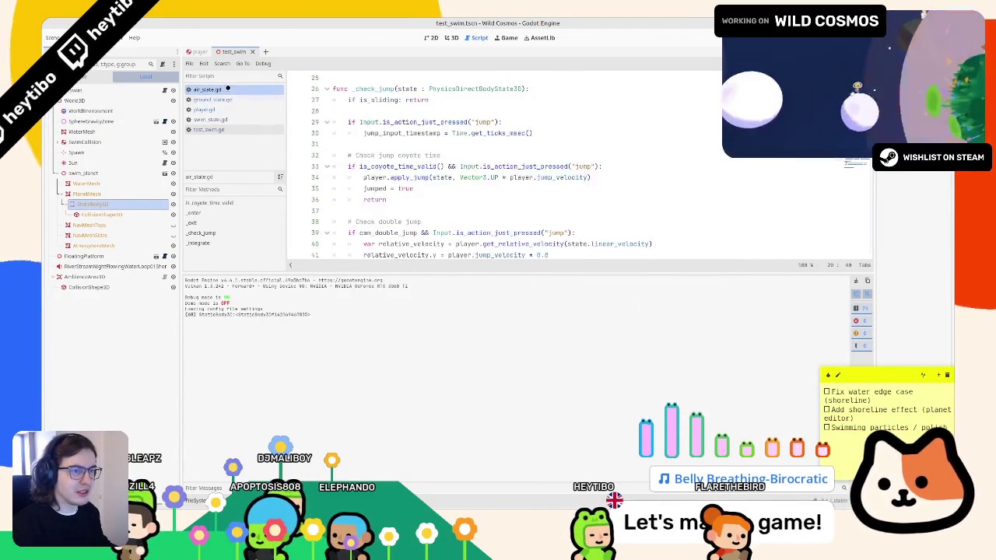
click(215, 122)
scroll(459, 188, up, 6)
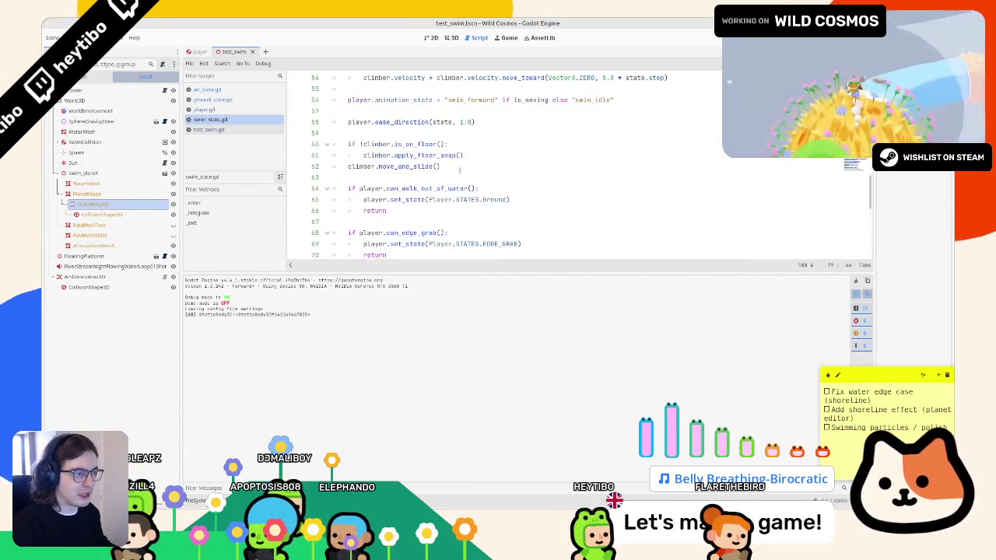
scroll(451, 168, up, 3)
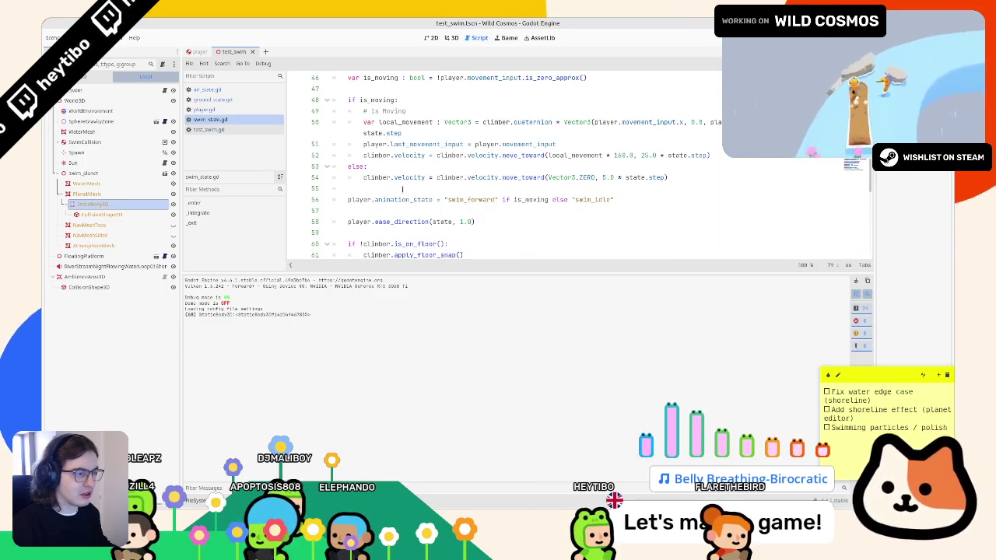
scroll(394, 200, down, 4)
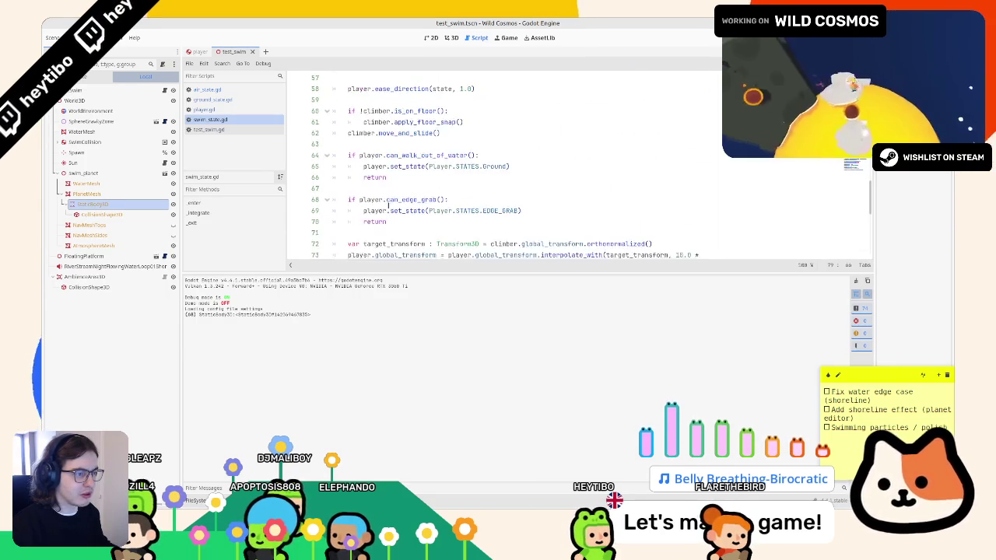
drag(405, 222, 322, 197)
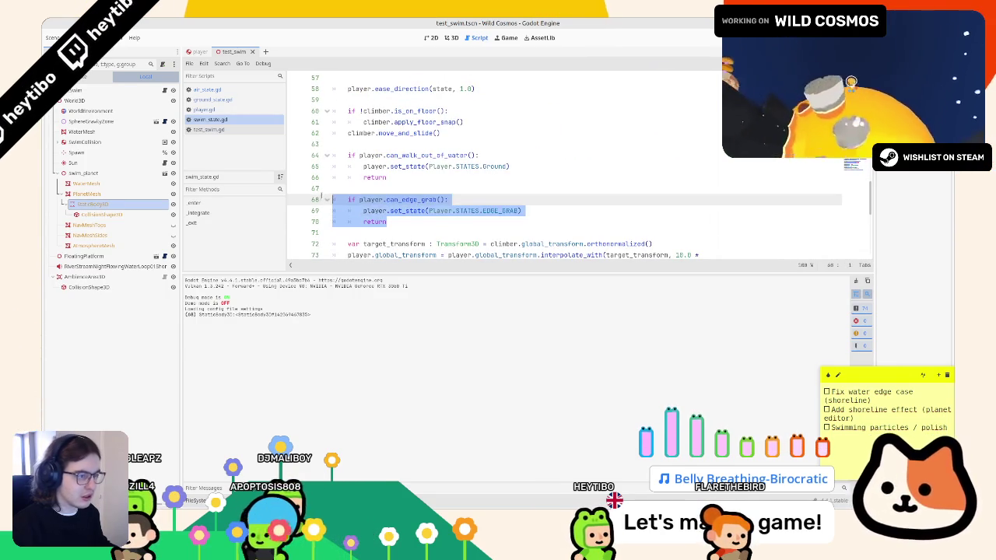
key(F6)
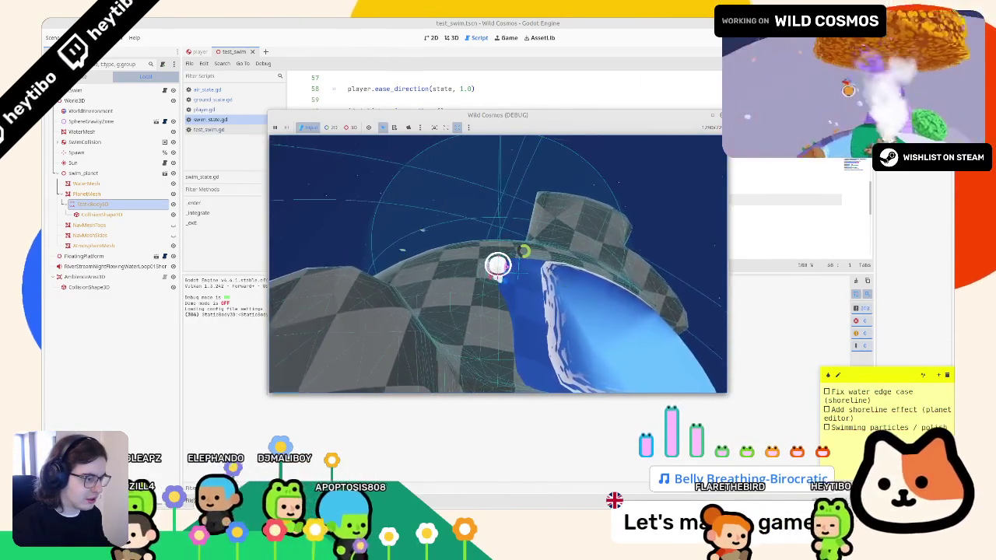
key(F8)
Delete the print(body) debug line from player.gd and run the game.
click(242, 129)
click(241, 109)
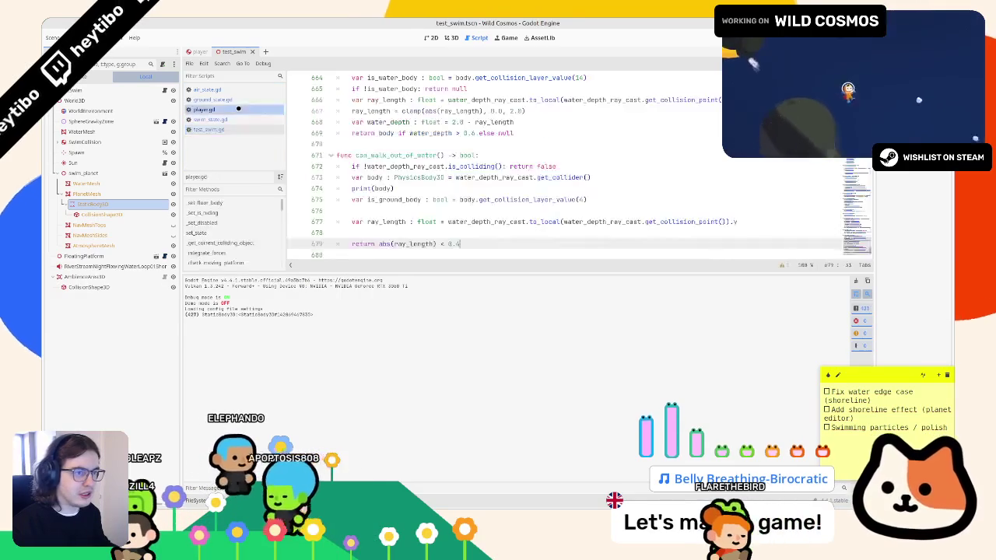
click(242, 100)
click(237, 109)
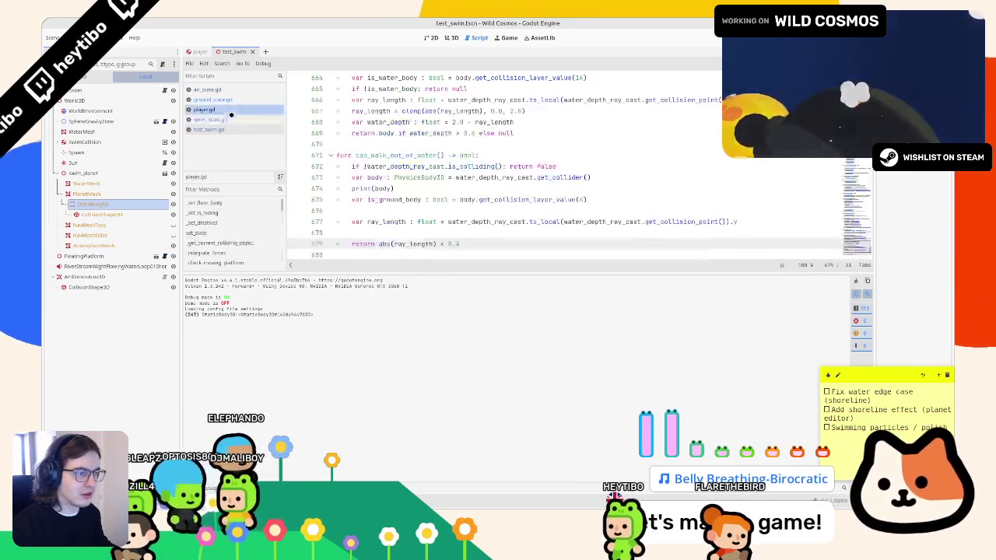
triple_click(371, 188)
key(BackSpace)
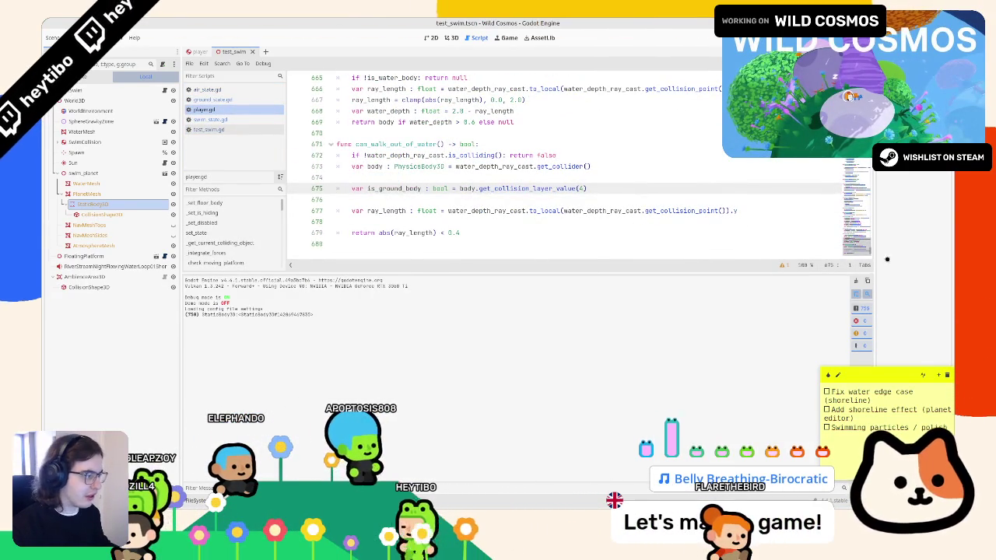
key(F5)
Add print(ray_length) and an 'is_ground_body: return' early exit, then run the scene.
double_click(416, 232)
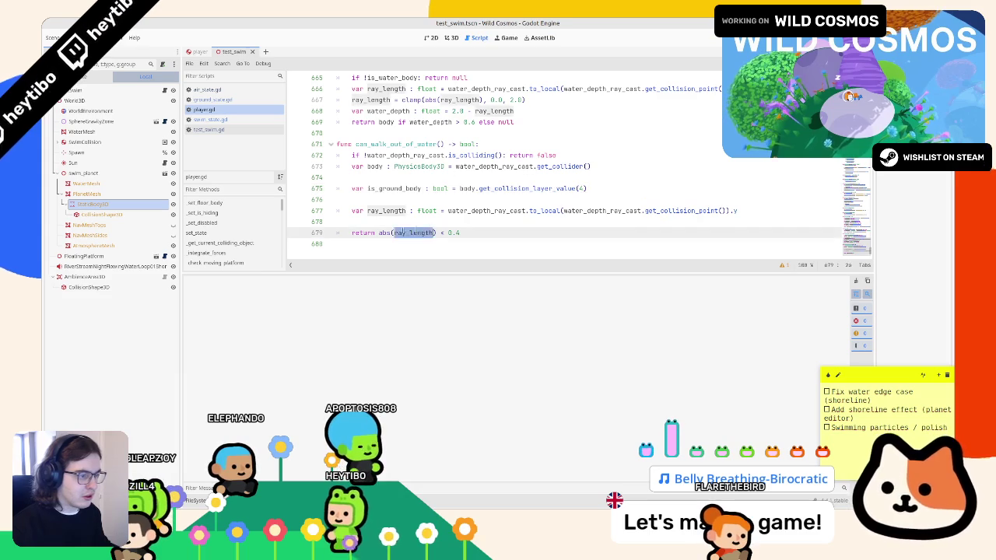
double_click(380, 211)
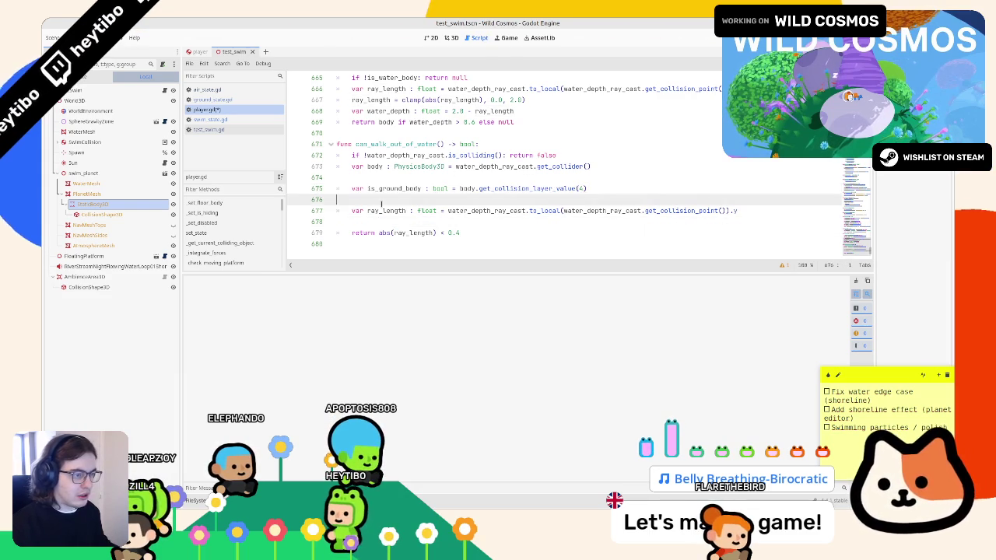
click(379, 220)
text(print(ray_length))
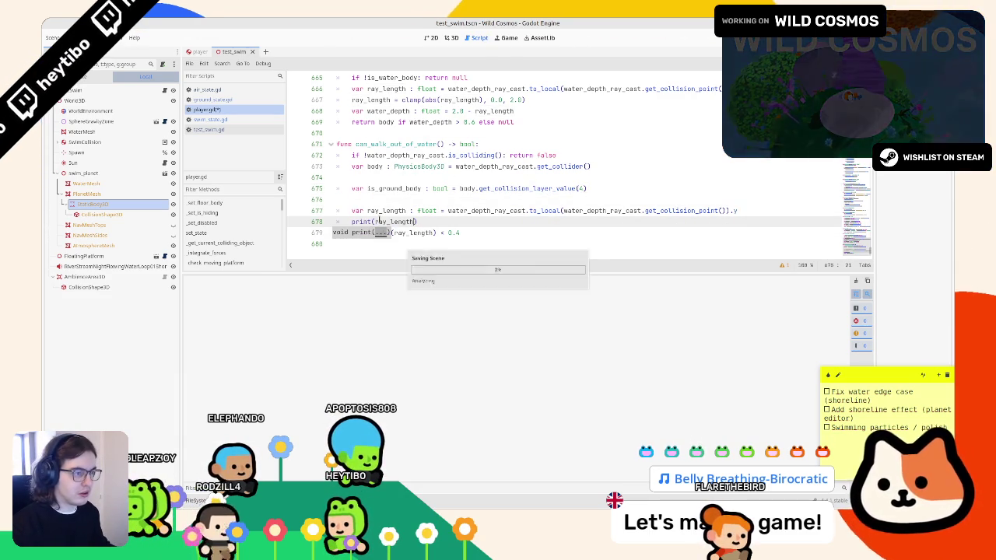
triple_click(388, 191)
click(387, 199)
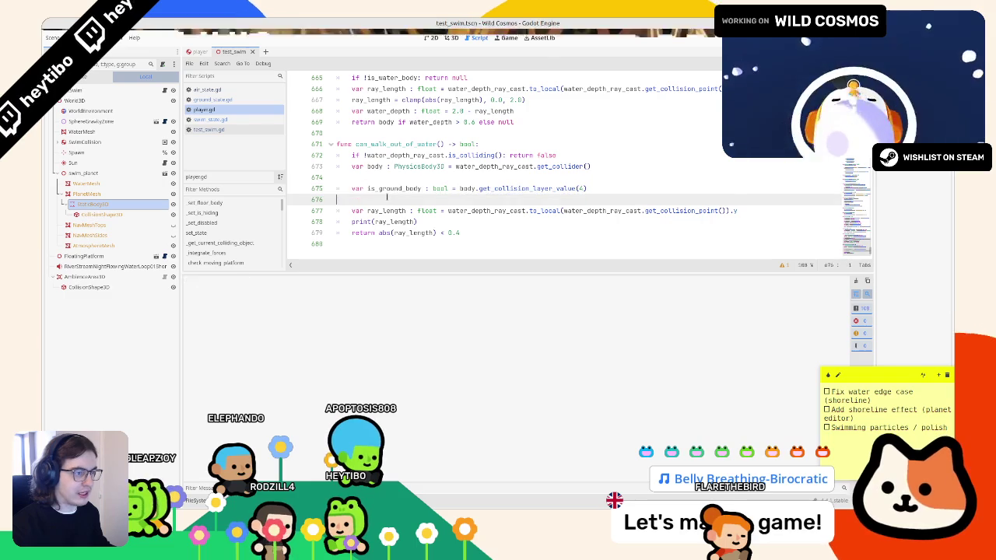
text(ifis_ground_body: re)
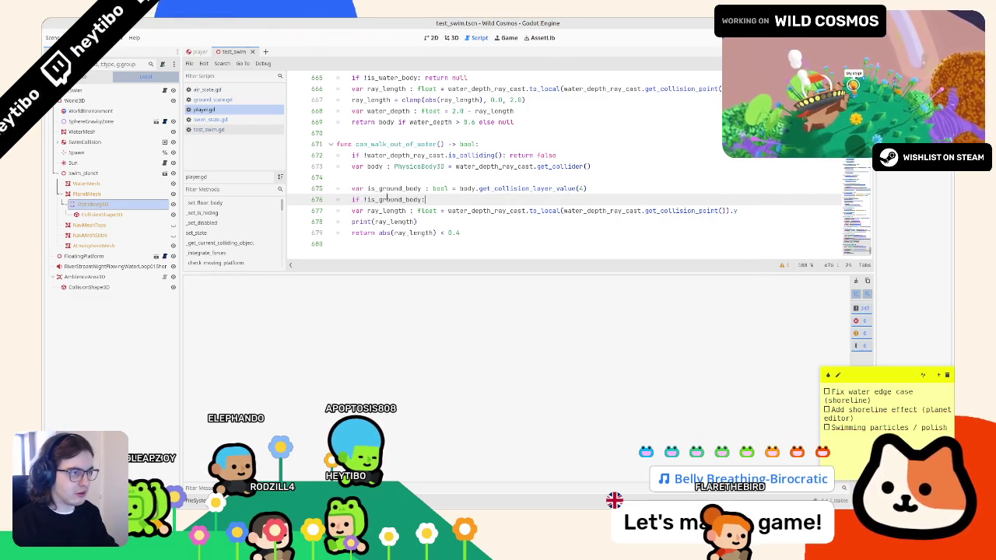
text(turn false)
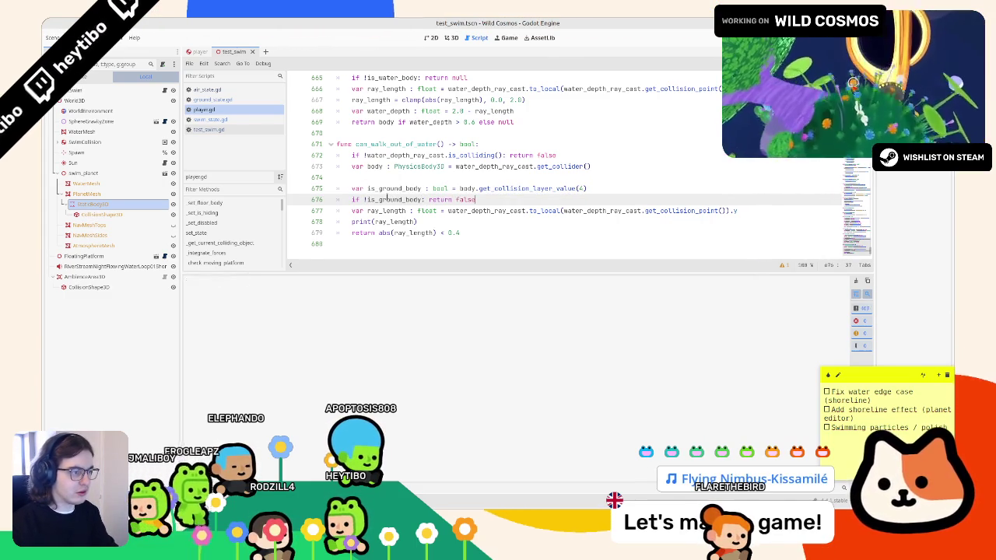
key(F6)
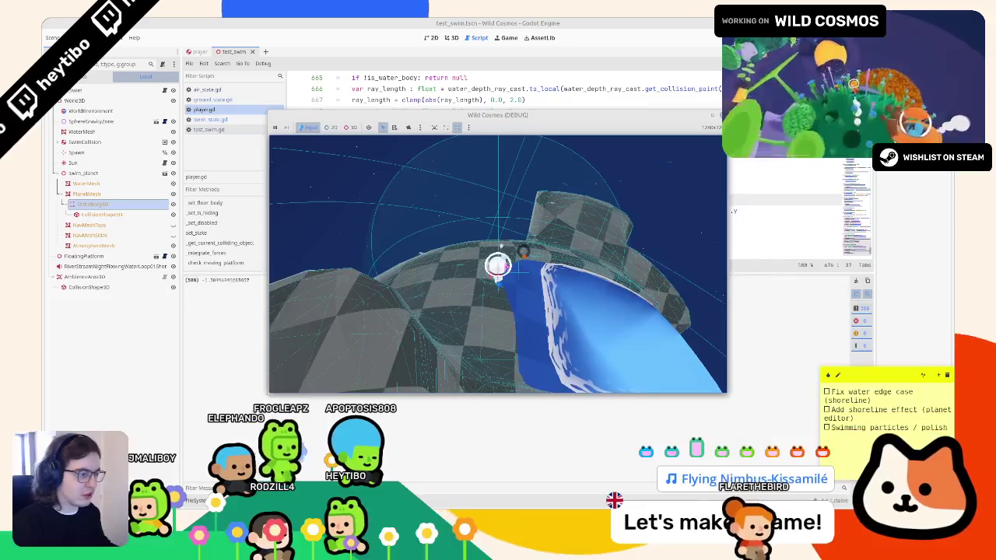
Stop the game, change the print to print(abs(ray_length)), and run it again.
key(F8)
click(380, 233)
text(abs(ray_length) < 0.4)
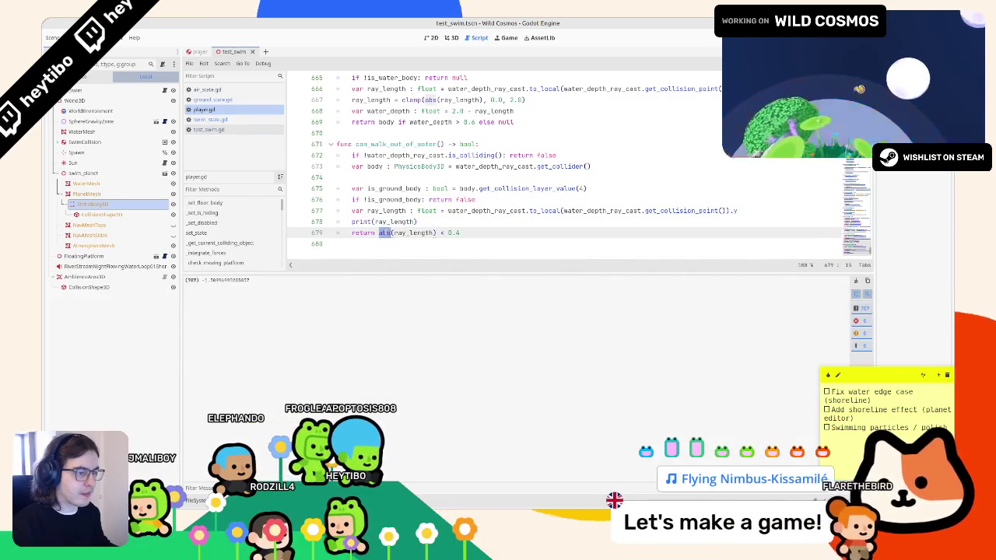
double_click(385, 222)
text(ab)
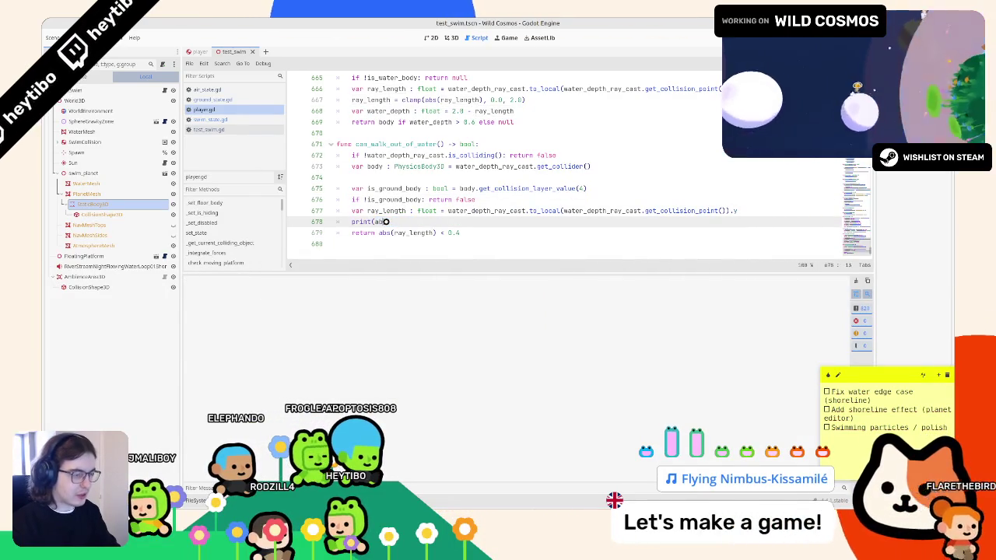
text(s(ray_length)
key(F5)
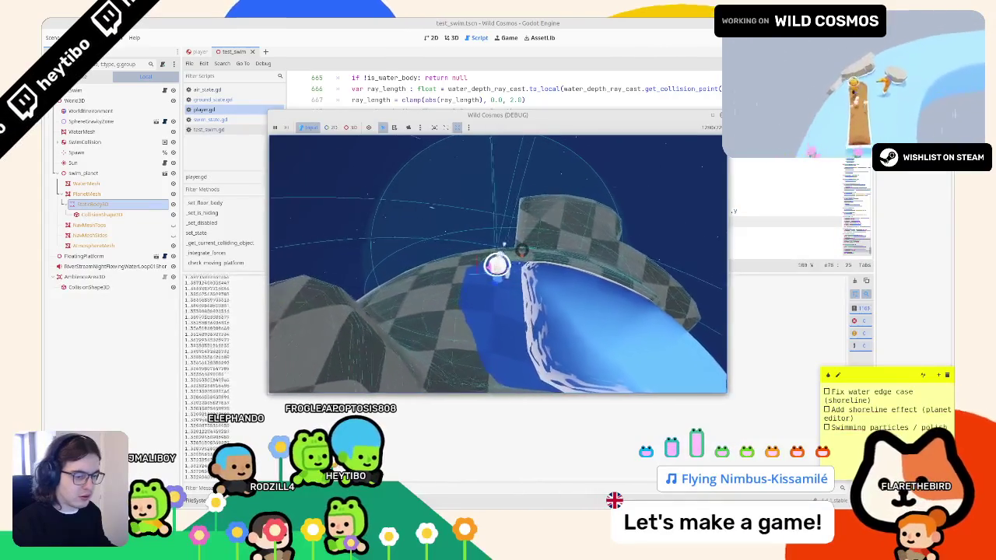
Stop the game, keep the ray-length threshold at 0.4, and restart the playtest.
key(F8)
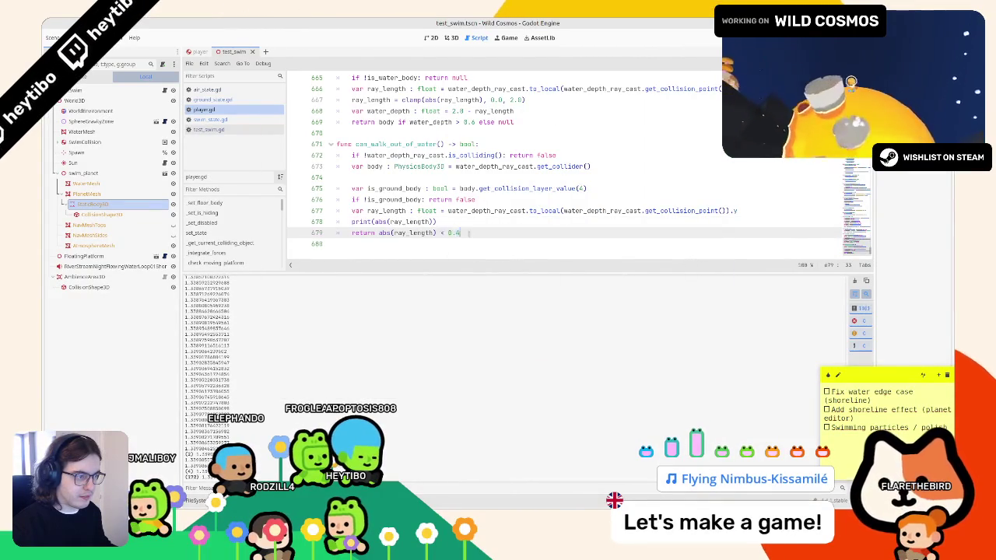
double_click(449, 233)
text(4)
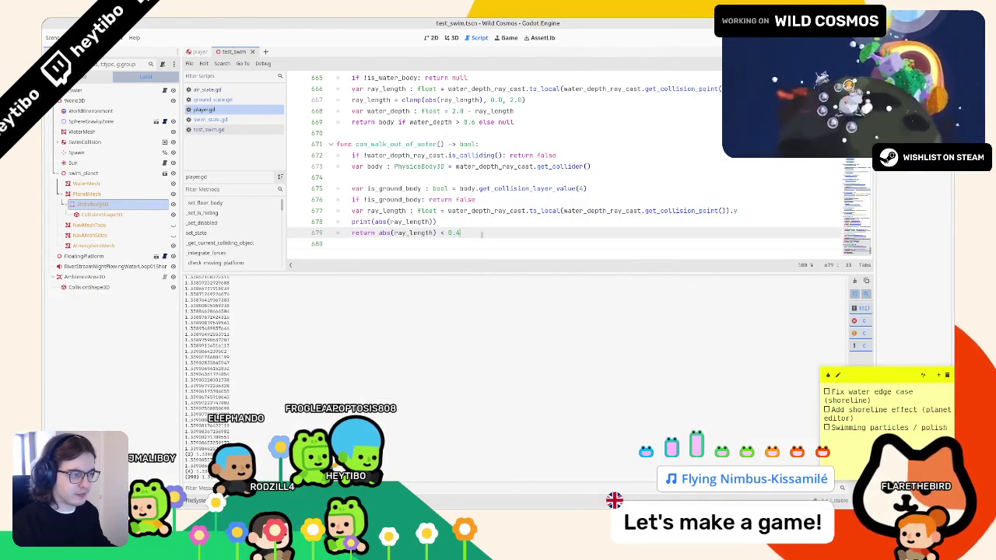
key(F5)
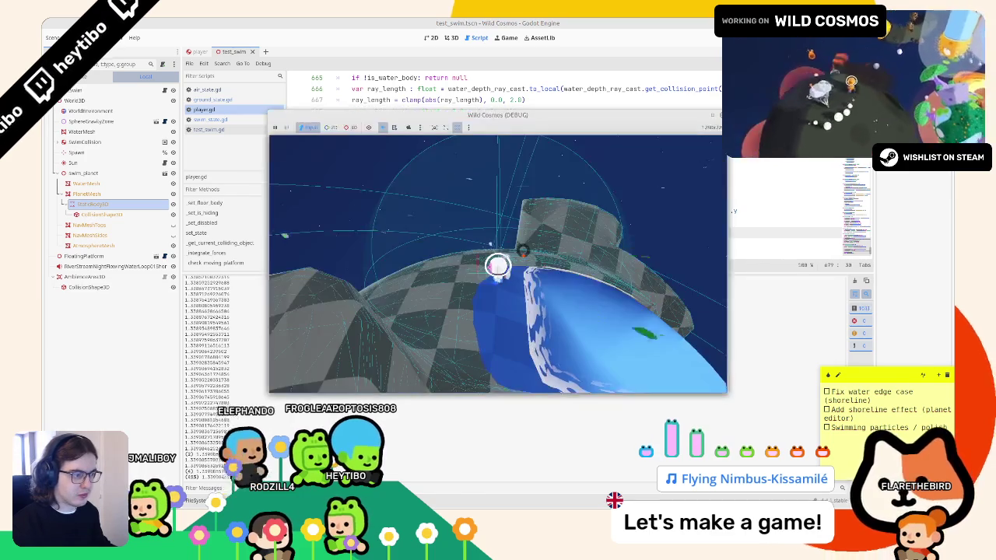
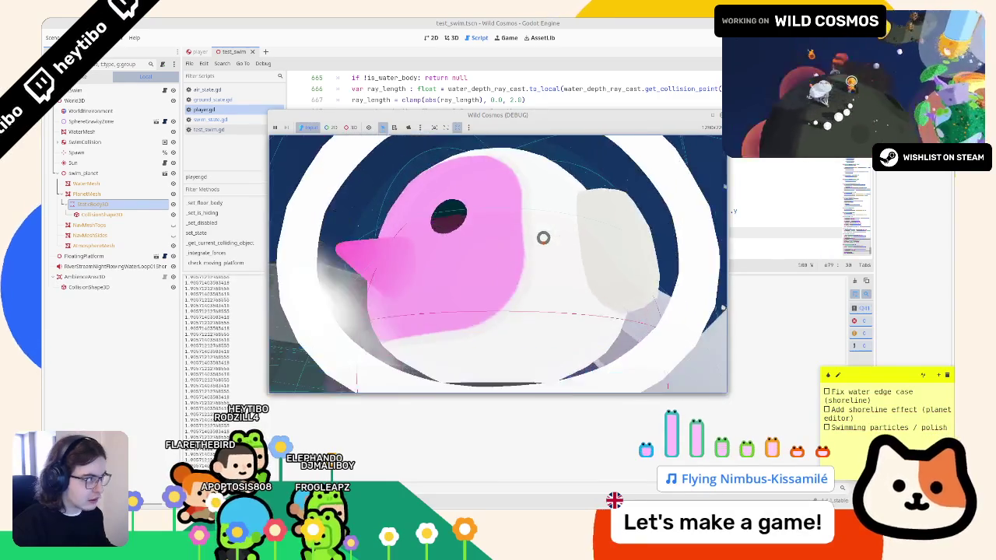
Stop the running test game and put the Godot editor on the 3D view.
key(F8)
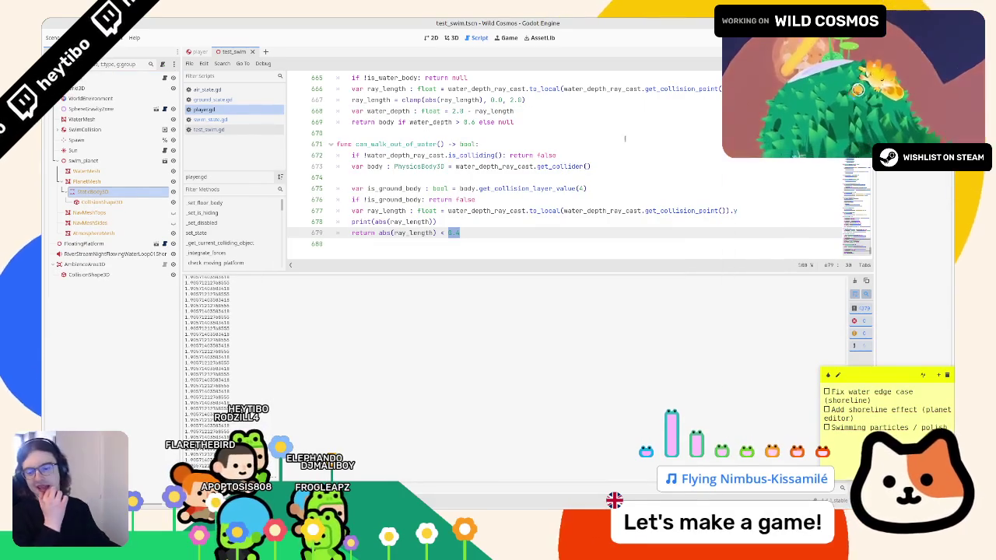
click(451, 37)
click(430, 38)
click(451, 38)
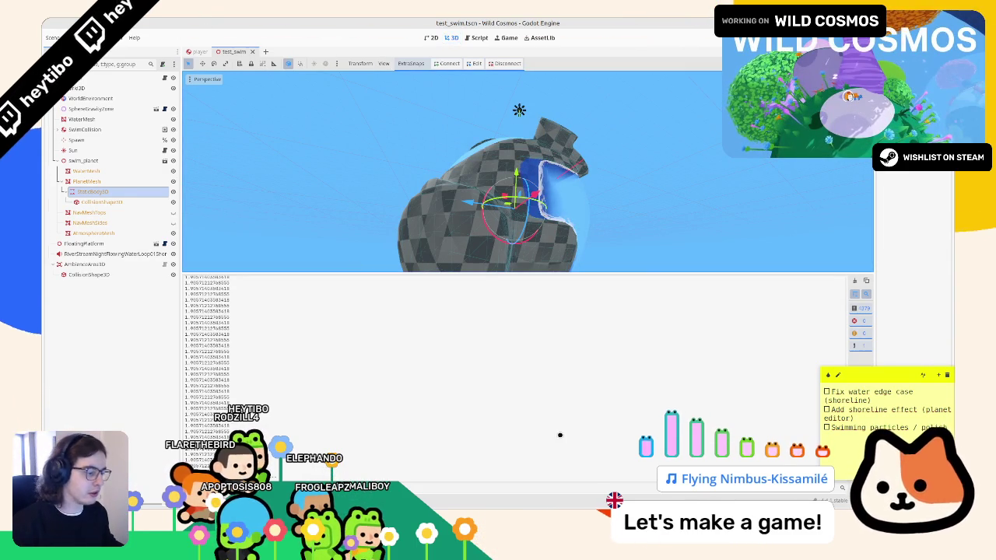
Bring up the Blender whiteboard sketch about water depth and swimming.
key(alt+Tab)
scroll(501, 304, down, 4)
scroll(501, 303, up, 4)
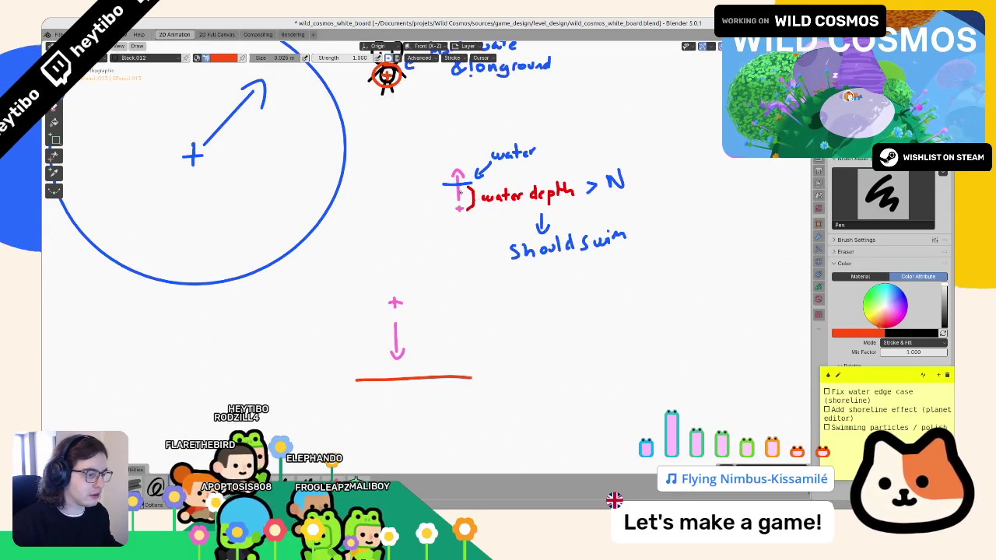
Zoom out on the water-depth whiteboard, then return to Godot to launch Wild Cosmos.
scroll(425, 269, down, 1)
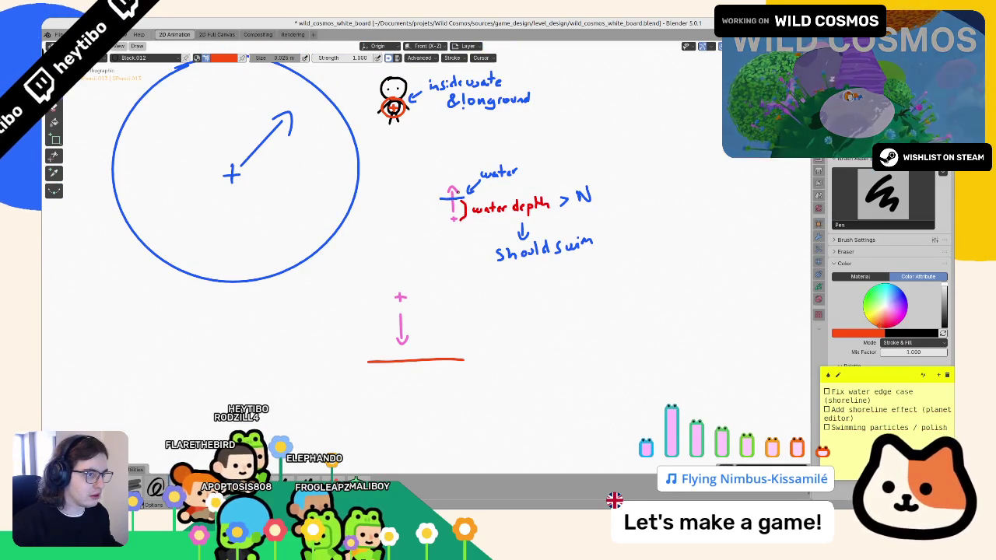
key(e)
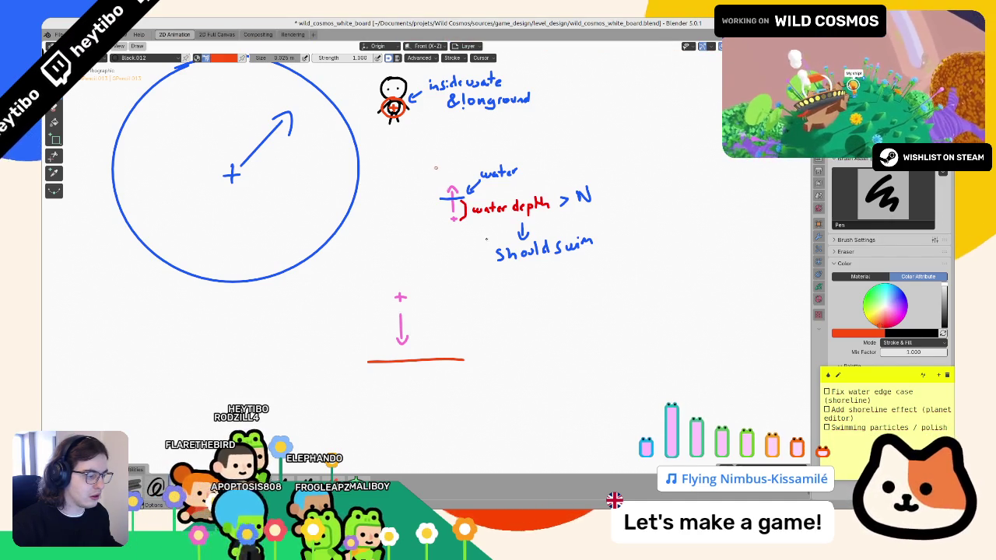
key(alt+Tab)
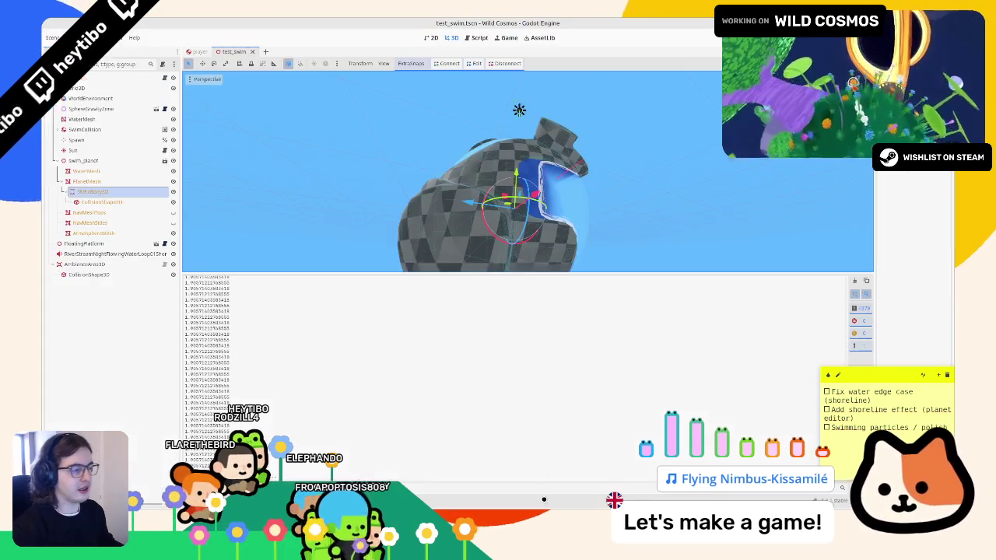
Test-run the game, then change the walk-out threshold on line 679 to 0.4.
key(F6)
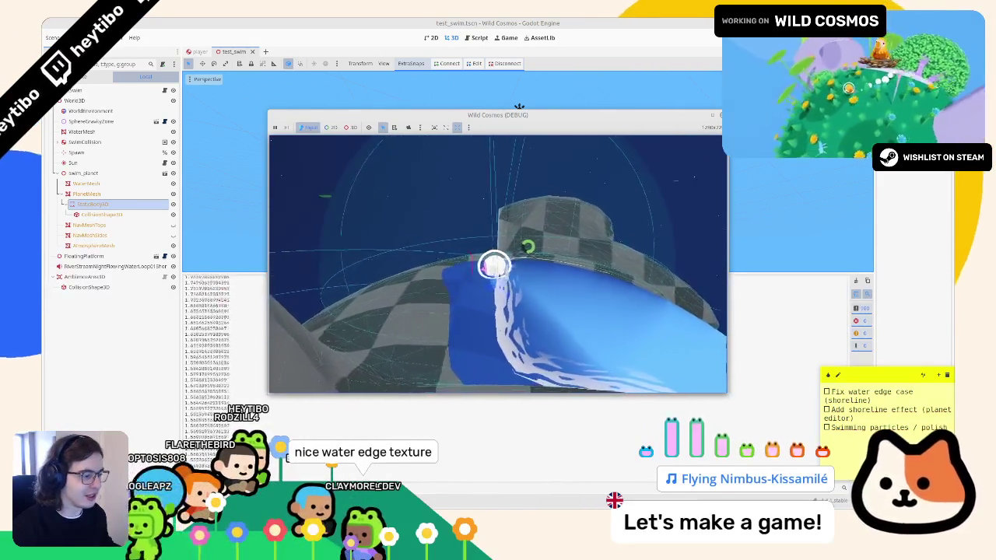
key(F8)
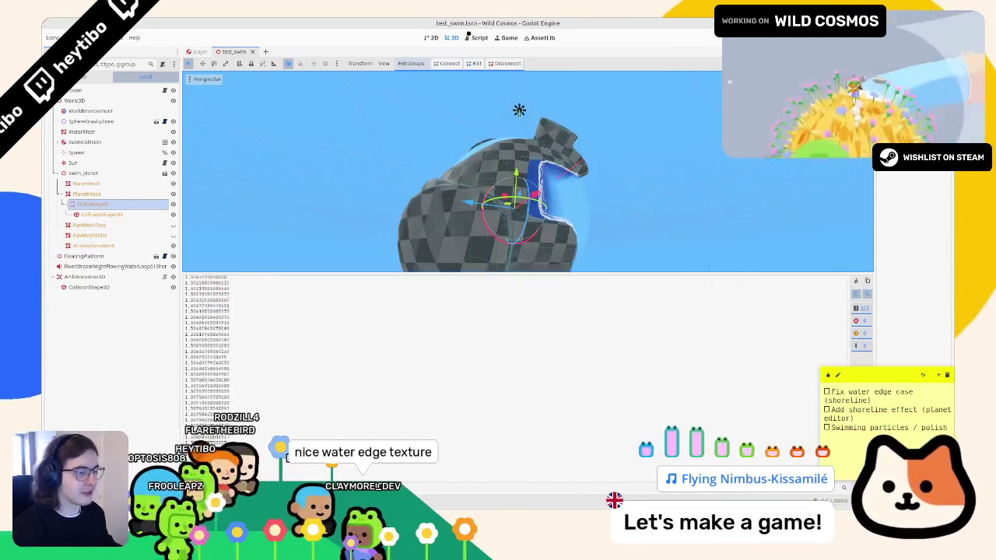
key(ctrl+F3)
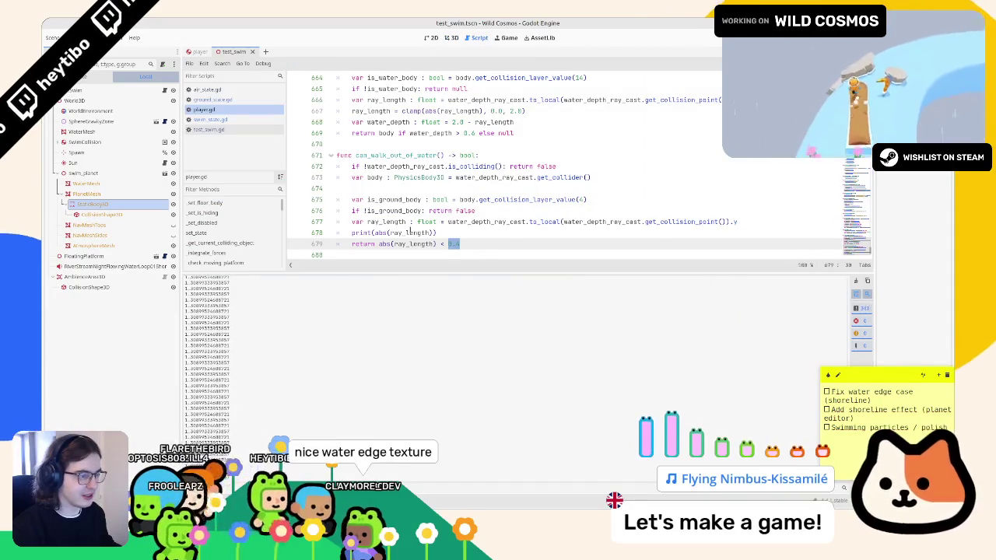
text(0.4)
double_click(409, 232)
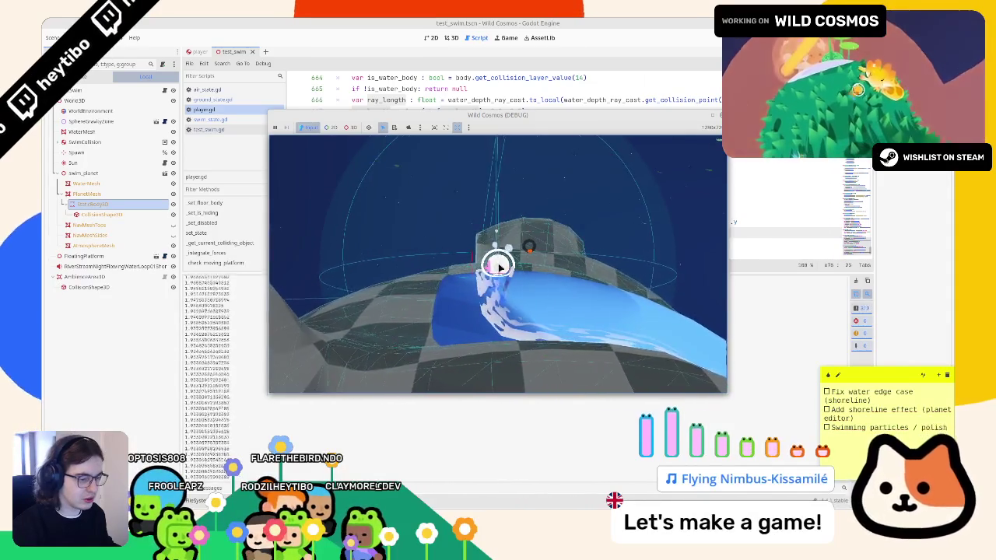
Replace the debug print line with line 667's clamp of ray_length between 0.0 and 2.0.
key(alt+Tab)
mouse_move(352, 110)
mouse_down()
mouse_move(545, 122)
mouse_move(590, 108)
mouse_up()
click(460, 232)
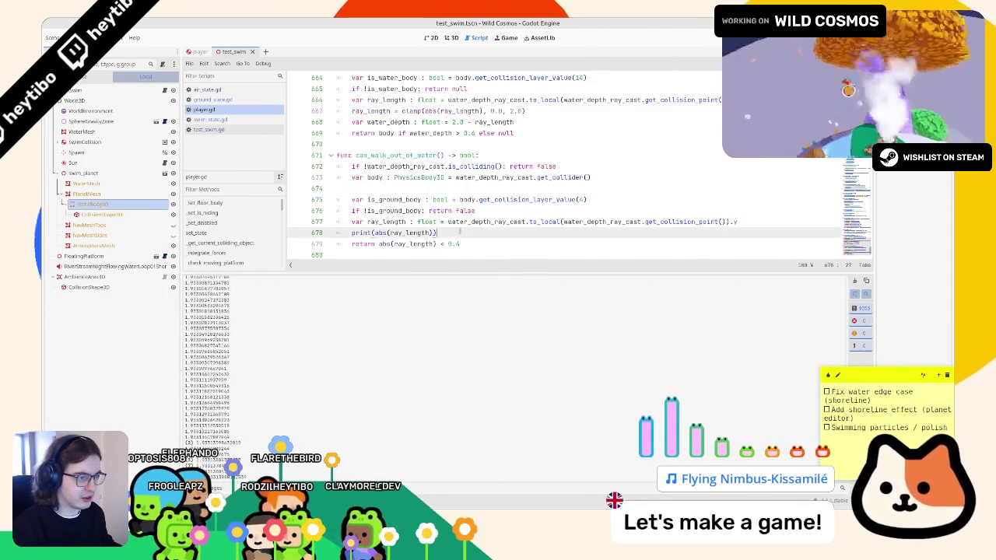
click(389, 244)
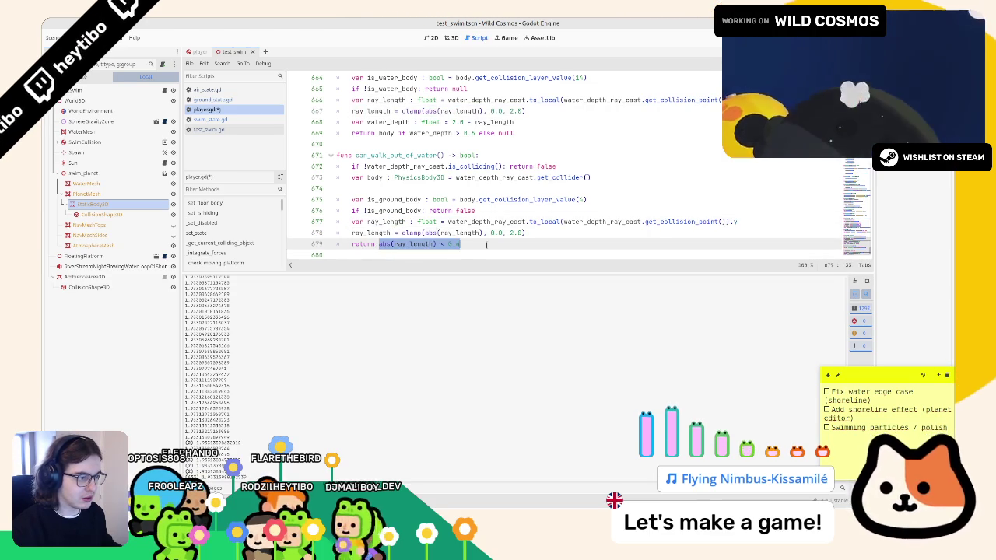
Add a print(ray_length) line after line 678 and test-run the game to see depths.
click(577, 232)
key(Return)
text(print()
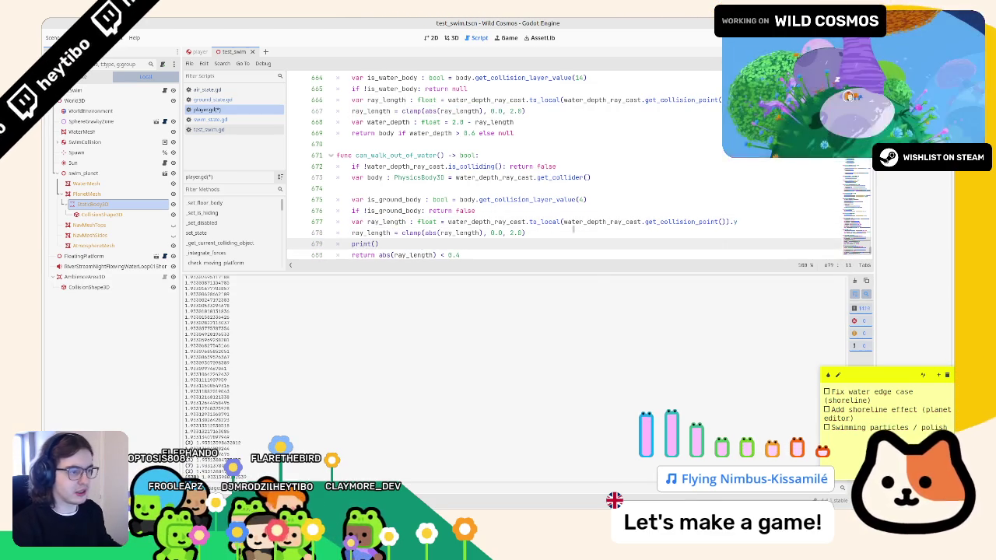
key(F5)
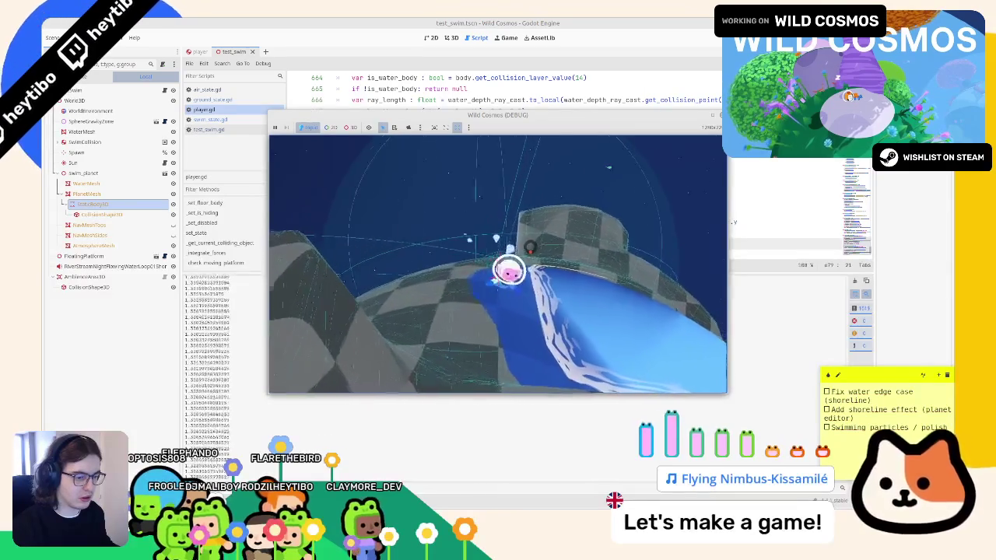
key(F8)
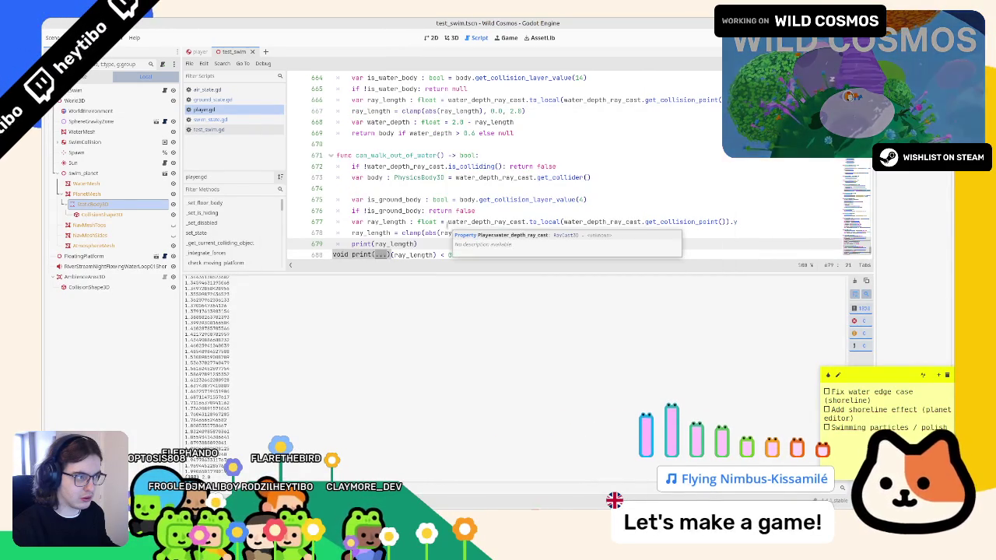
Change the print to output 2.0 - ray_length and test-run again.
drag(428, 222, 430, 233)
click(391, 244)
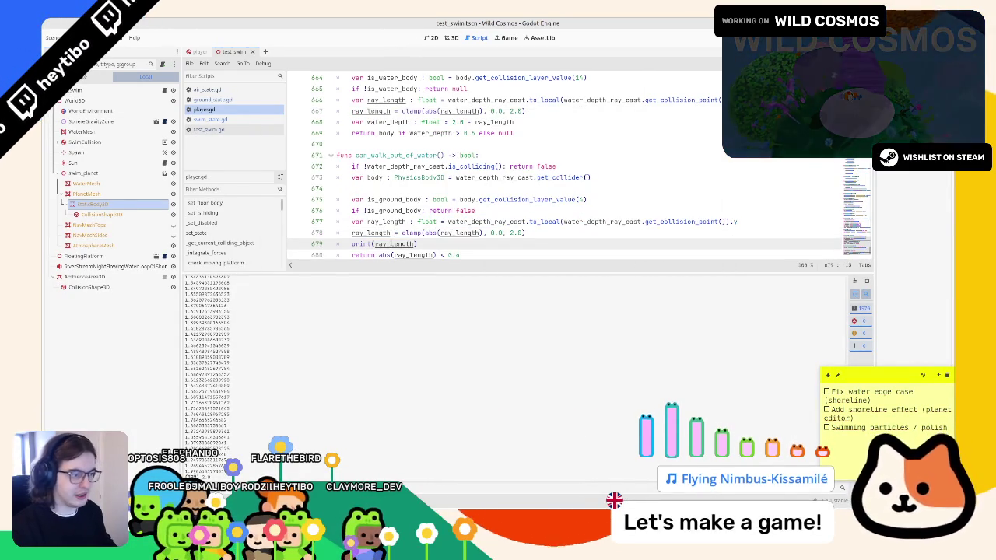
text(2.0)
key(F6)
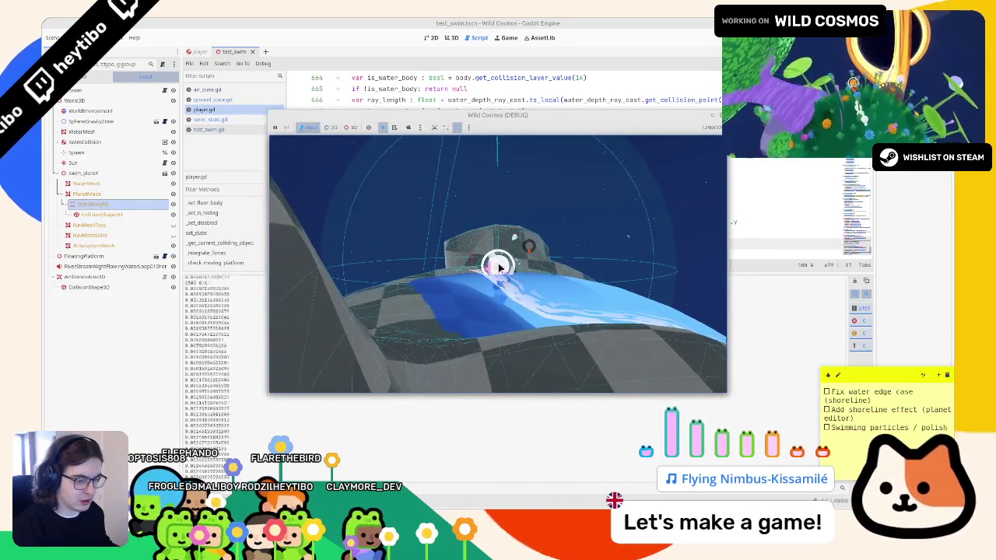
key(F8)
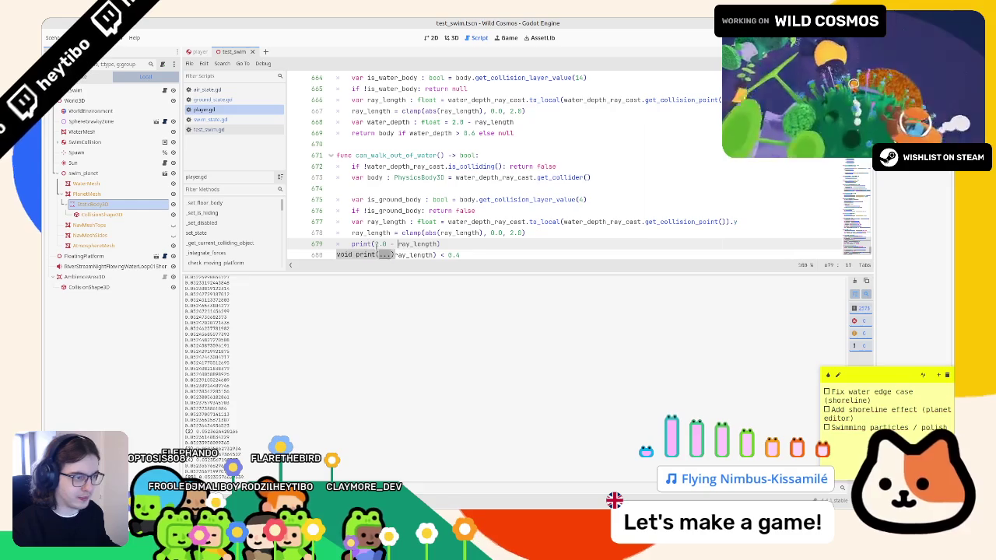
Paste 2.0 - ray_length into the return's abs() and test the game.
drag(440, 243, 379, 243)
key(ctrl+c)
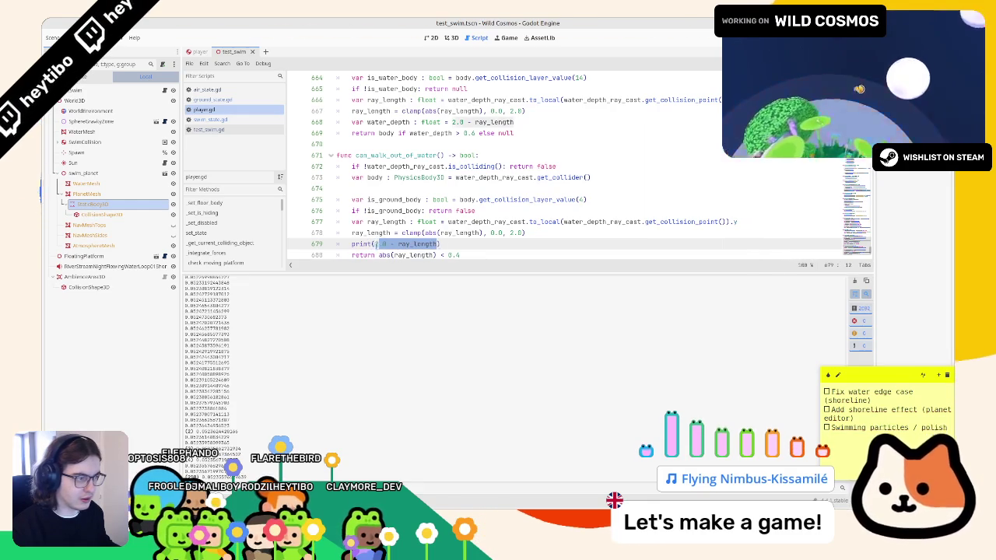
click(379, 244)
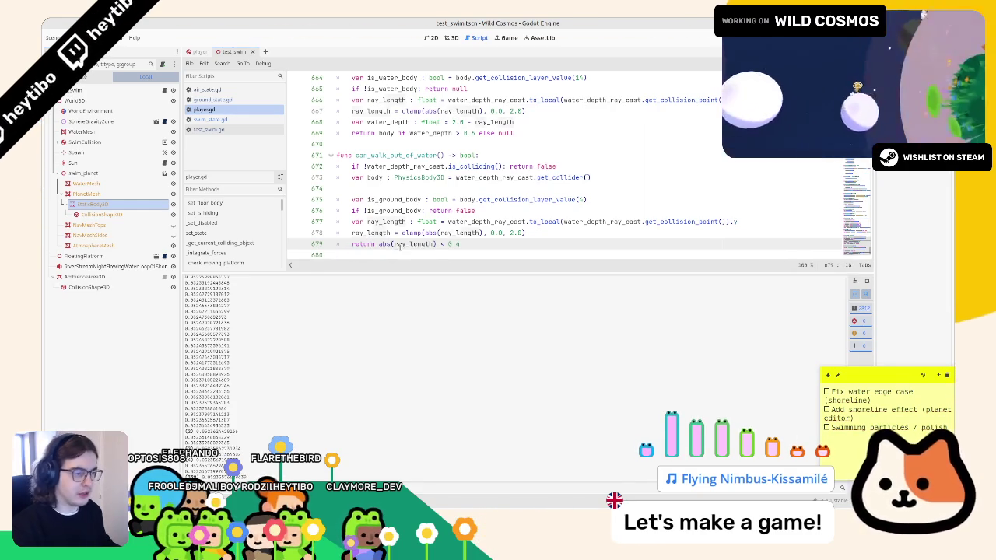
key(ctrl+v)
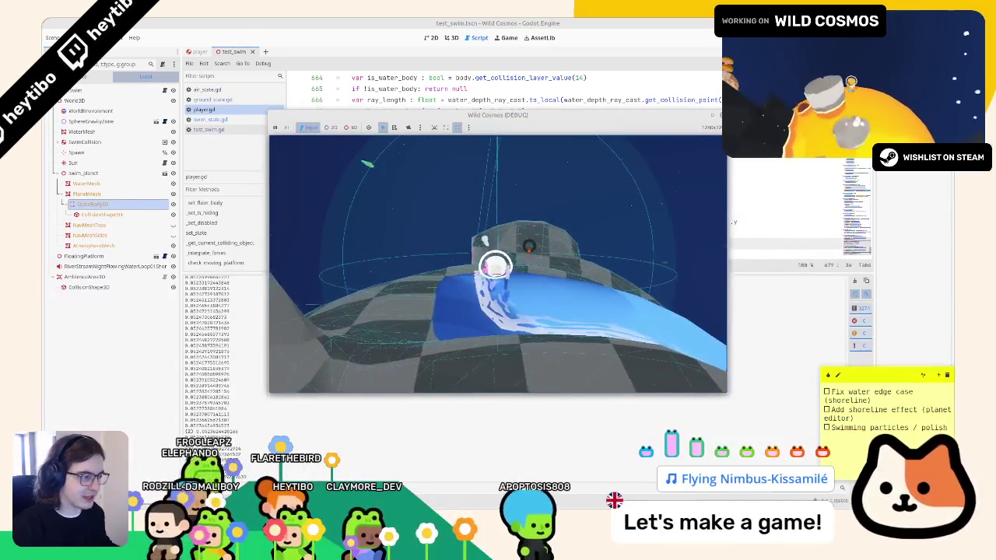
key(F8)
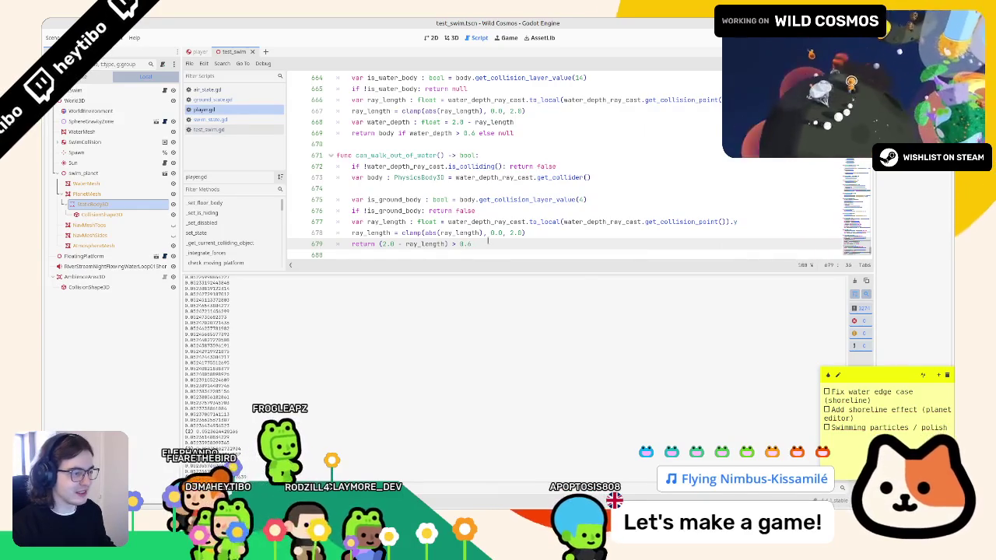
Test return thresholds 0.6 and 0.5 over several runs, then undo the depth-check edits.
key(F6)
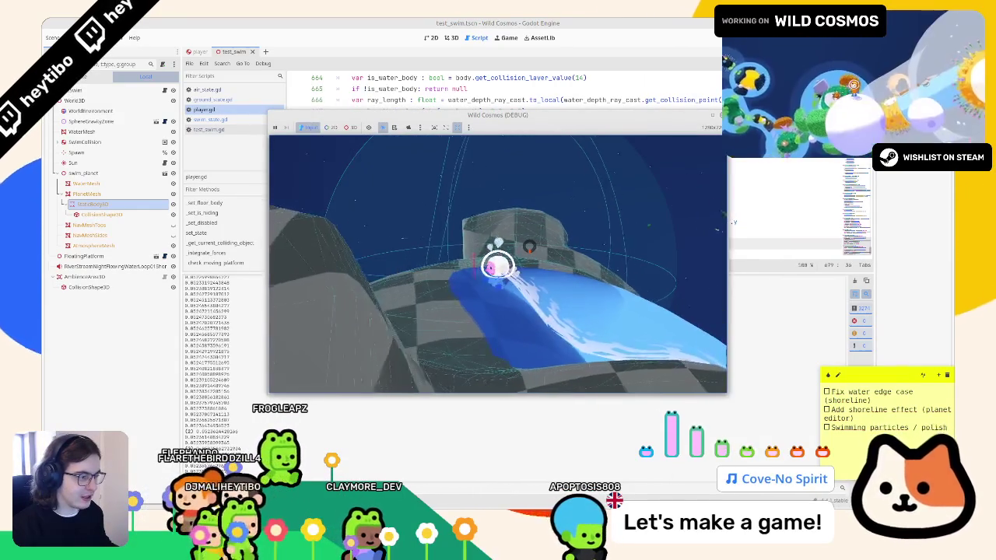
key(F8)
key(ctrl+s)
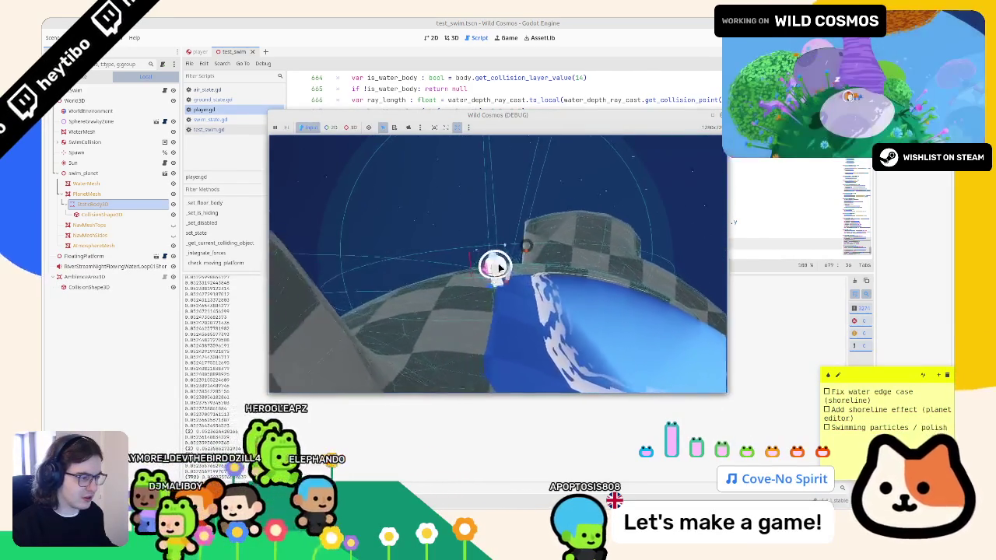
key(Escape)
key(alt+Tab)
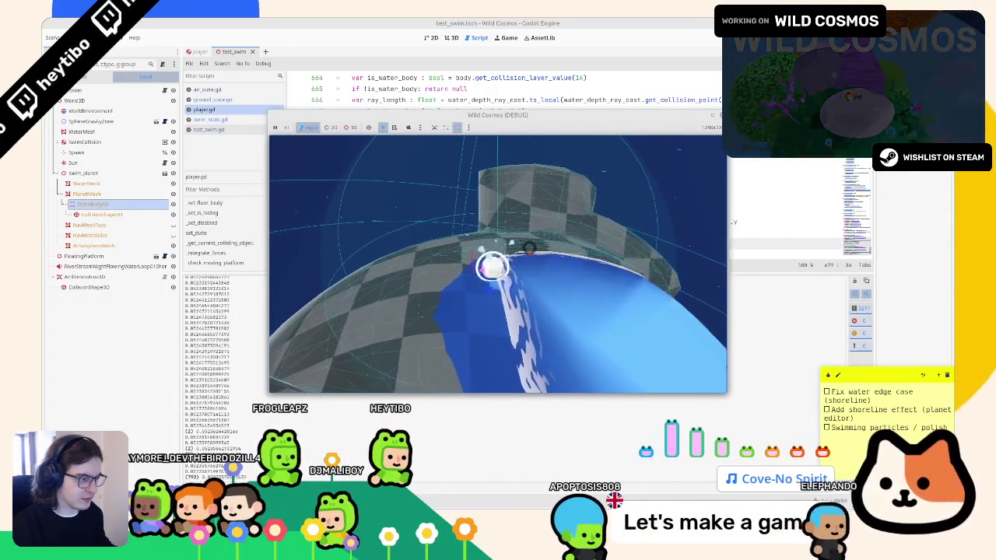
key(F8)
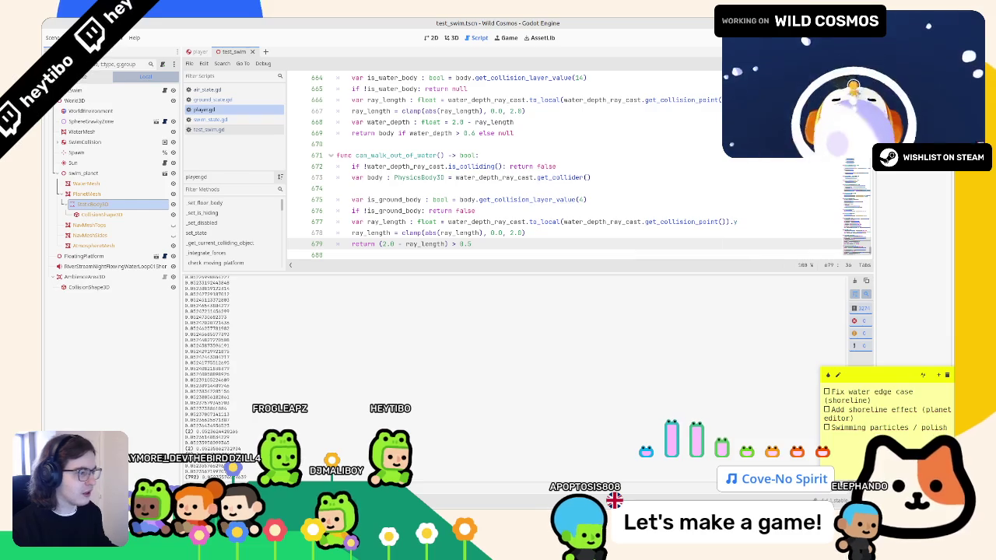
key(BackSpace)
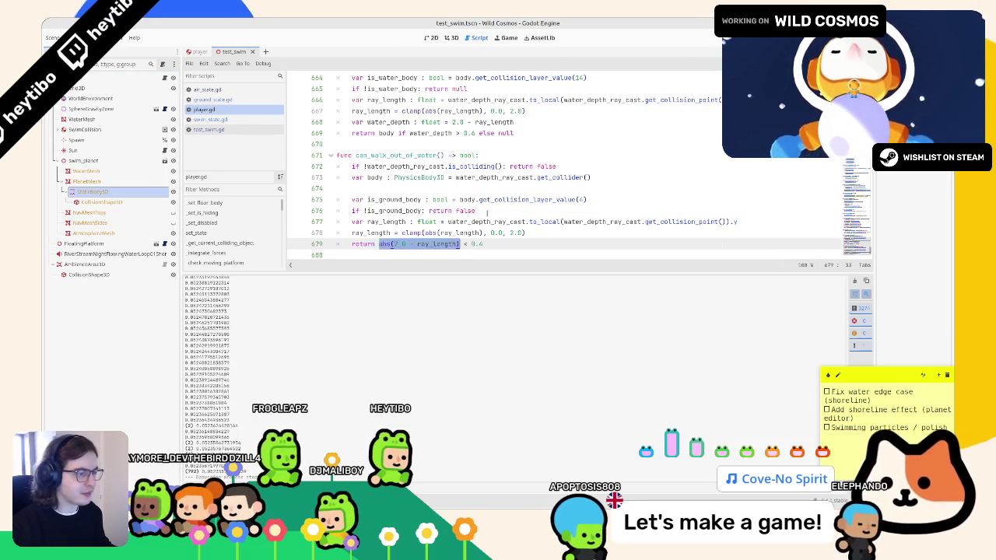
key(ctrl+z)
key(ctrl+z)
key(ctrl+z)
key(ctrl+z)
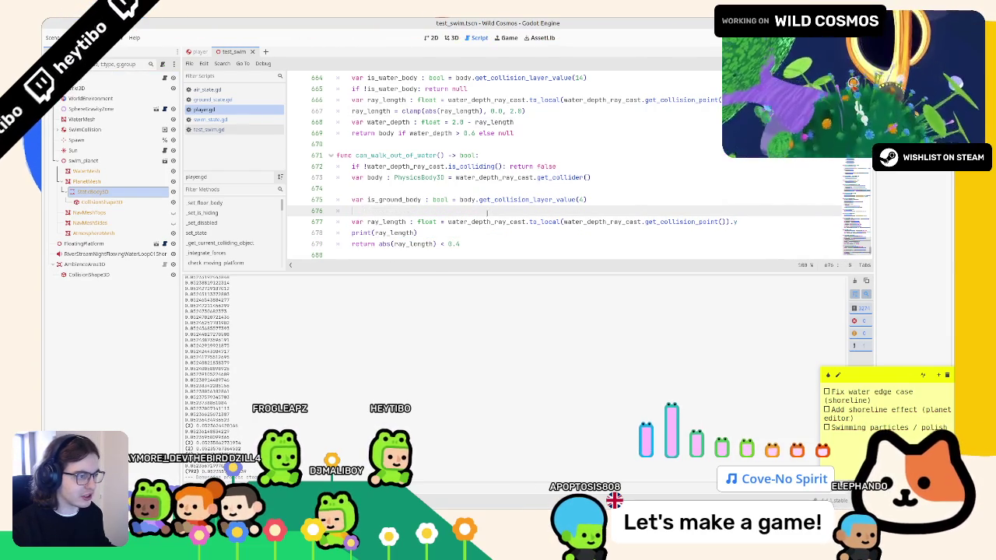
Undo further edits, then redo to restore the ray_length clamp and print lines.
key(ctrl+z)
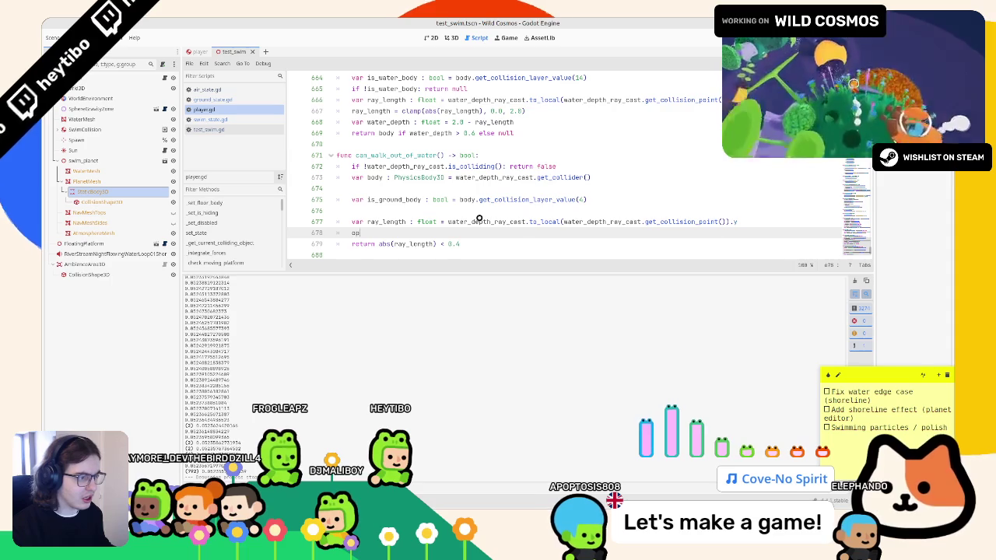
key(ctrl+z)
key(ctrl+z)
key(ctrl+z)
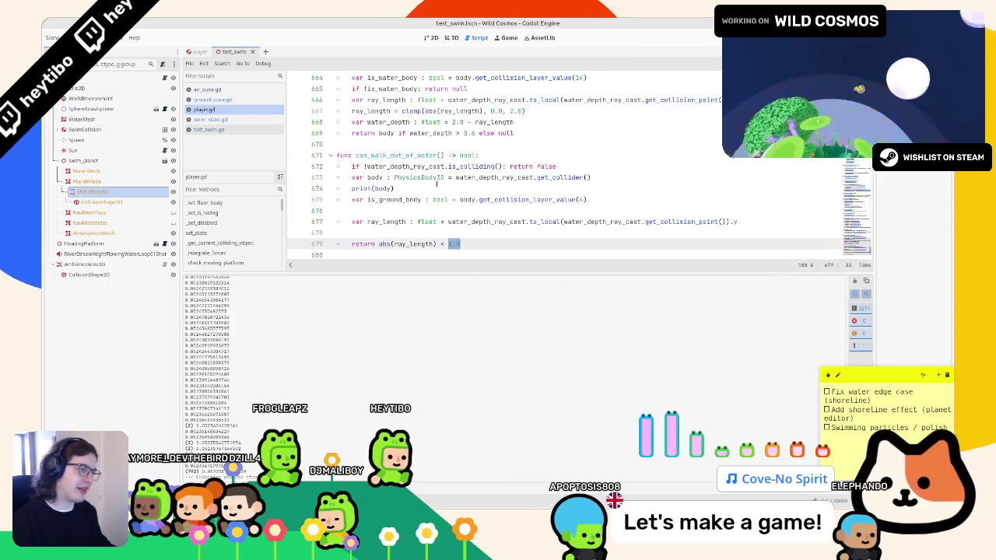
key(ctrl+shift+z)
key(ctrl+shift+z)
key(ctrl+shift+z)
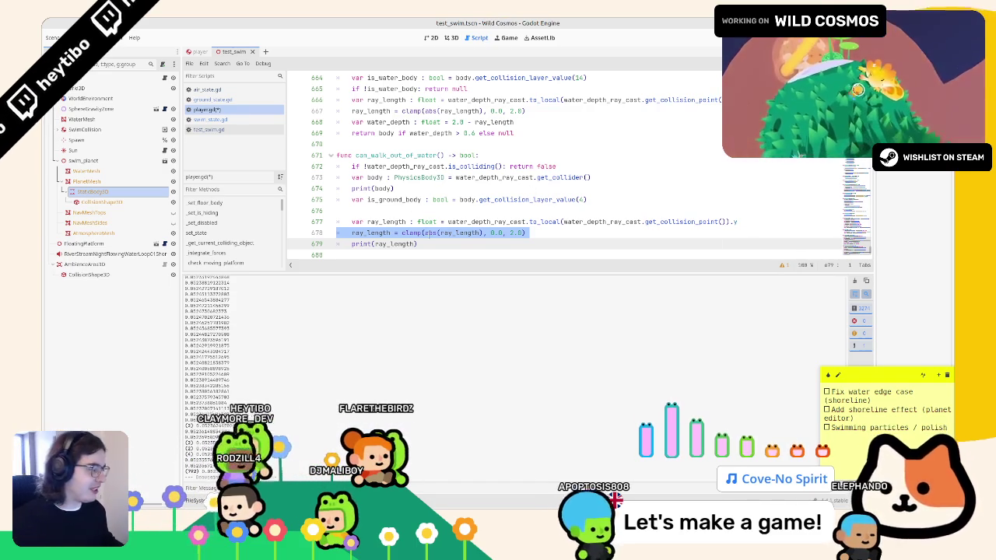
Test-run the game and start deleting the print(body) debug line.
mouse_move(339, 222)
mouse_down()
mouse_move(342, 244)
mouse_move(374, 257)
mouse_up()
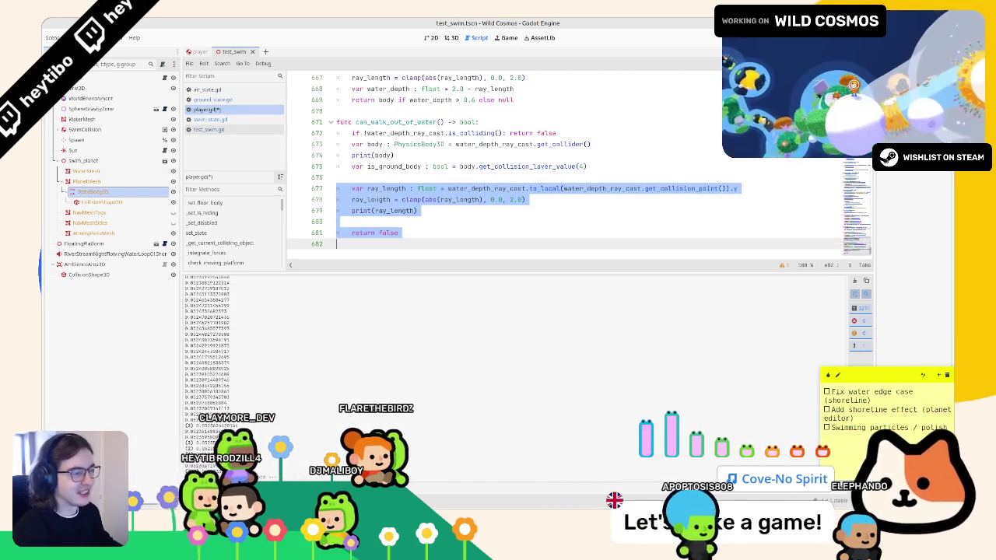
click(375, 222)
key(F6)
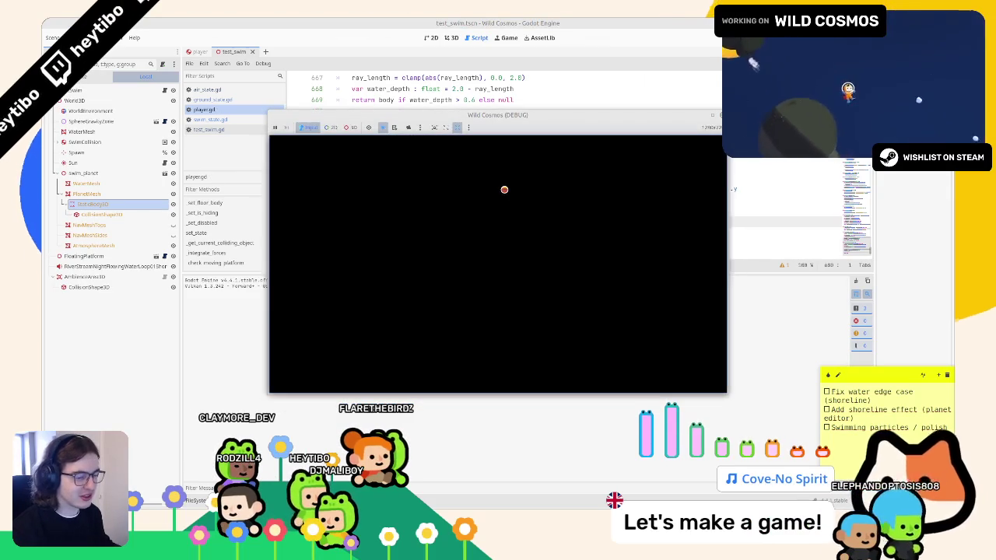
key(F8)
key(BackSpace)
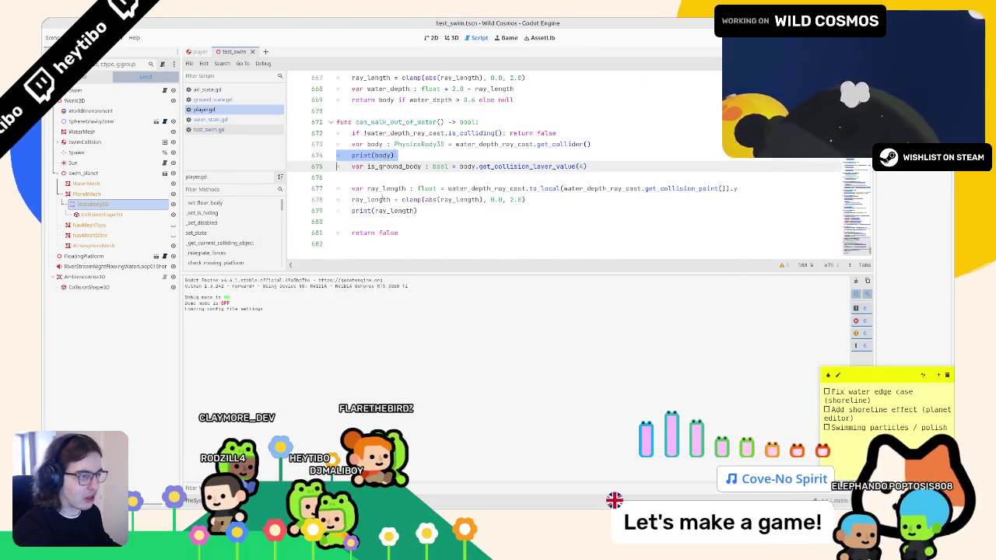
Remove the print(body) and print(ray_length) lines, then test-run, pause and stop the game.
key(Return)
click(378, 199)
key(ctrl+shift+k)
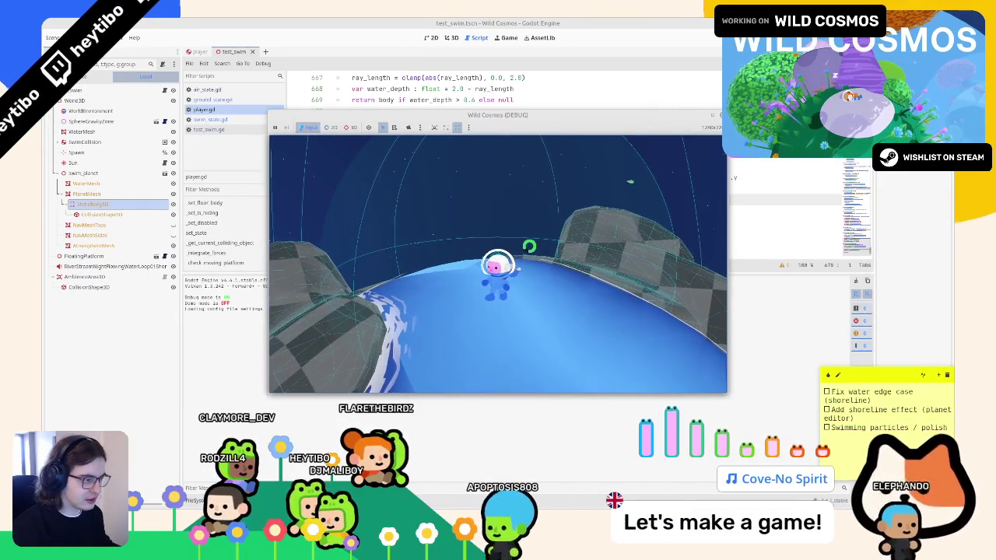
key(Escape)
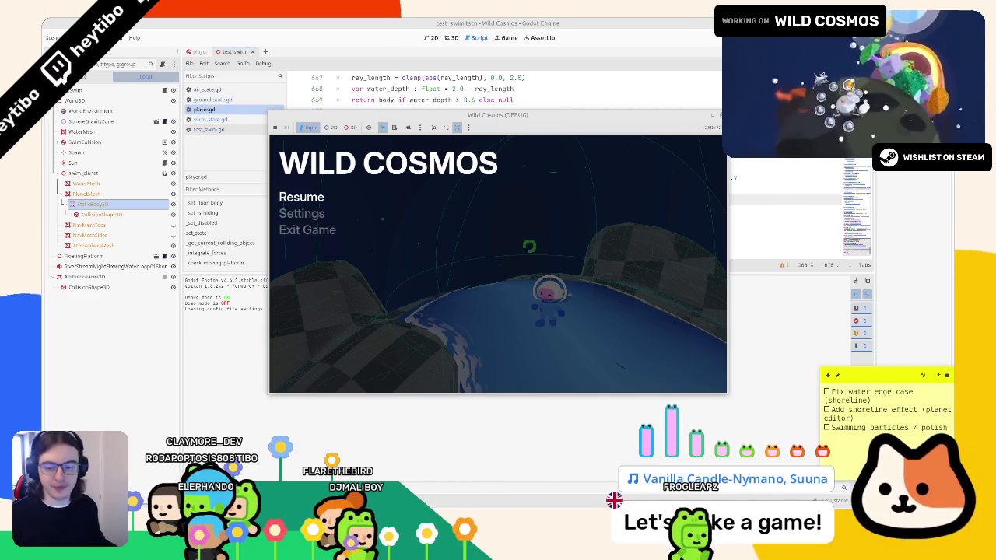
key(F8)
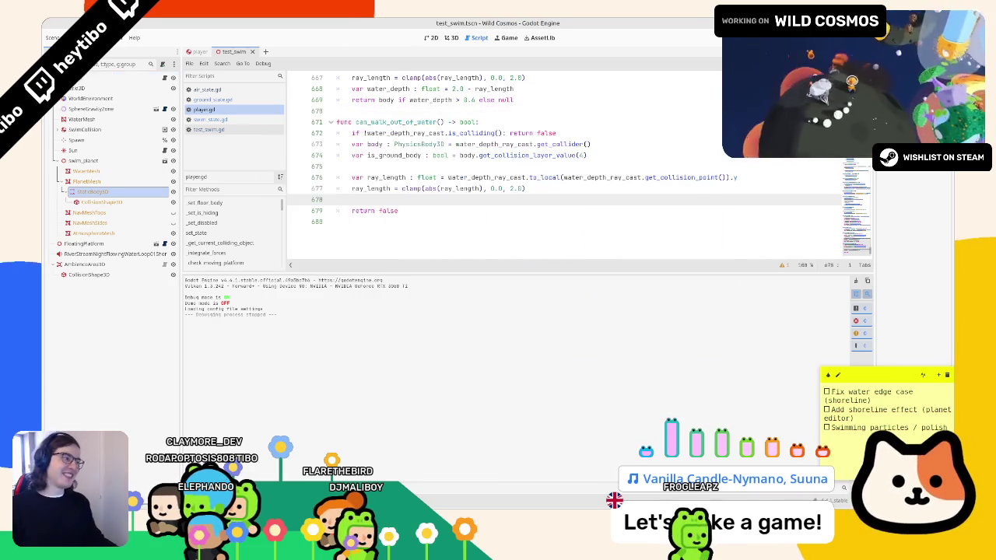
Open the player scene, select WaterDepthRayCast, and try dragging it down in front view.
click(450, 37)
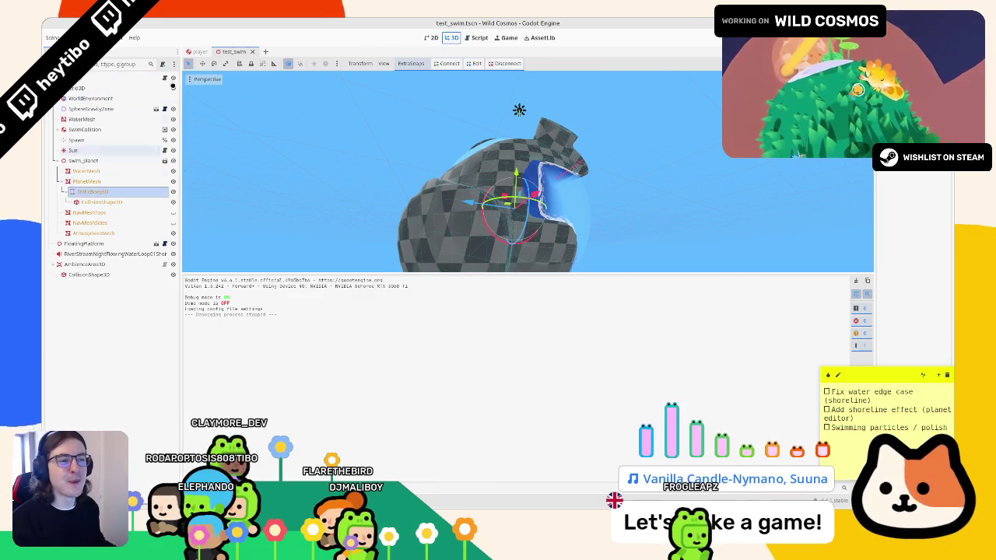
click(199, 51)
click(91, 296)
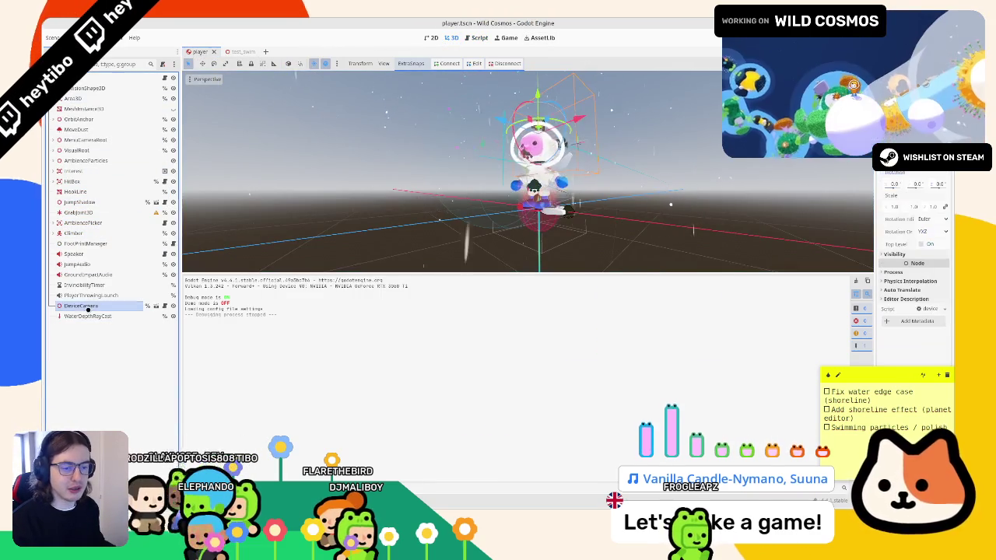
click(87, 316)
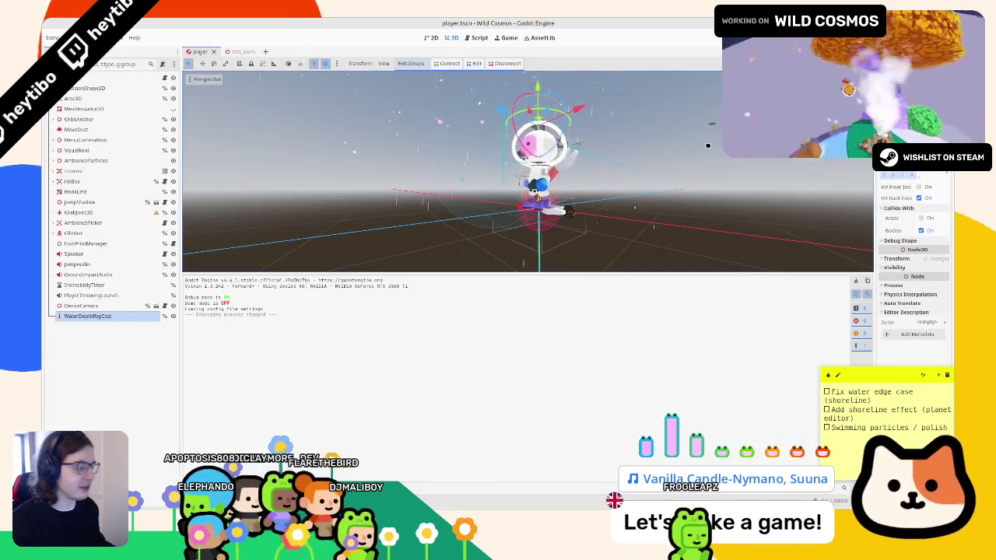
key(KP_1)
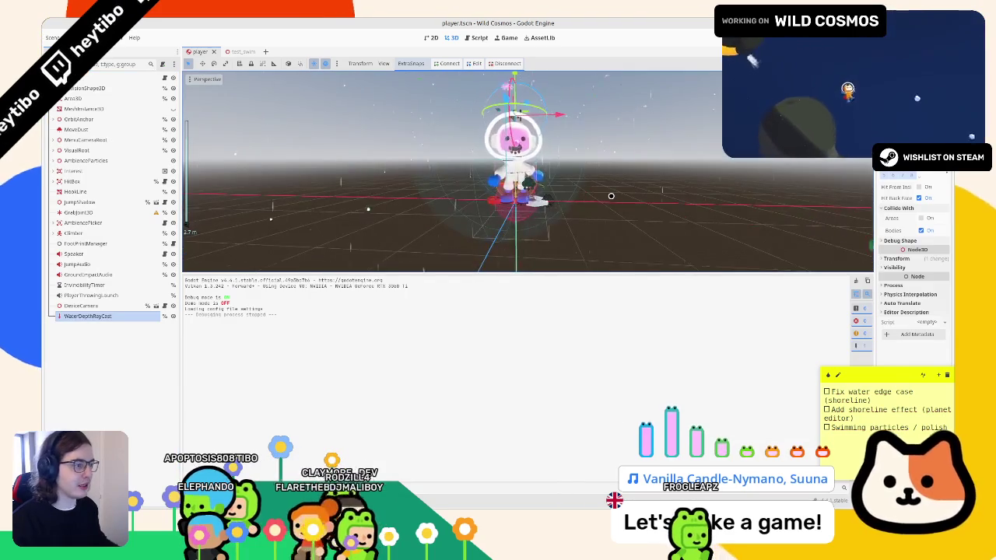
scroll(610, 196, up, 2)
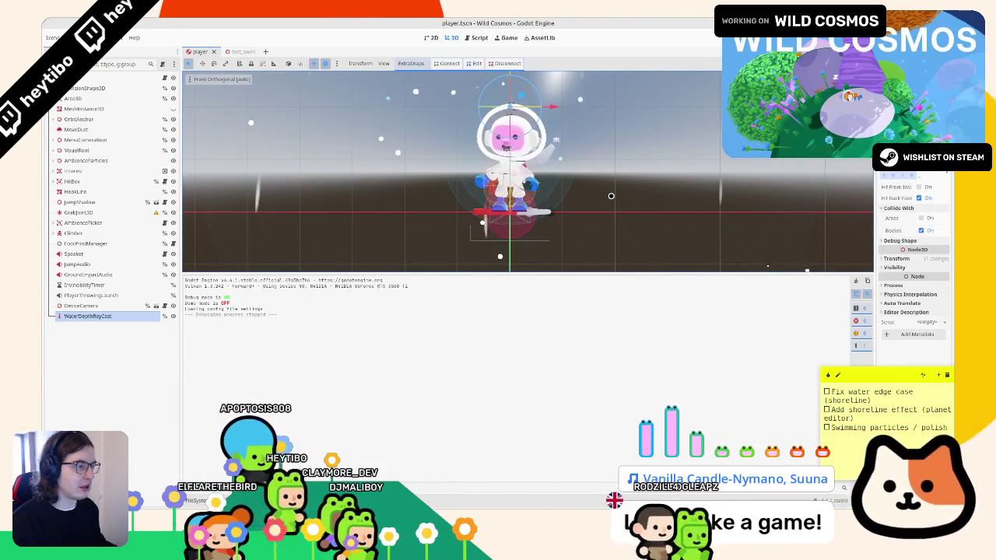
scroll(501, 103, down, 1)
drag(501, 103, 501, 201)
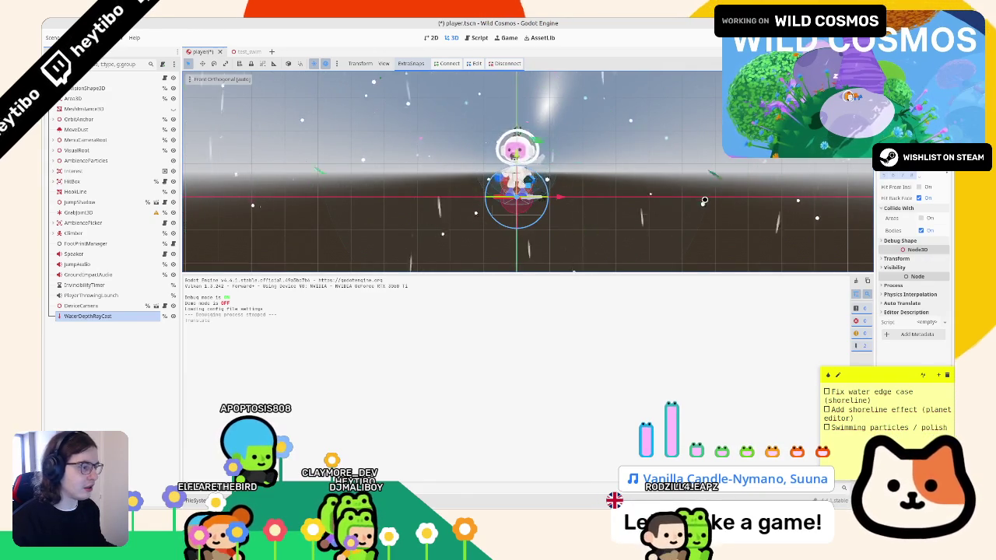
Undo the drag, revert WaterDepthRayCast's Position Y from 2.0 to 0.0, and save the scene.
key(ctrl+z)
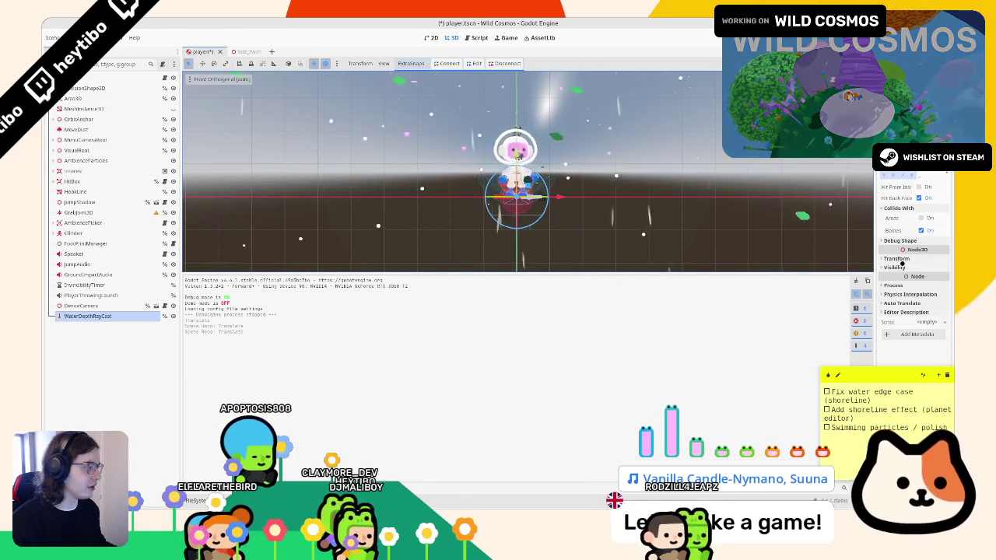
click(896, 259)
key(ctrl+shift+z)
key(ctrl+z)
click(944, 267)
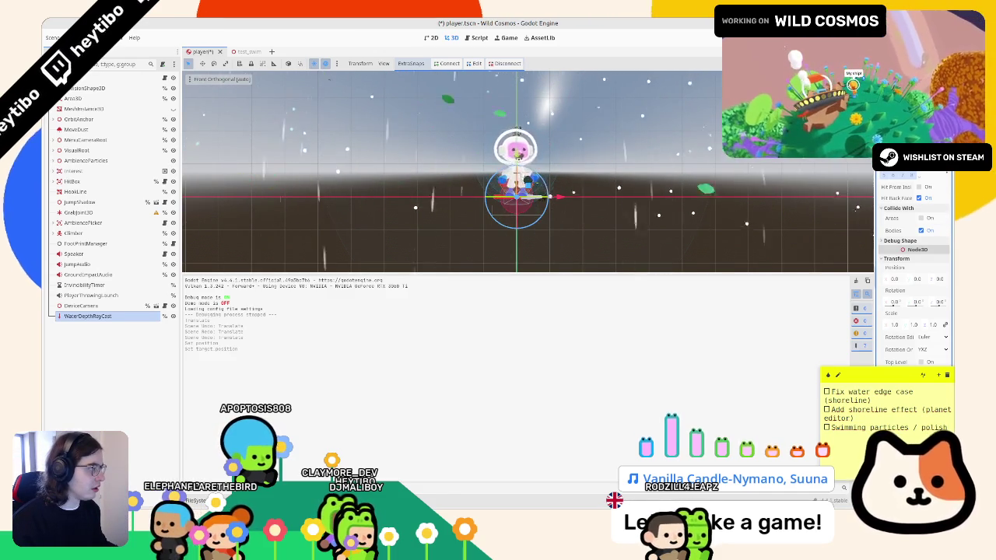
drag(874, 311, 764, 312)
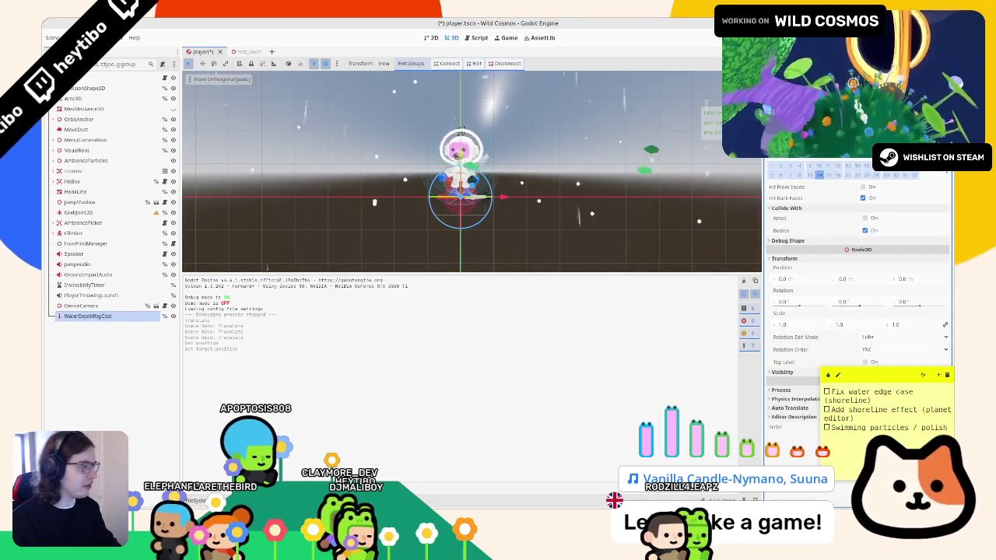
mouse_move(587, 227)
mouse_down()
mouse_move(546, 171)
mouse_move(504, 154)
mouse_up()
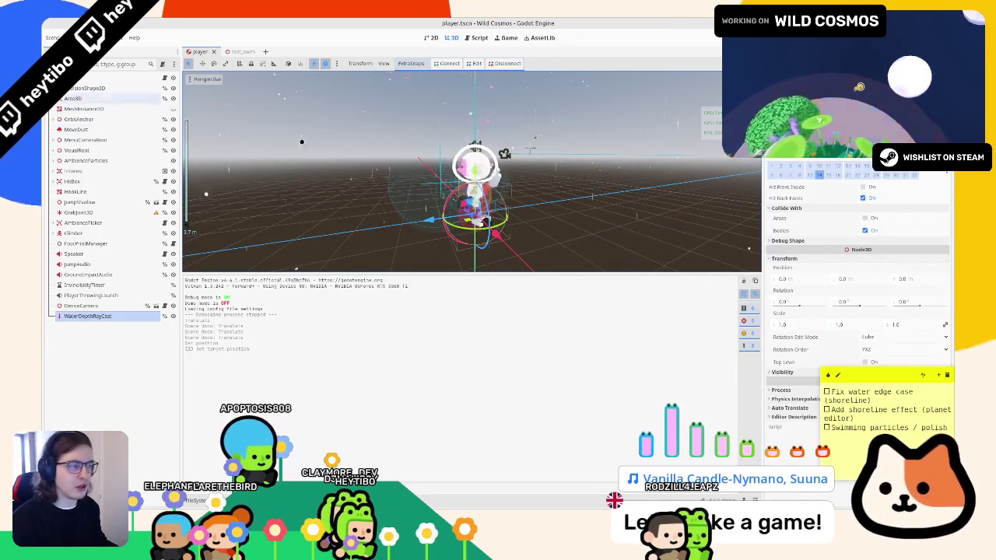
key(ctrl+s)
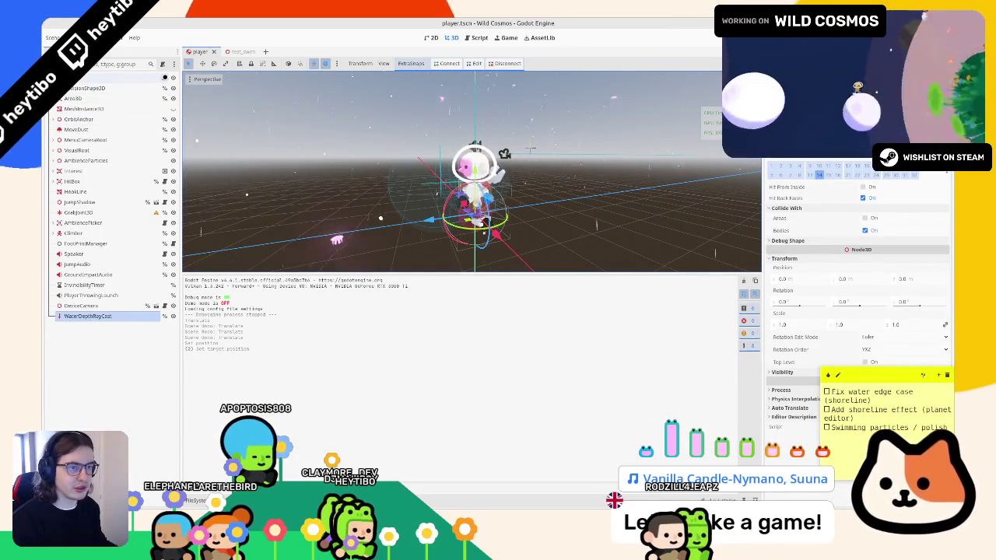
key(ctrl+F3)
Delete the two water_depth_ray_cast set_collision_mask_value lines from swim_state.gd.
click(222, 119)
scroll(382, 188, down, 5)
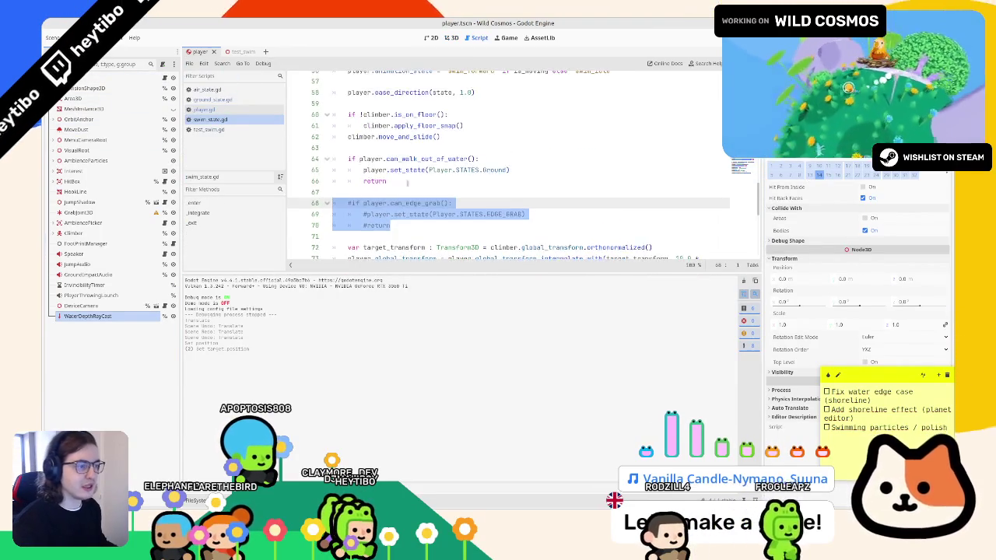
scroll(381, 188, up, 3)
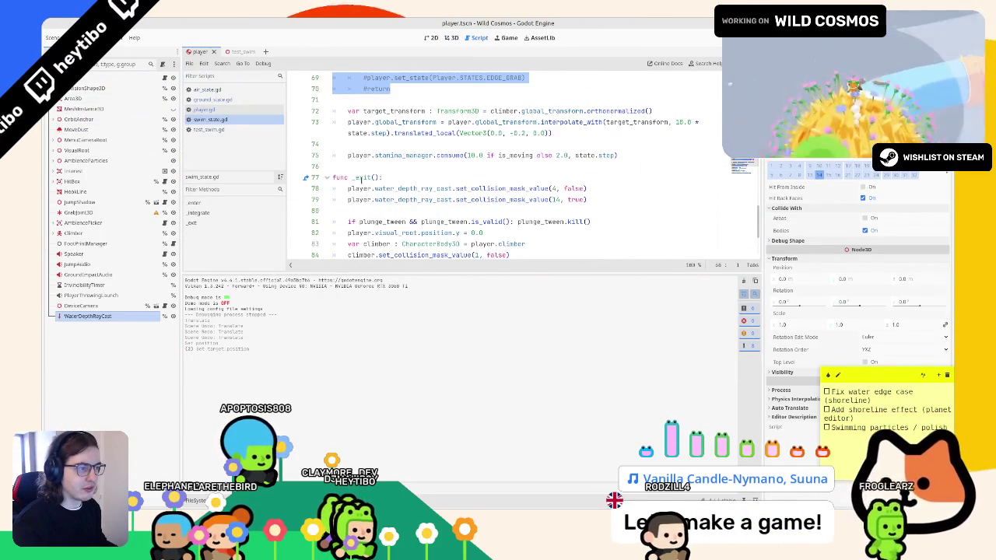
click(372, 189)
key(ctrl+shift+k)
key(ctrl+shift+k)
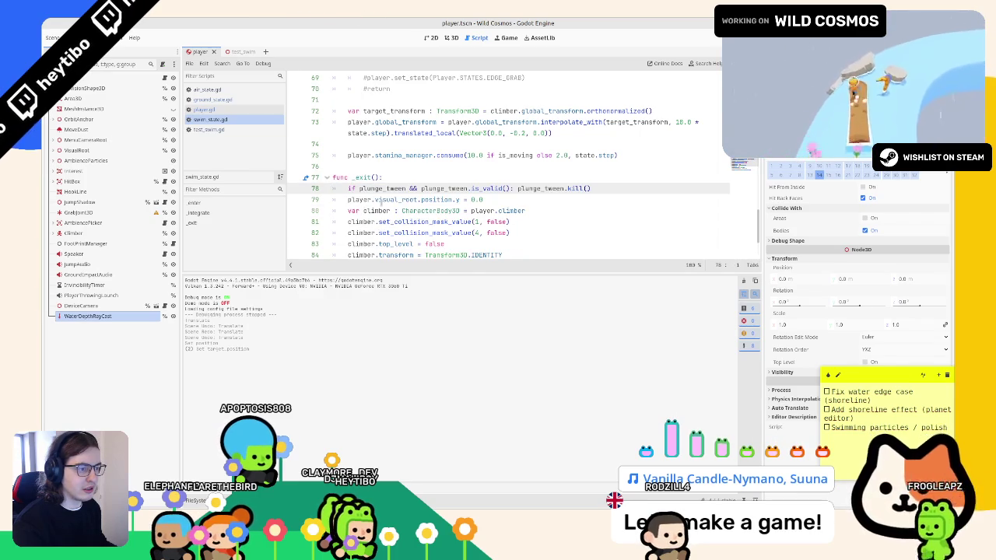
key(ctrl+z)
key(ctrl+shift+z)
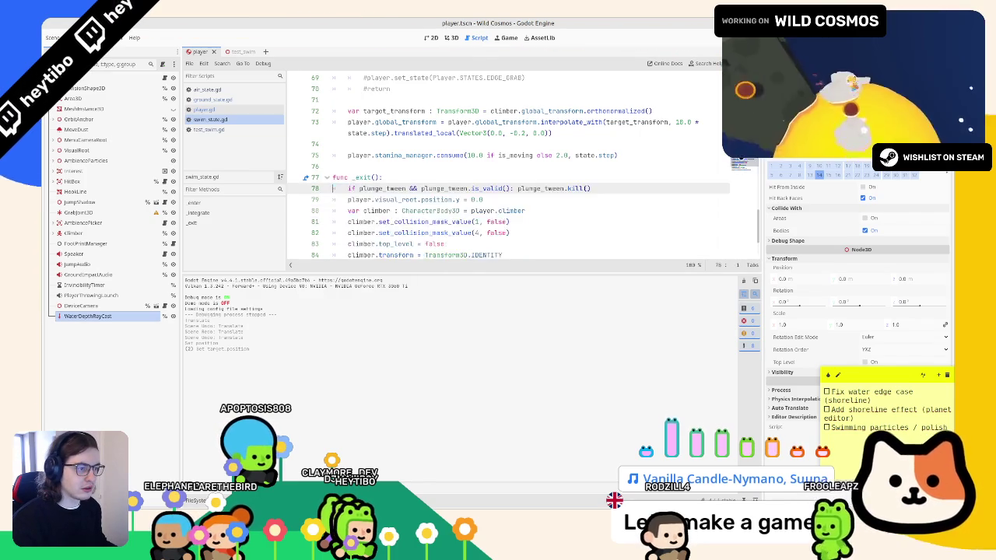
scroll(506, 167, up, 15)
scroll(360, 153, down, 6)
scroll(359, 155, up, 6)
scroll(362, 163, down, 4)
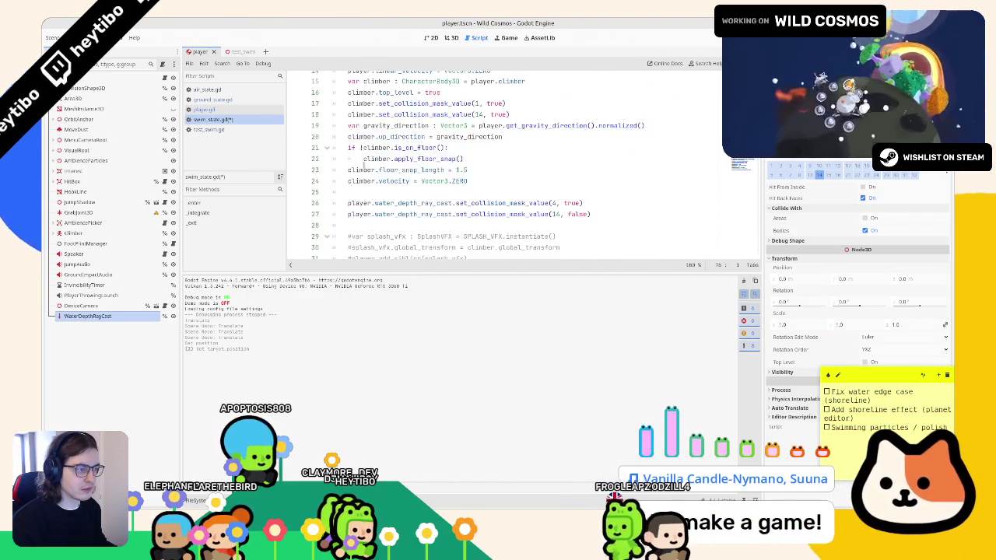
drag(591, 214, 454, 193)
key(BackSpace)
key(BackSpace)
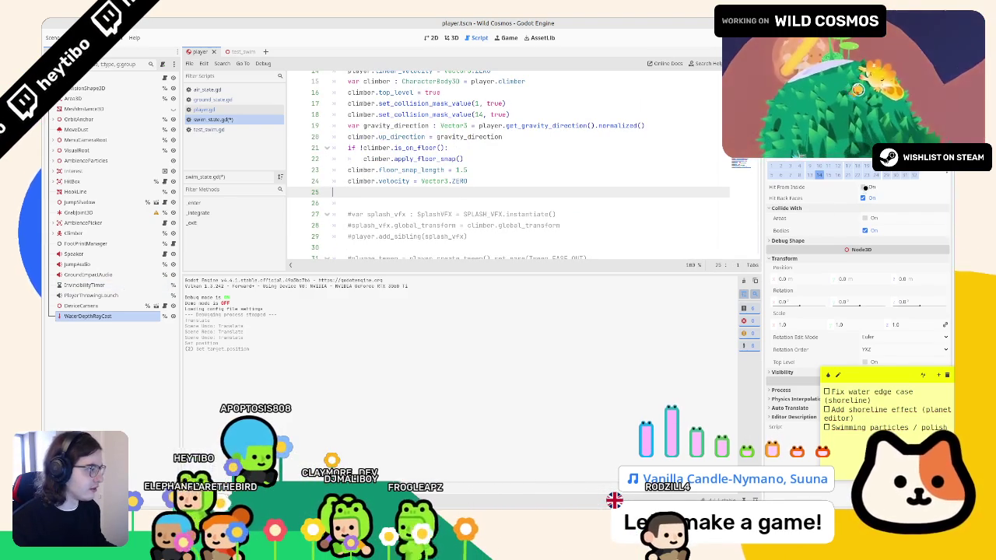
Enable Hit From Inside on WaterDepthRayCast, save all changes, and open player.gd.
click(864, 187)
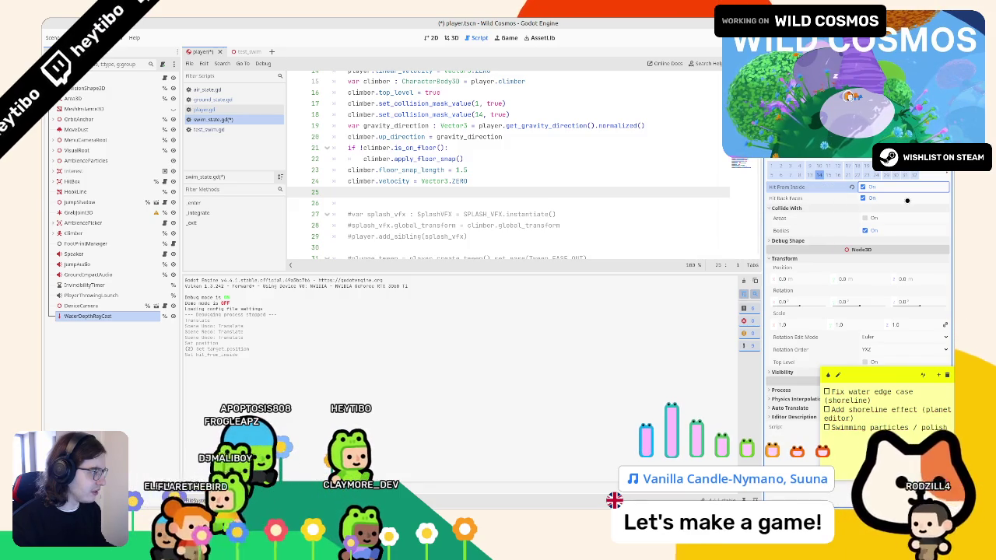
key(ctrl+s)
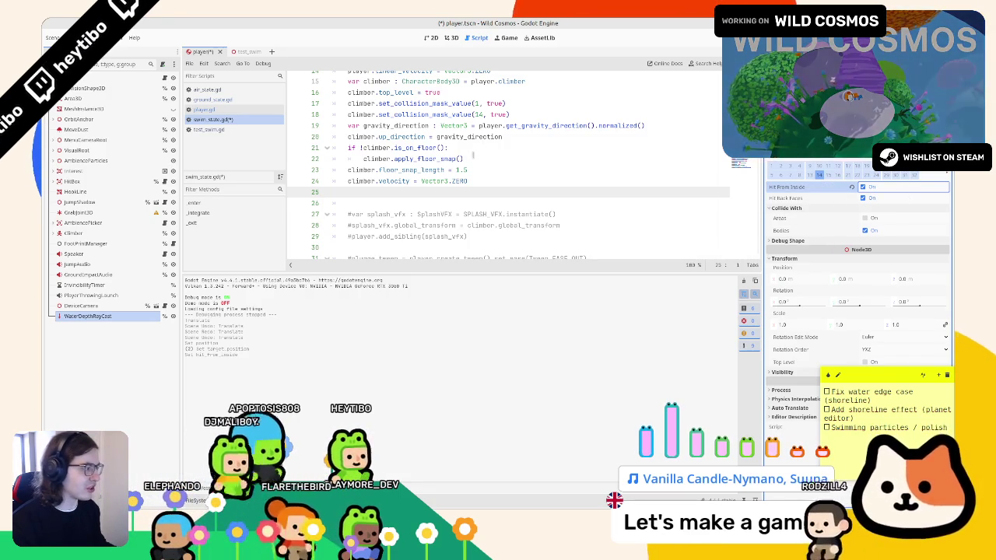
click(467, 159)
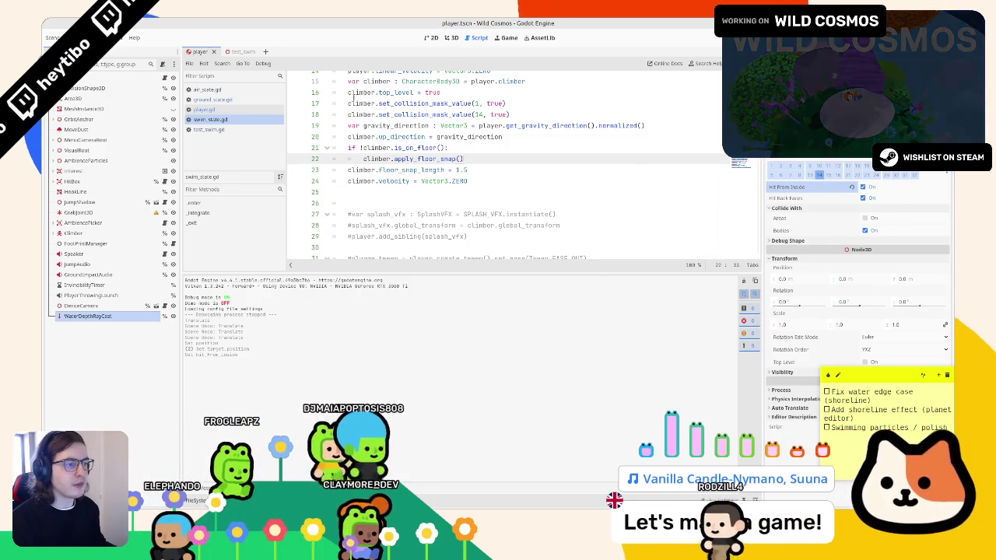
click(204, 109)
scroll(527, 175, up, 5)
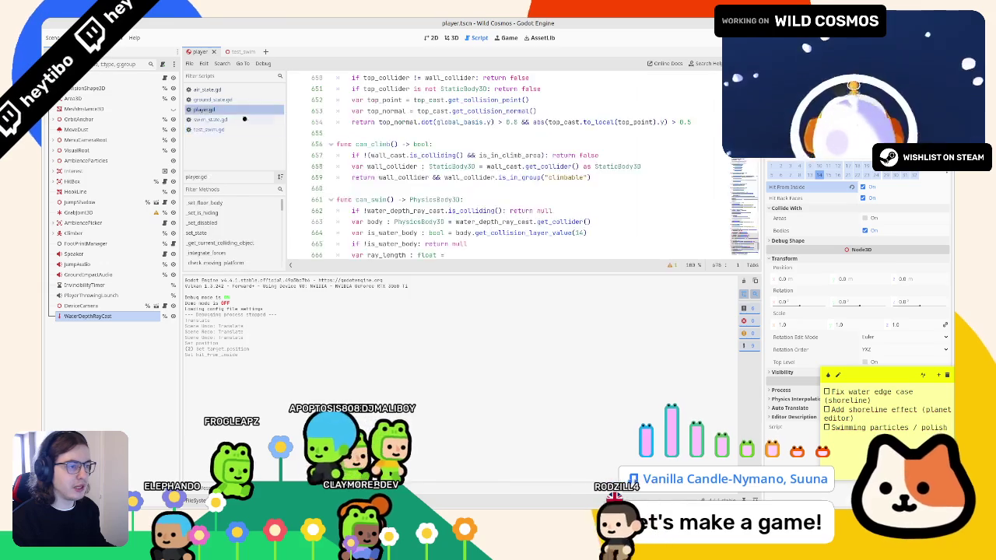
Delete the can_walk_out_of_water function from player.gd.
drag(334, 133, 336, 222)
click(365, 111)
mouse_move(336, 133)
mouse_down()
mouse_move(477, 133)
mouse_move(342, 243)
mouse_up()
key(BackSpace)
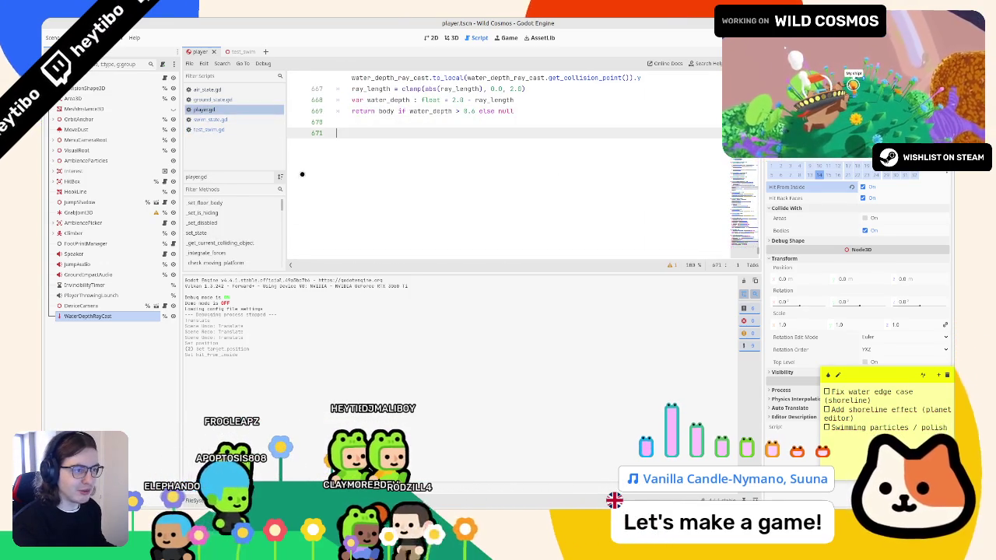
key(BackSpace)
Remove the can_walk_out_of_water exit block from swim_state.gd.
click(222, 119)
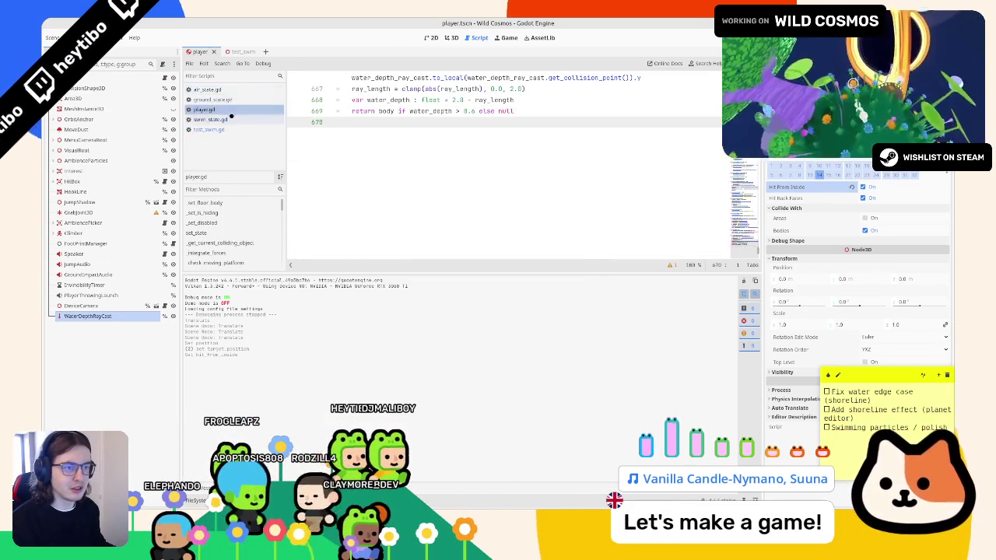
scroll(399, 154, down, 15)
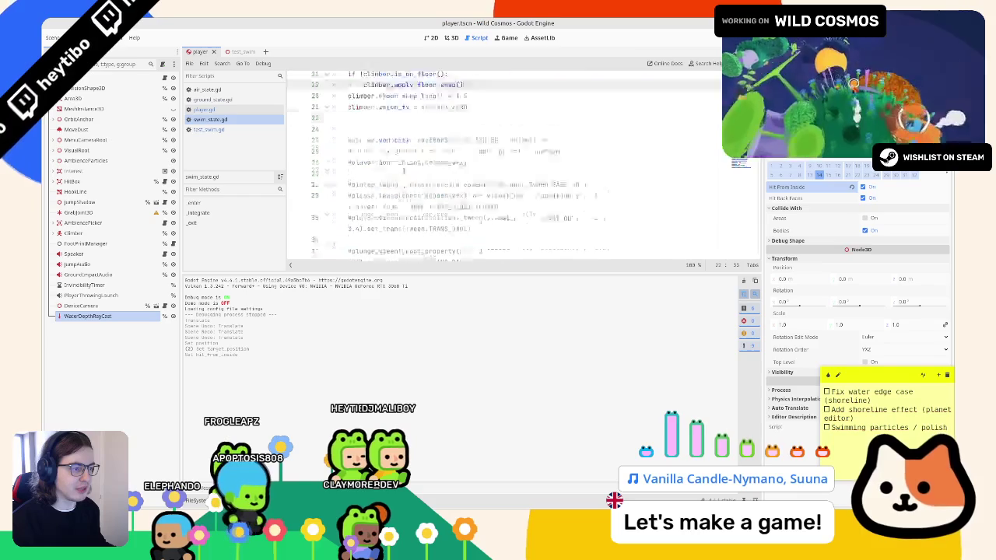
scroll(404, 170, down, 5)
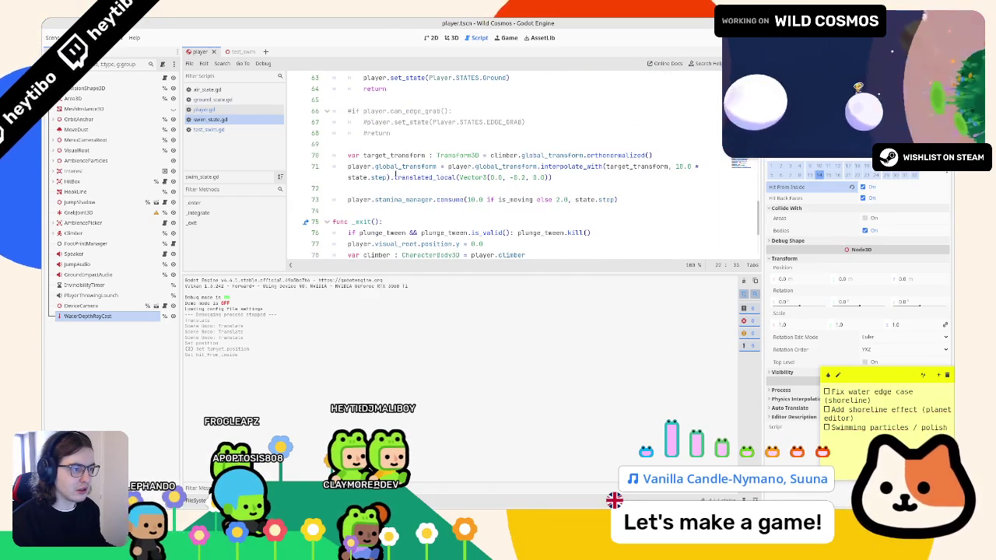
scroll(396, 173, up, 1)
scroll(396, 174, up, 2)
mouse_move(388, 188)
mouse_down()
mouse_move(350, 188)
mouse_move(333, 165)
mouse_up()
key(BackSpace)
key(BackSpace)
key(BackSpace)
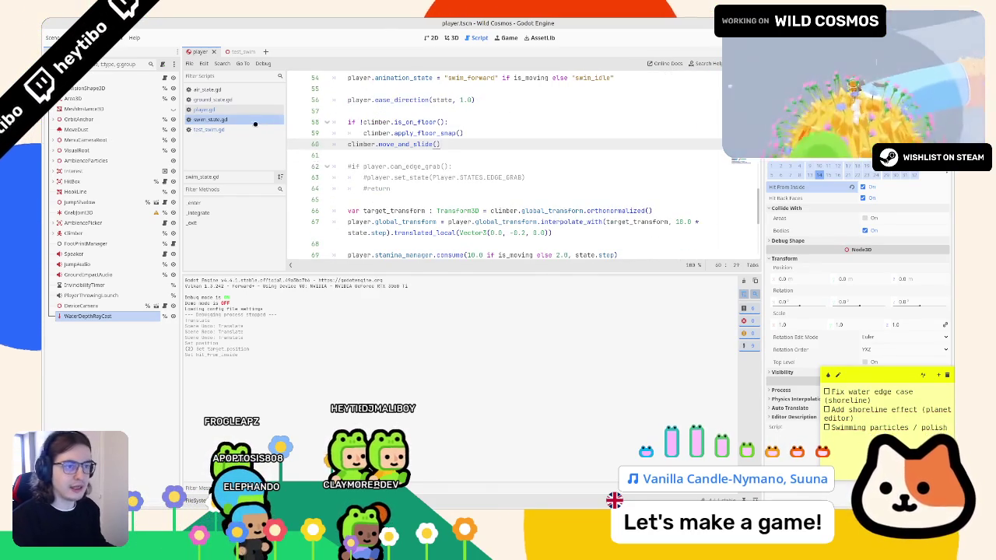
Delete ground_state.gd's water_body swim check and return to player.gd.
click(240, 99)
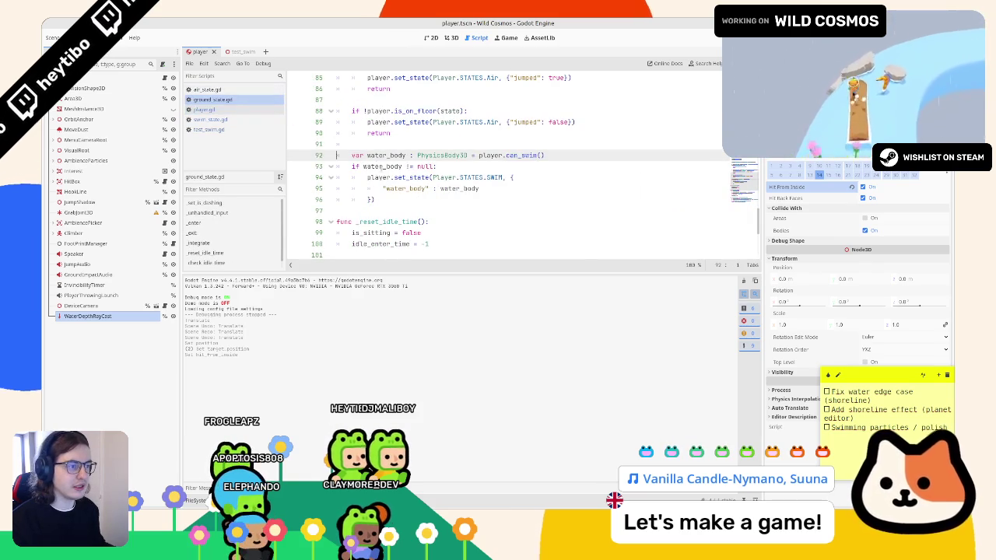
drag(337, 166, 376, 200)
shift+click(294, 155)
key(BackSpace)
key(BackSpace)
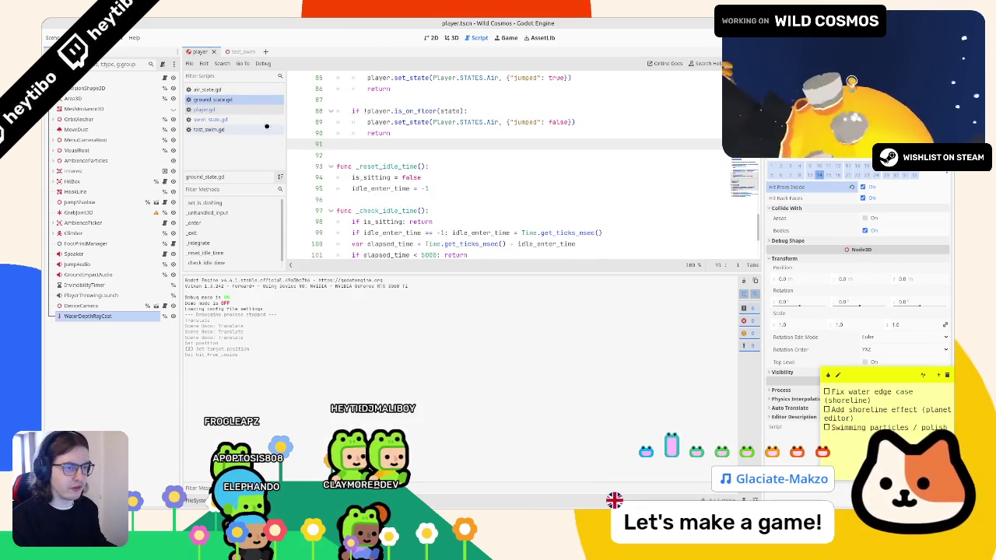
click(221, 129)
click(243, 109)
scroll(467, 194, down, 1)
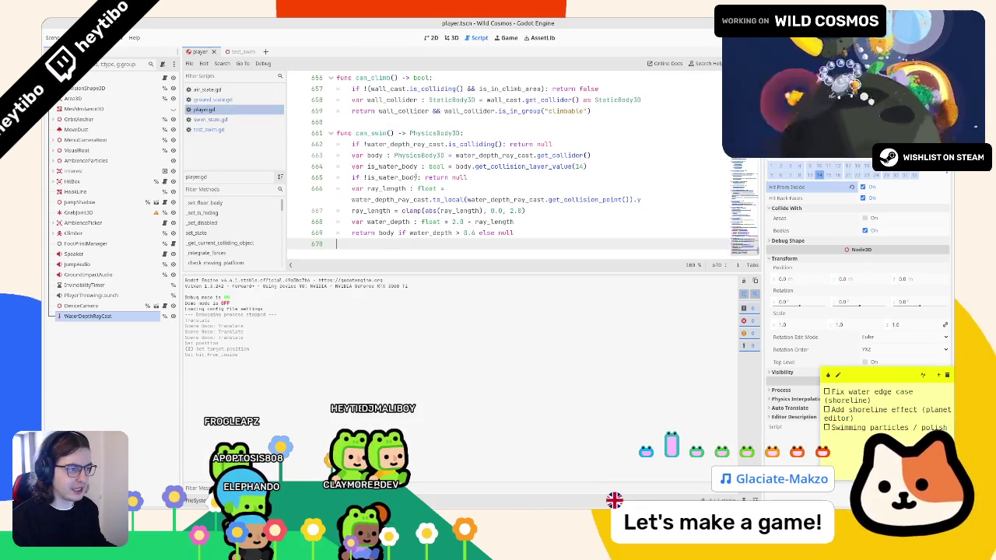
Rename the can_swim function to get_water_depth().
double_click(372, 133)
text(g)
text(et_water_depth_)
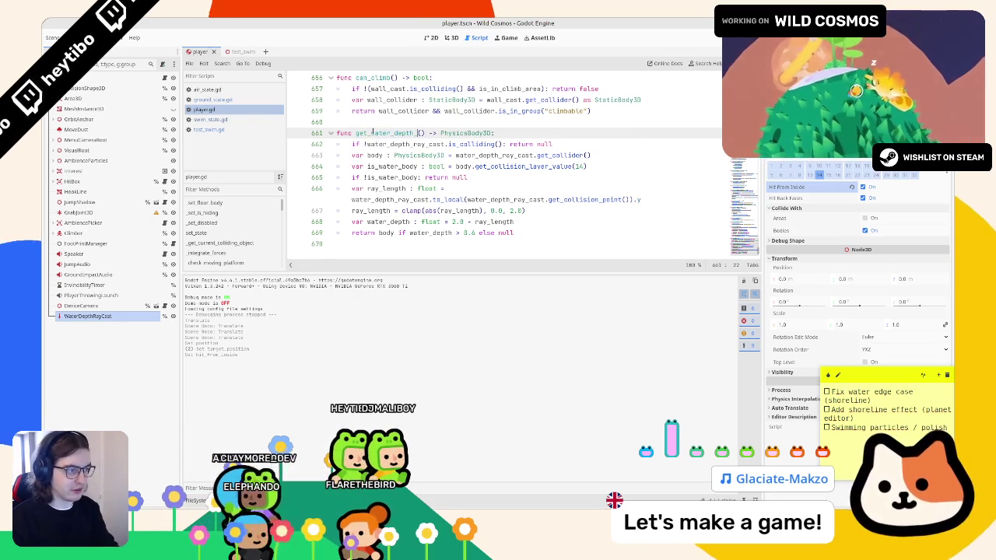
key(ctrl+z)
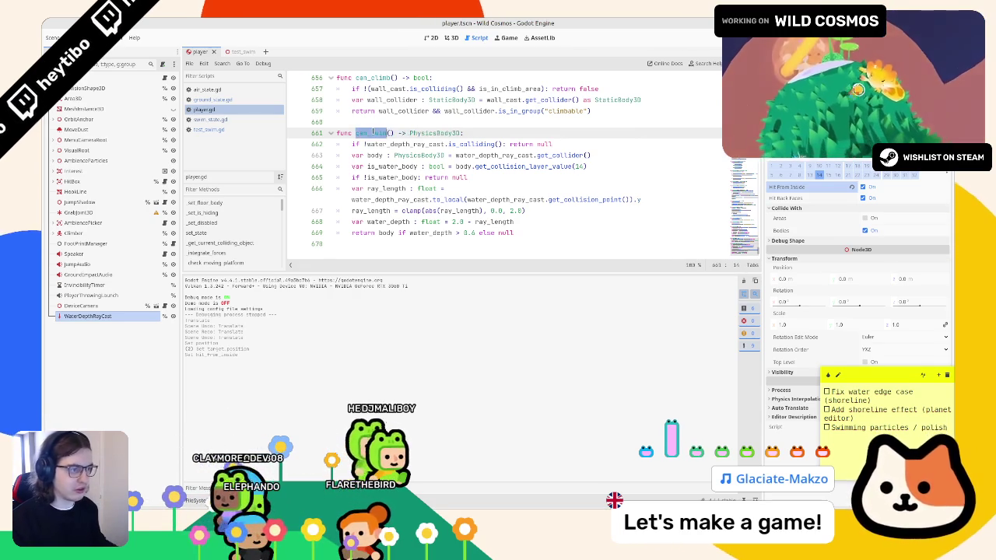
drag(336, 133, 336, 244)
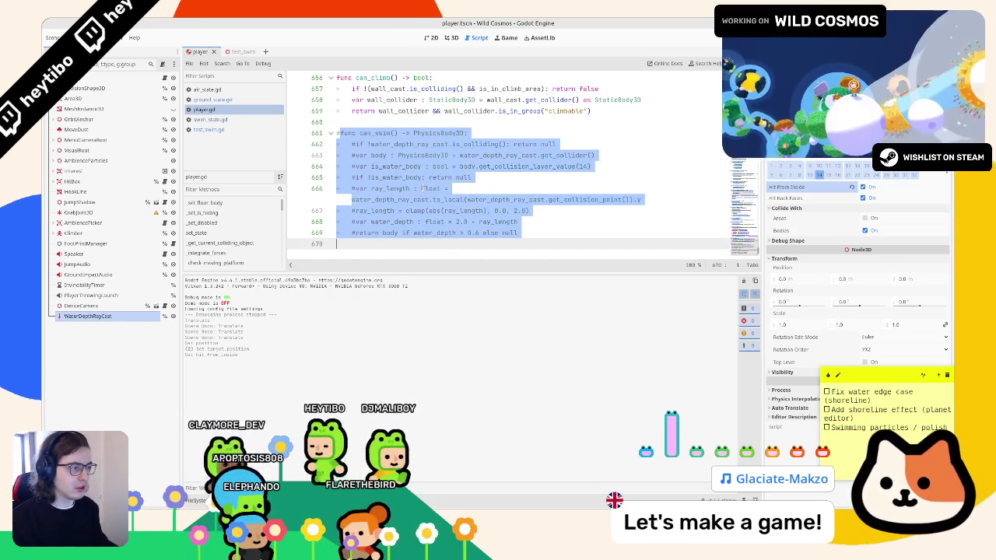
mouse_move(515, 232)
mouse_down()
mouse_move(343, 134)
mouse_move(357, 132)
mouse_up()
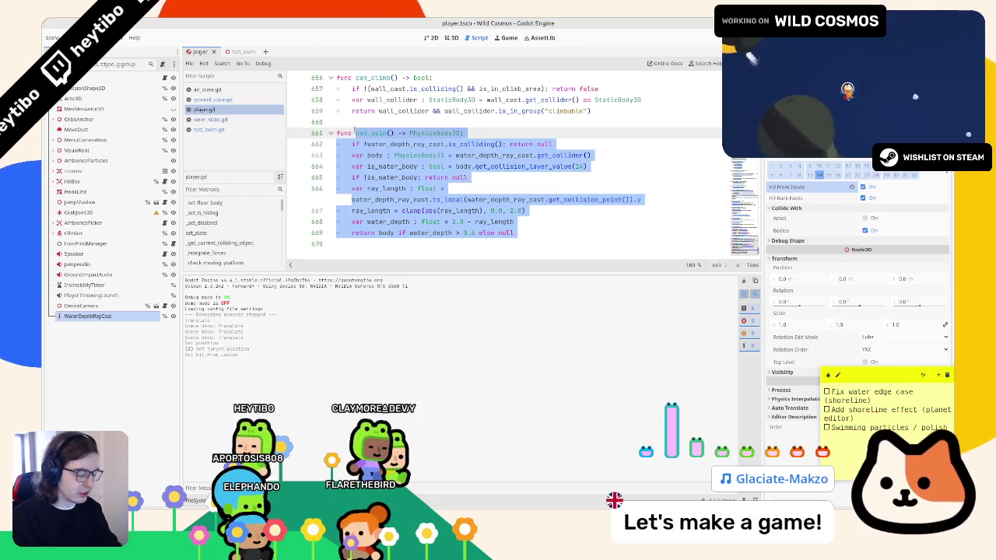
text(ge)
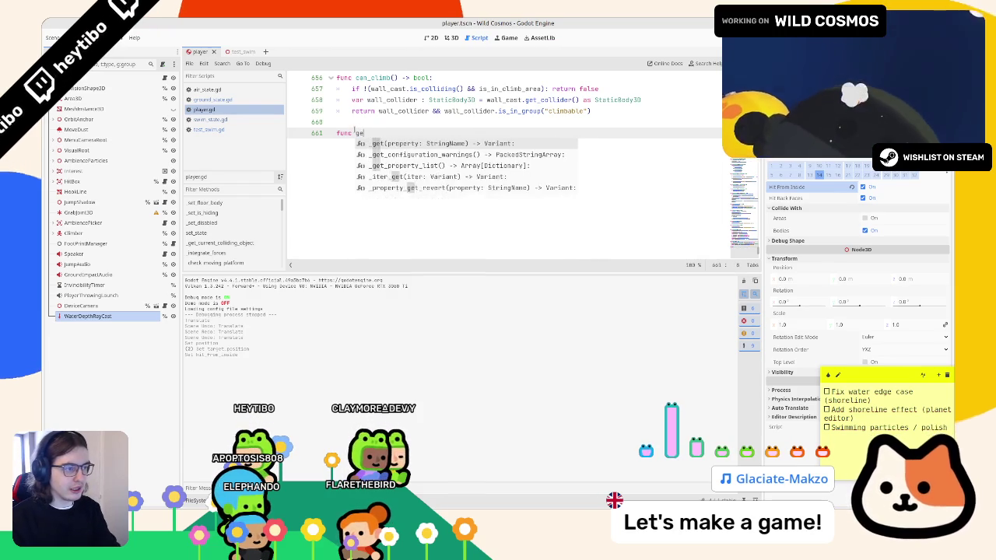
text(t_water_)
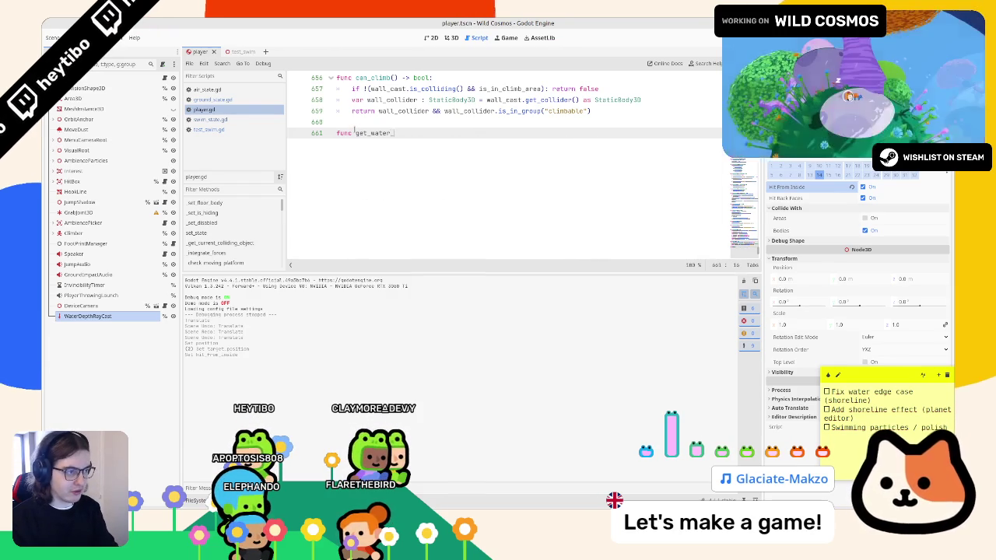
text(depth():)
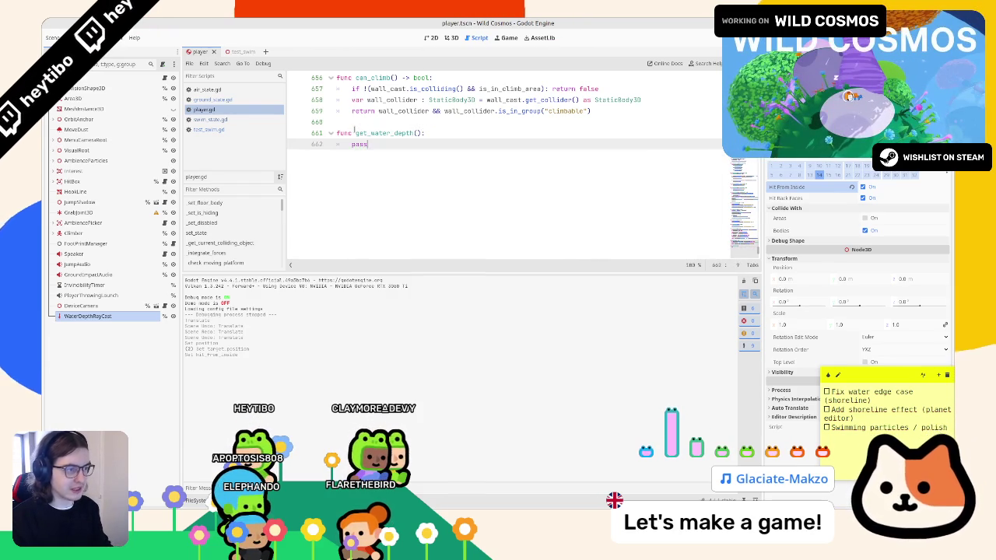
Give get_water_depth() a float return type and a return 0.0 body, then save.
key(Up)
key(End)
key(Left)
key(Left)
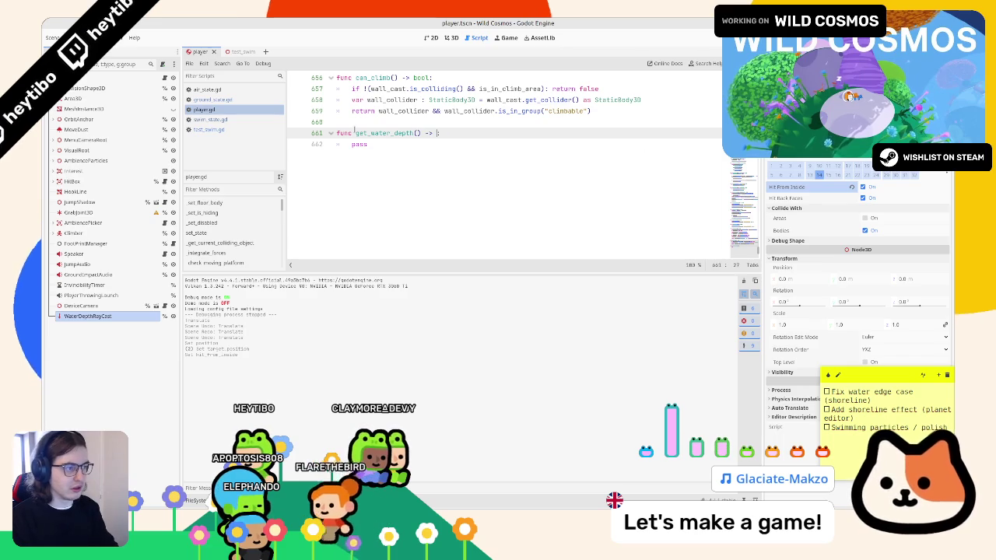
text(f)
key(Escape)
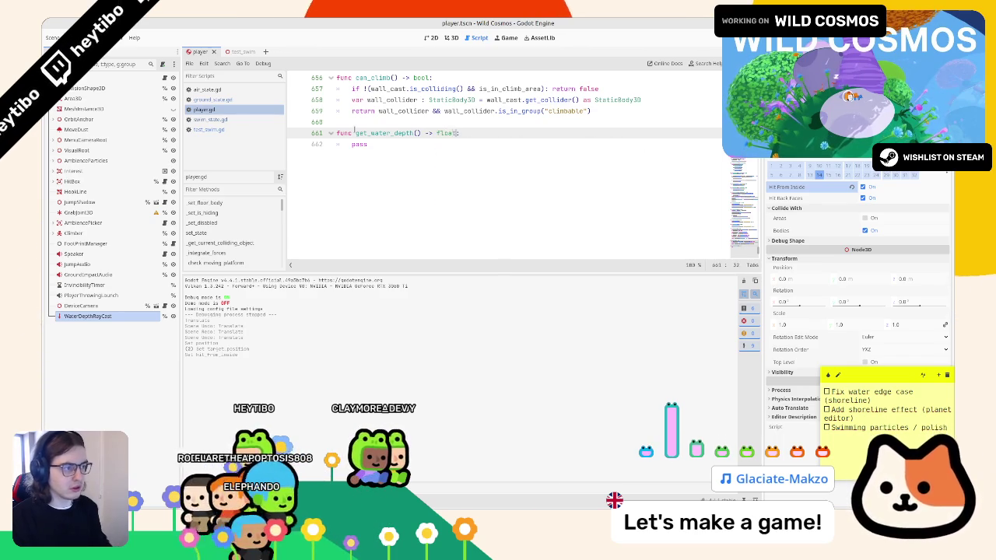
key(Down)
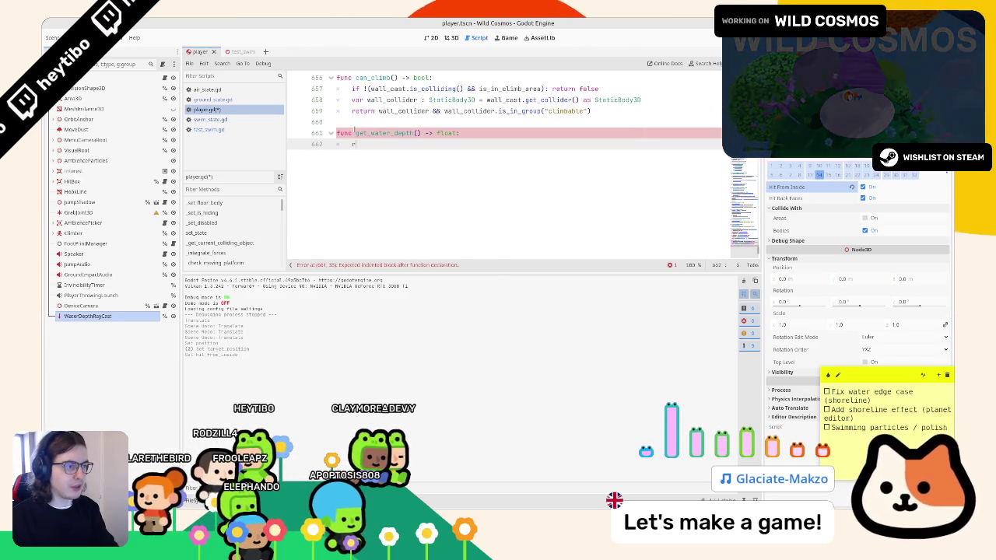
text(return 0.0)
key(ctrl+s)
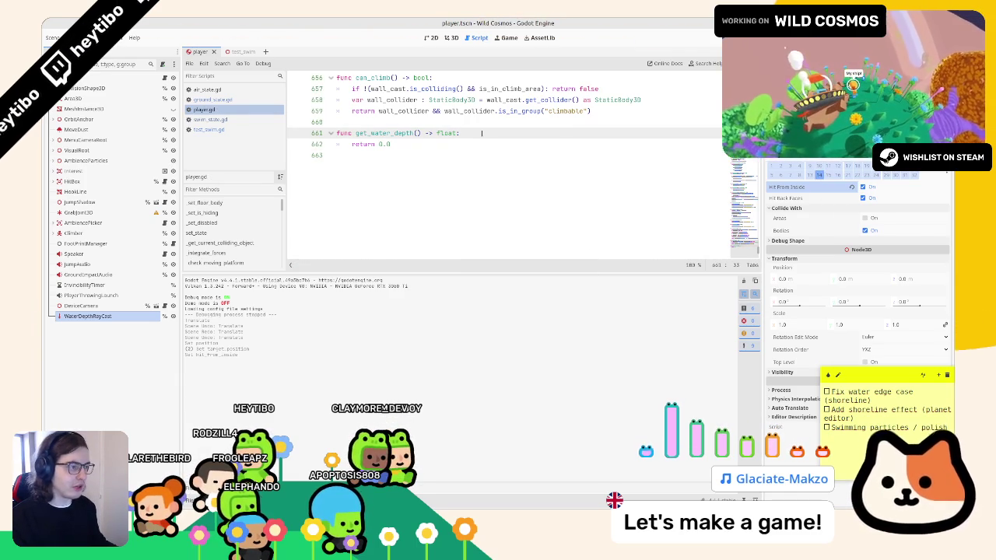
Add an 'if water_depth_ray_cast.is_colliding():' check at the top of the function body.
key(Return)
text(i)
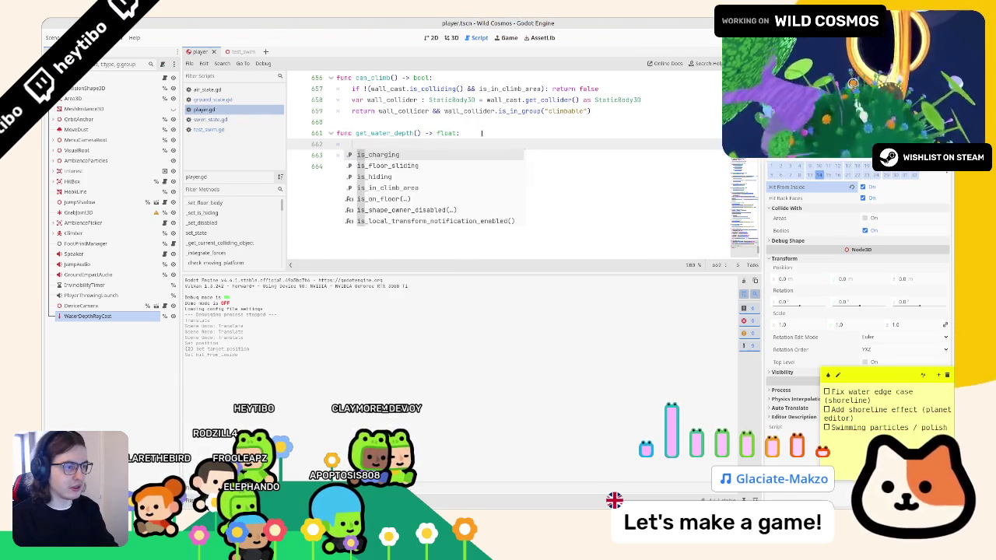
text(f water)
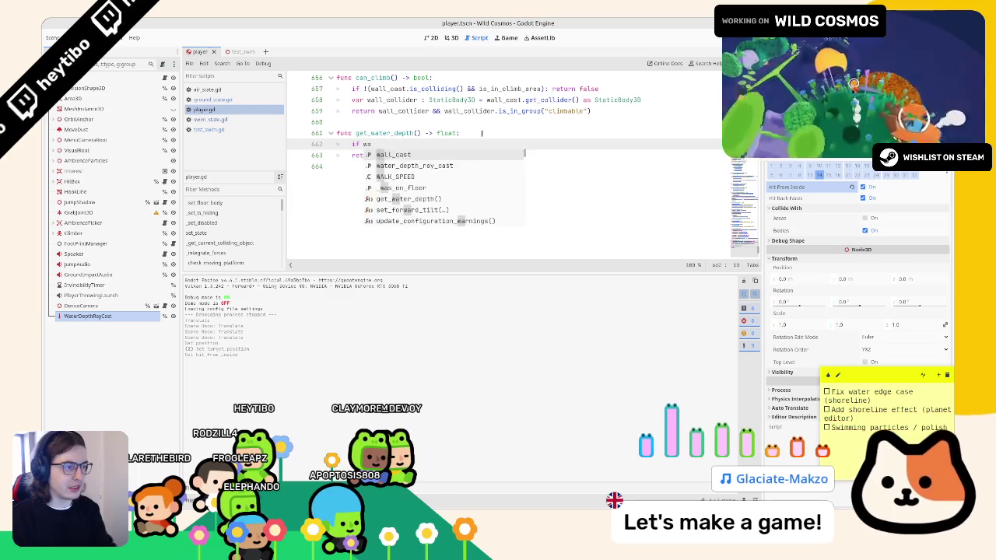
key(Return)
text(.is_c)
key(Return)
text(: return 0.0)
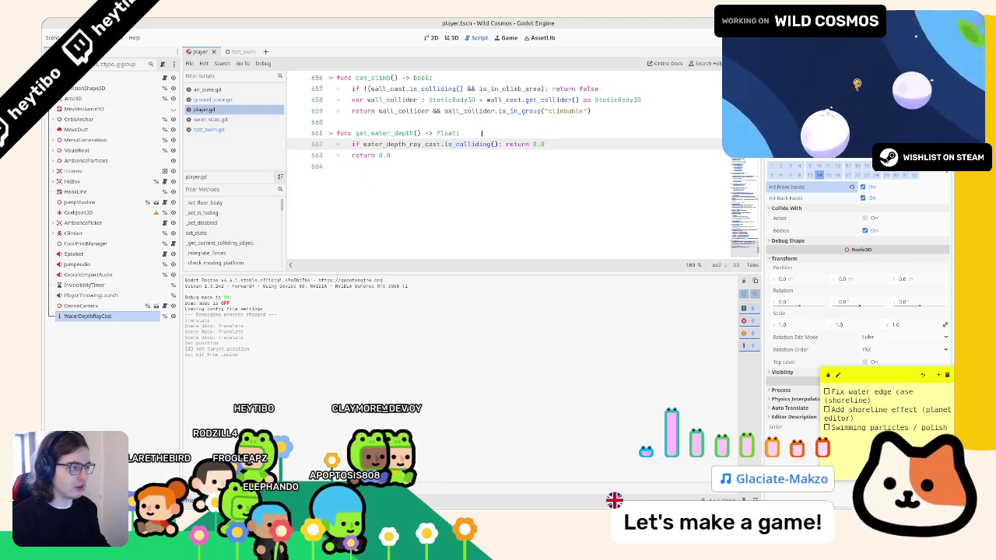
key(Return)
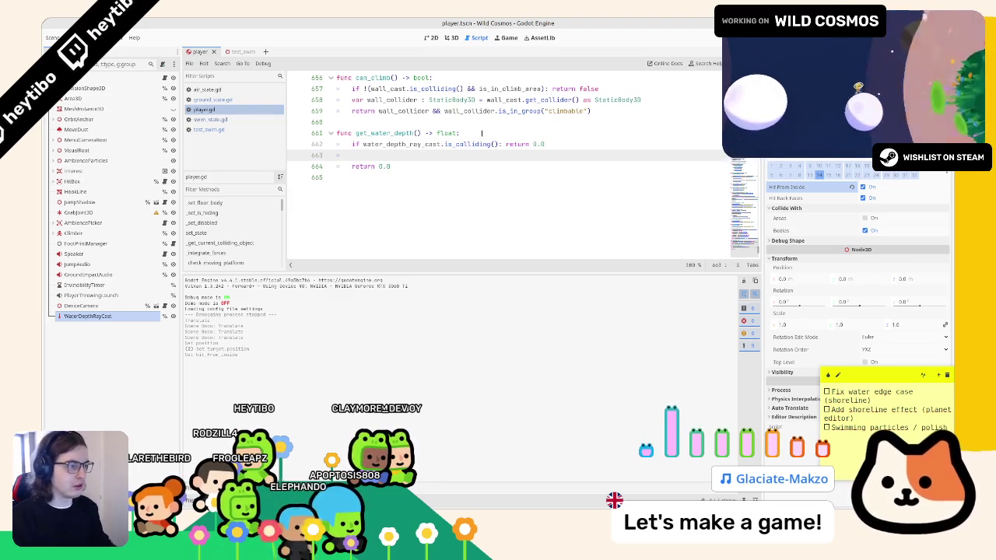
Declare 'water_depth : float = water_depth_ray_cast.get_collision_point()' under the check.
click(363, 144)
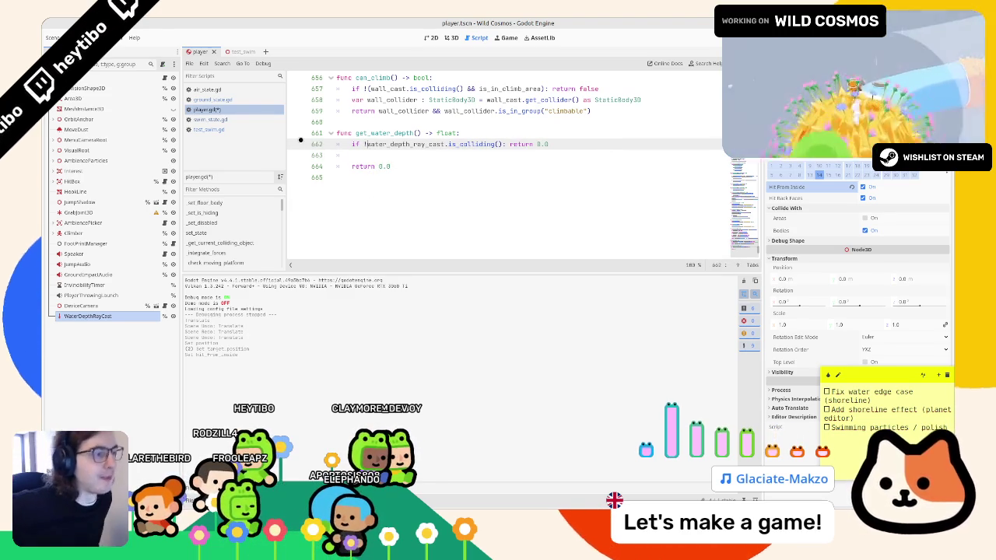
click(404, 144)
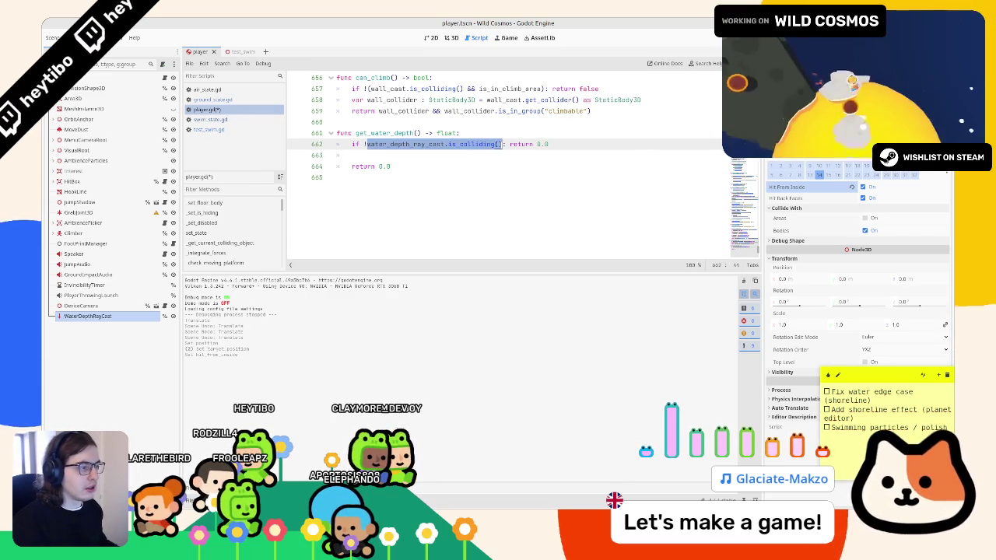
click(413, 154)
text(var water)
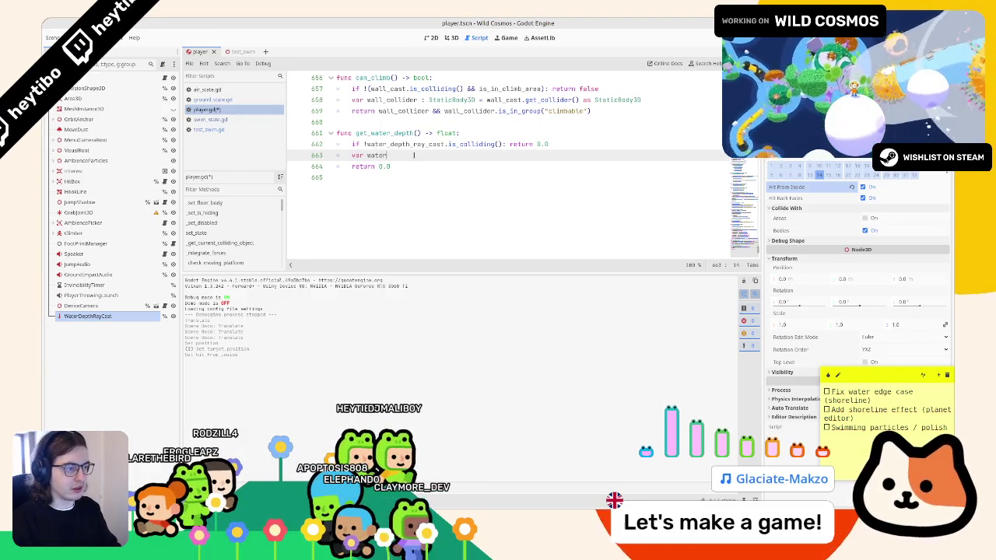
text(_depth : float = )
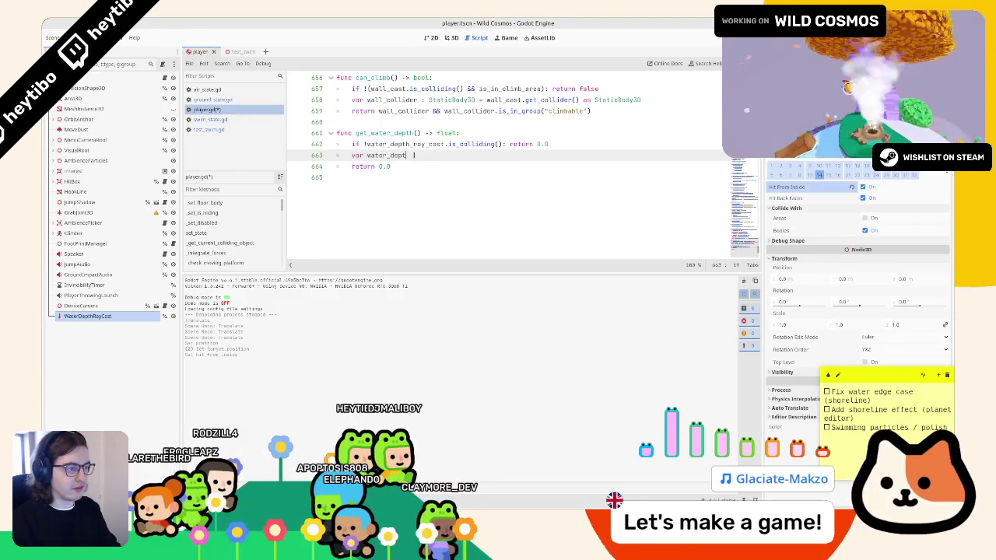
text(water_depth_ray_cast.get_collision_point())
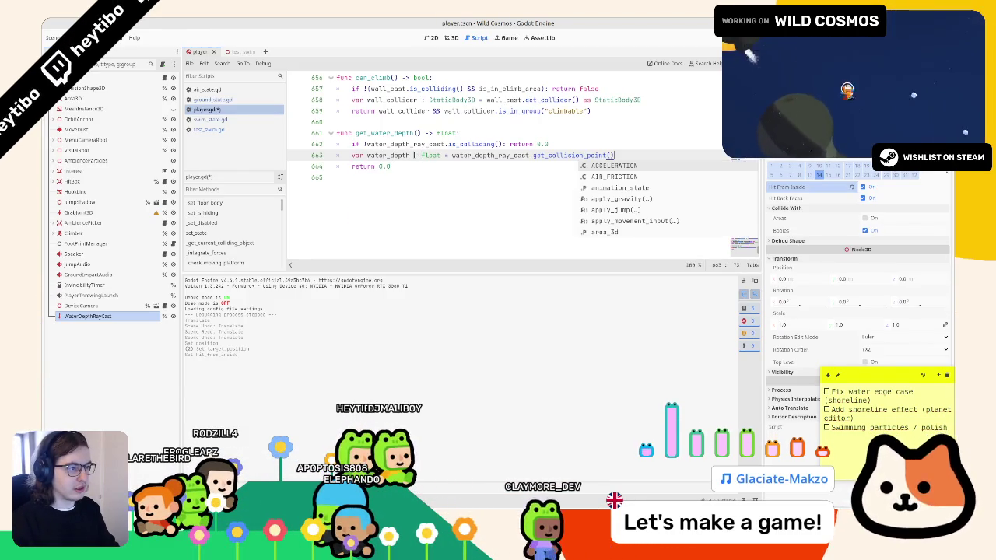
Wrap the collision point in water_depth_ray_cast.to_local() and take its .y component.
key(ctrl+shift+Left)
key(ctrl+shift+Left)
key(ctrl+shift+Left)
key(ctrl+c)
text(water_depth.to)
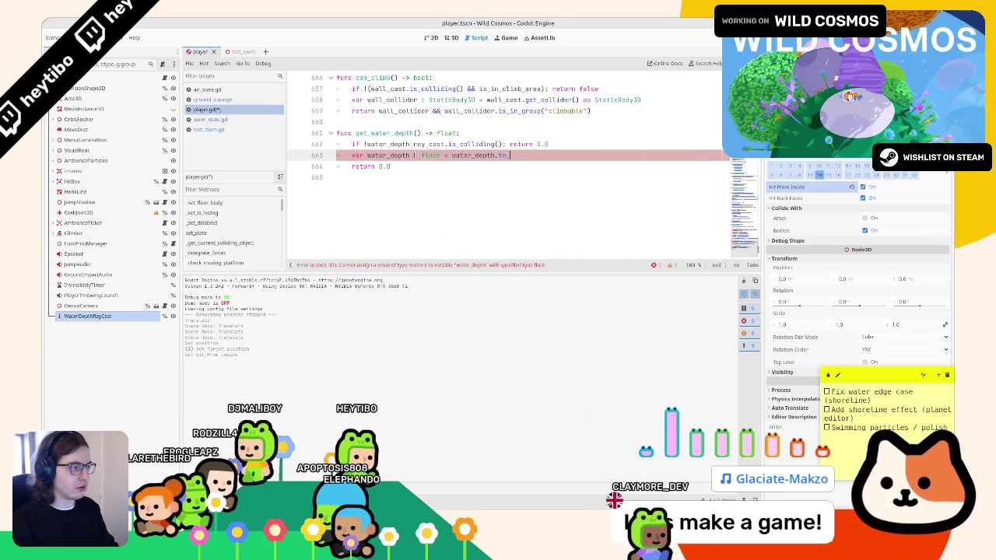
text(a)
key(Down)
key(Down)
key(Return)
text(.to)
key(Down)
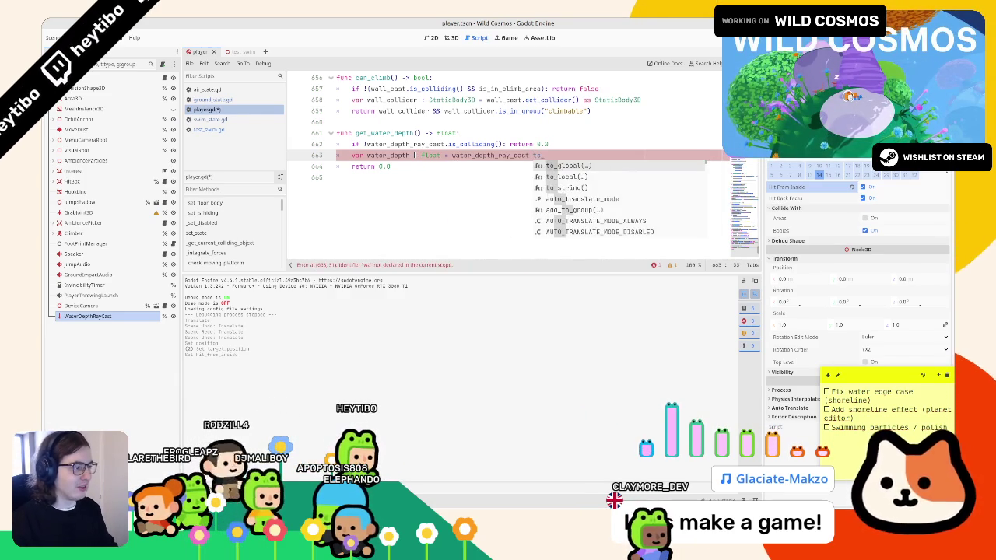
key(Return)
text(lo)
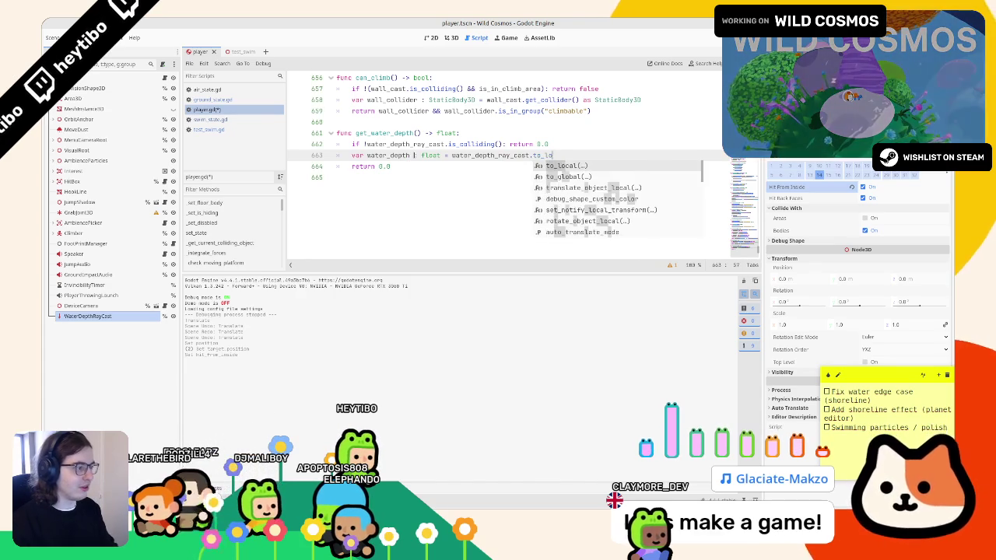
key(Return)
key(ctrl+v)
key(End)
text(.y)
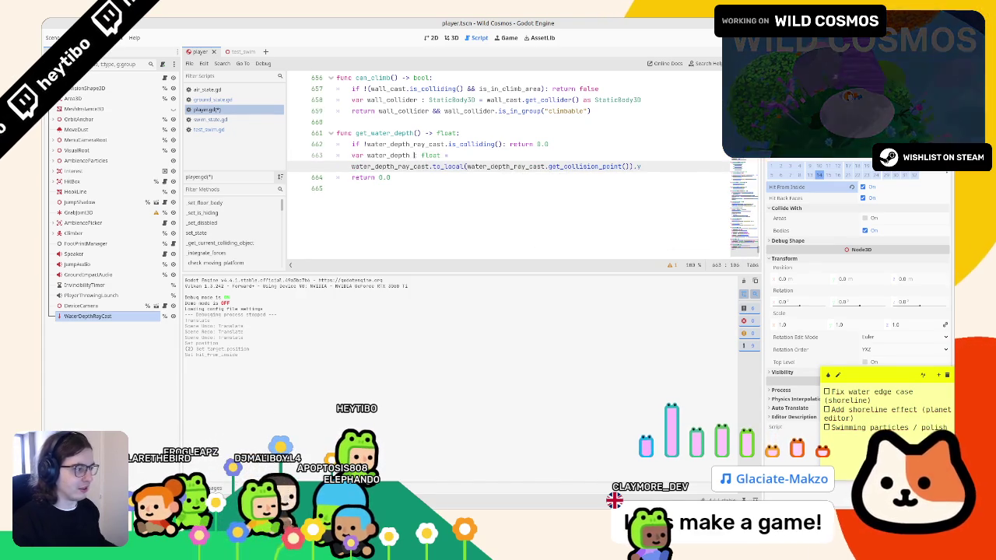
Replace the 0.0 return value with water_depth, then switch to ground_state.gd.
click(386, 154)
double_click(383, 177)
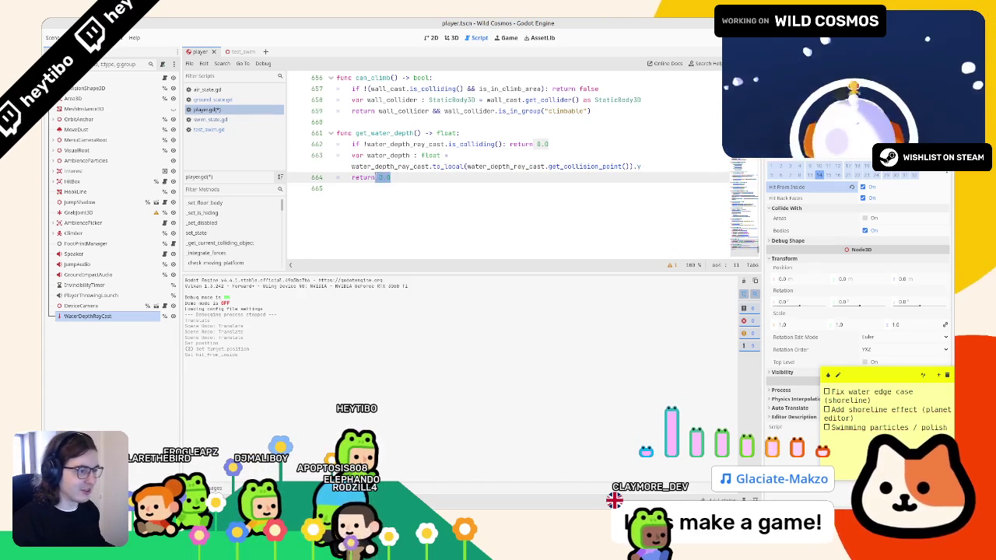
click(218, 121)
click(215, 101)
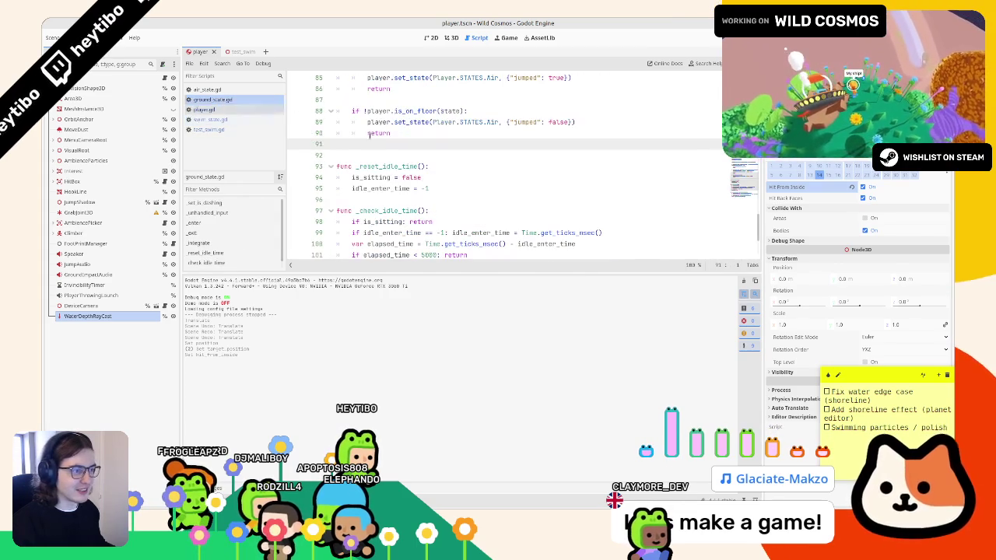
Add print(player.get_water_depth()) after the floor check and run the current scene.
key(Return)
text(print(pl)
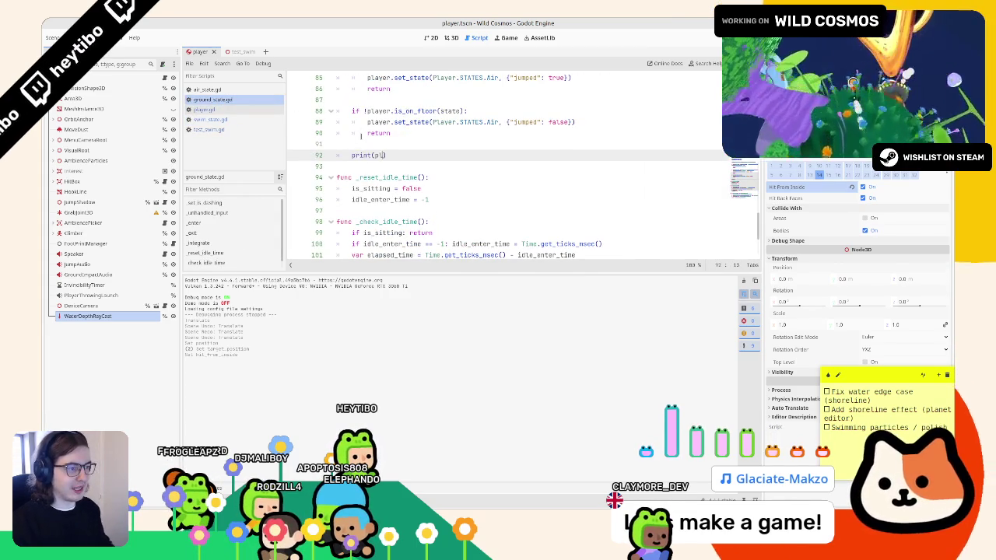
text(ayer.get_water_depth()))
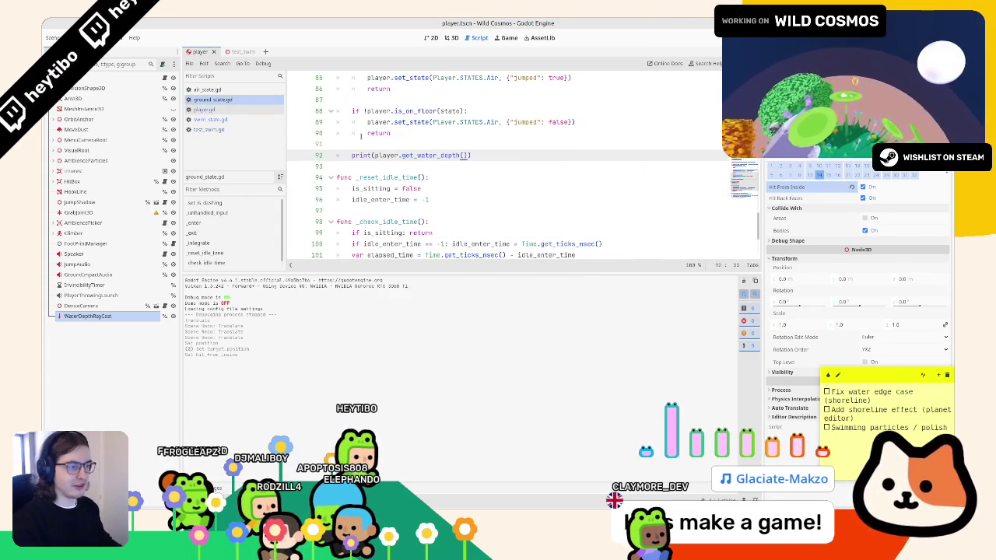
key(F5)
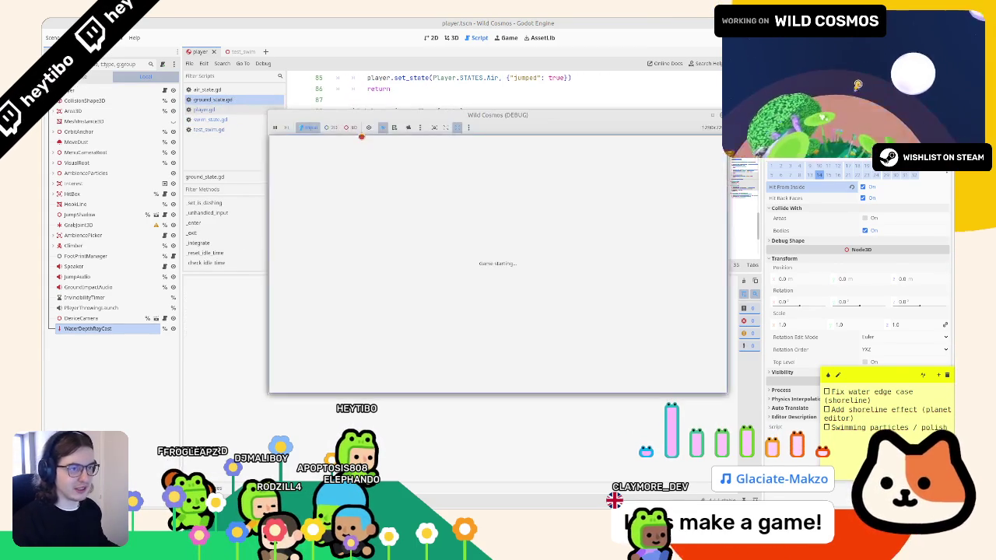
key(F8)
click(239, 51)
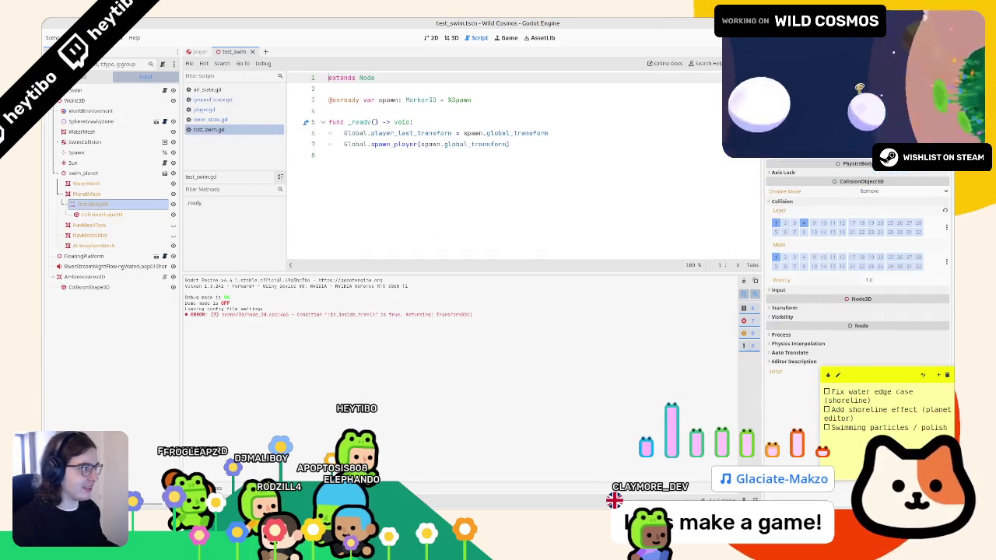
key(F6)
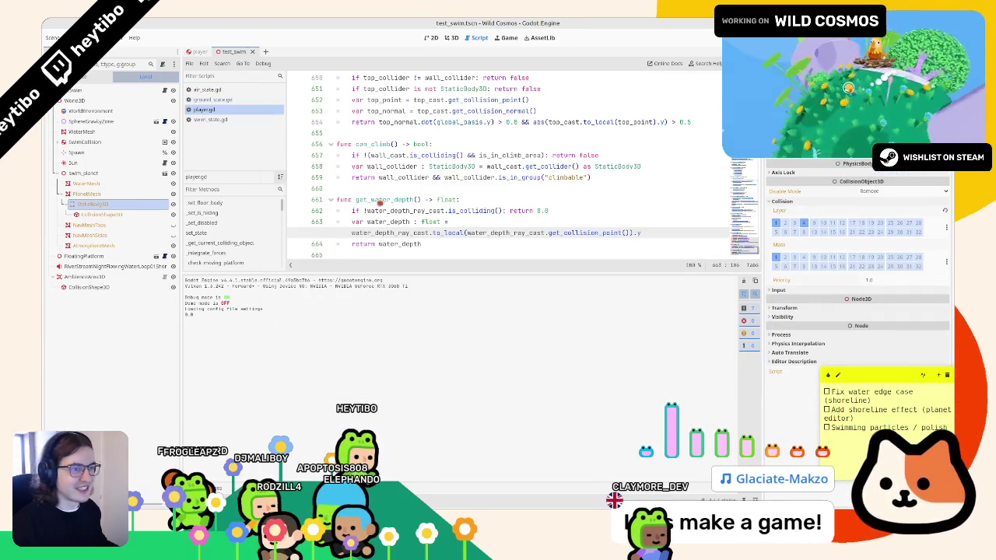
Walk the astronaut into the water, stop the game, and return to ground_state.gd.
key(w)
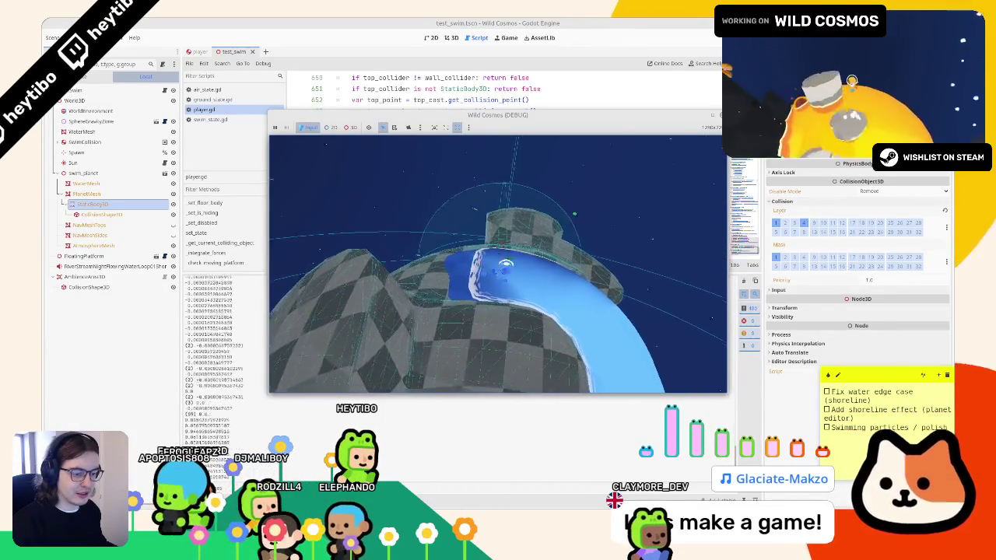
key(Escape)
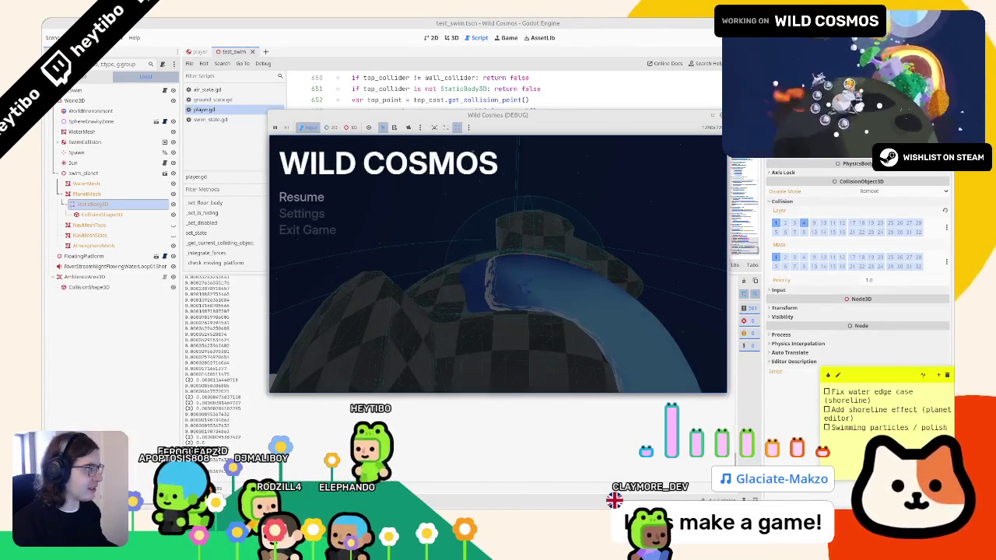
key(F8)
click(210, 119)
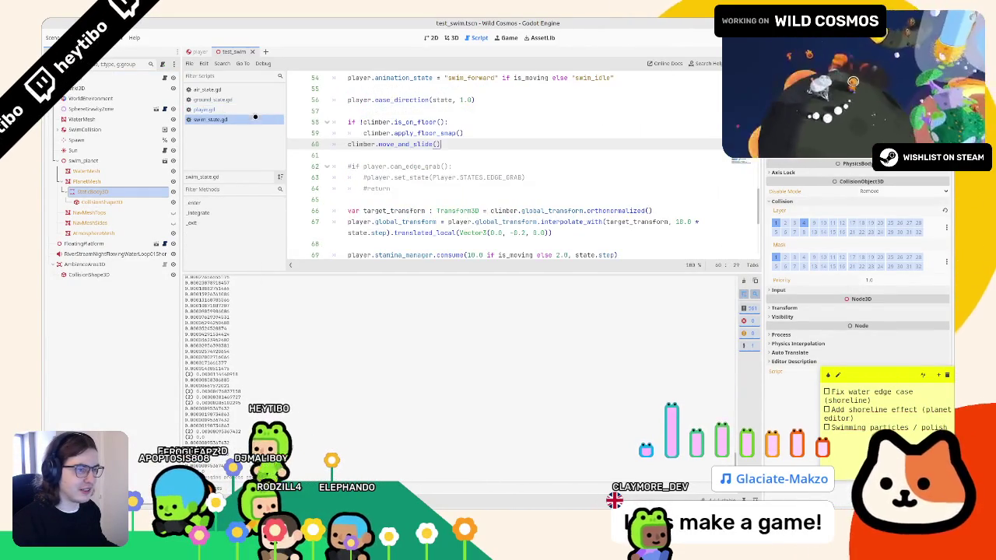
From ground_state.gd, jump to the get_water_depth() definition in player.gd.
click(254, 99)
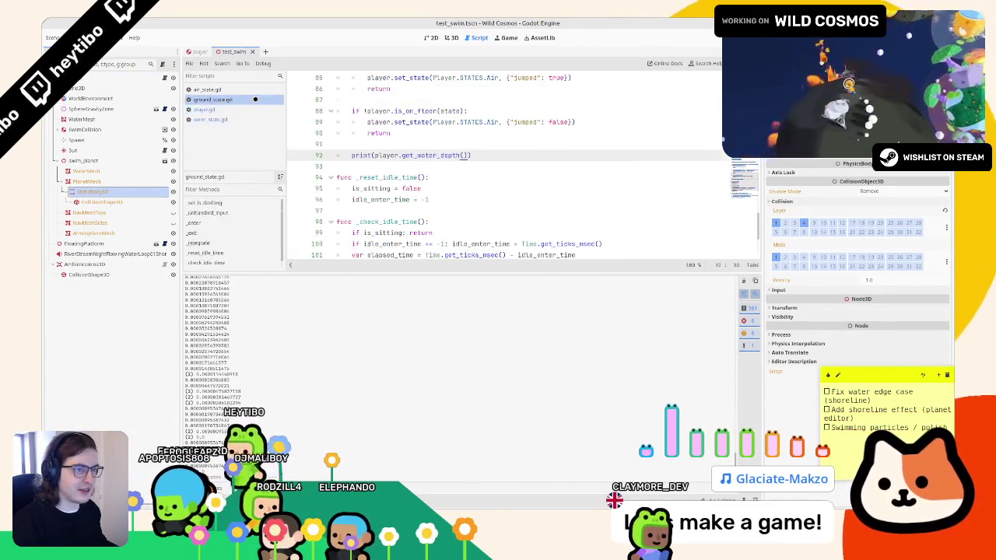
click(233, 120)
click(234, 109)
click(234, 89)
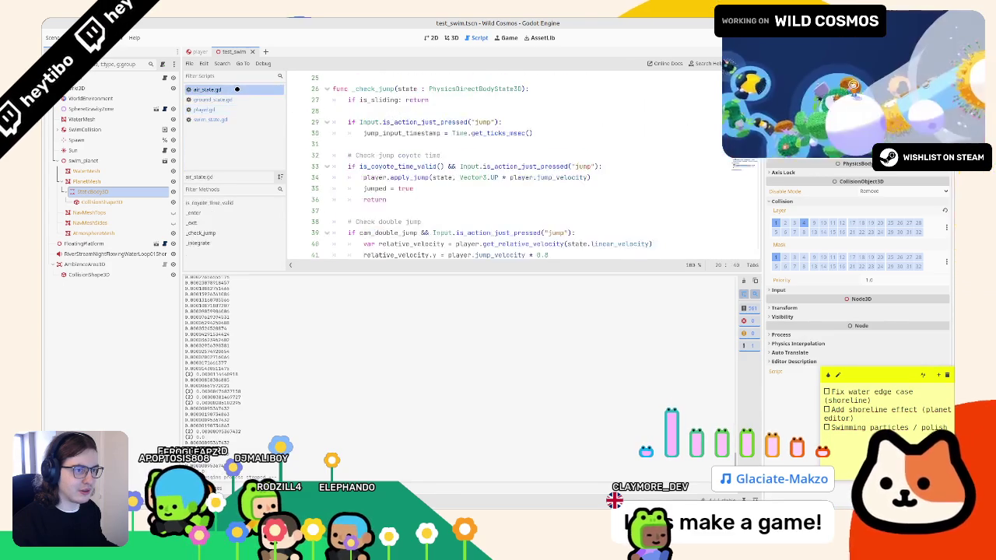
click(233, 99)
ctrl+click(434, 155)
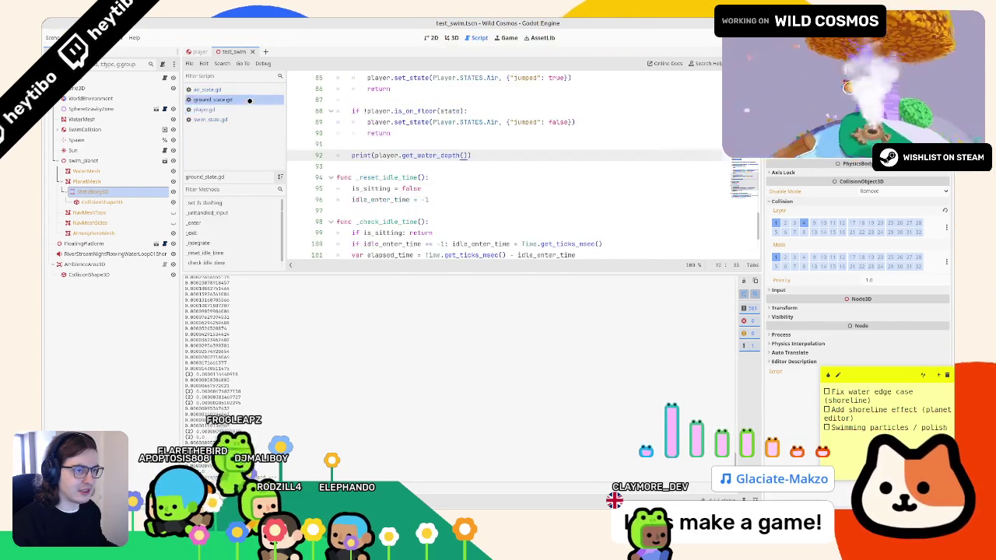
key(alt+Left)
ctrl+click(434, 154)
Join the water_depth assignment onto one line, return abs(water_depth), and run the scene.
scroll(424, 232, down, 1)
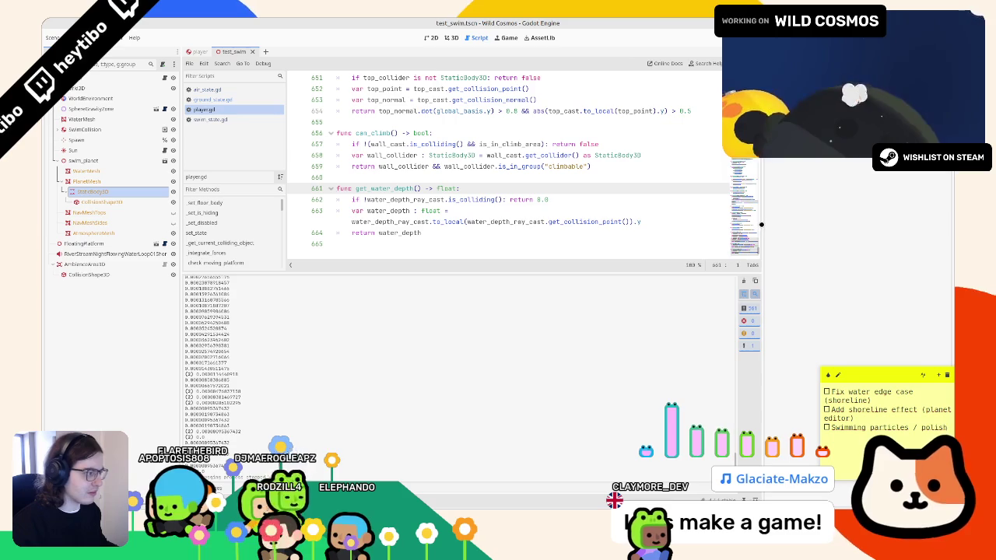
click(451, 222)
key(ctrl+shift+Right)
key(ctrl+shift+Right)
key(ctrl+shift+Right)
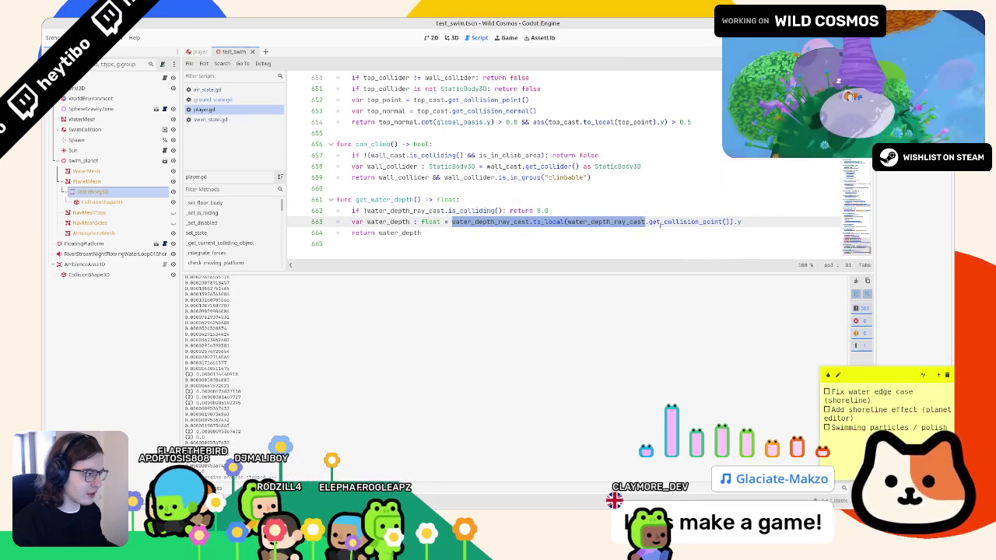
click(453, 232)
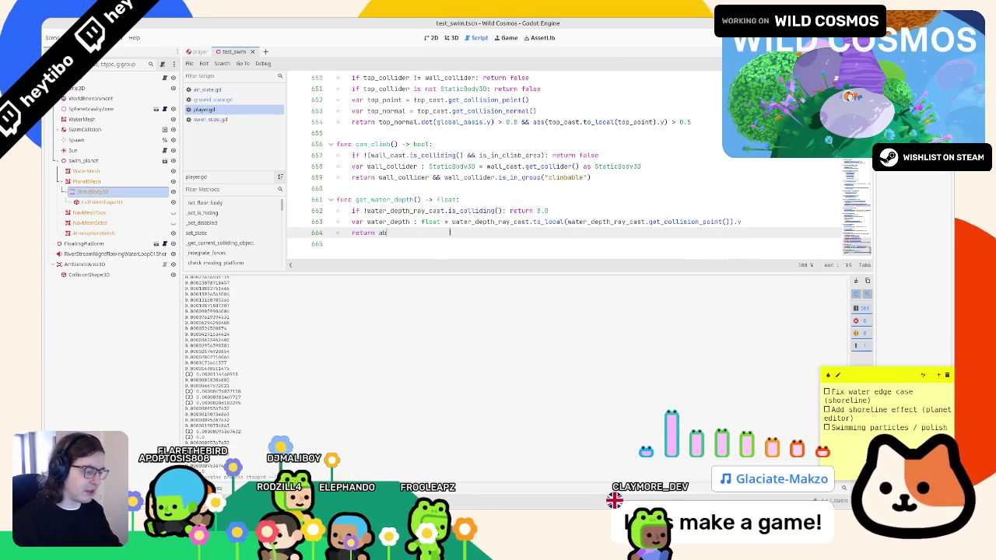
text(s(water_depth)
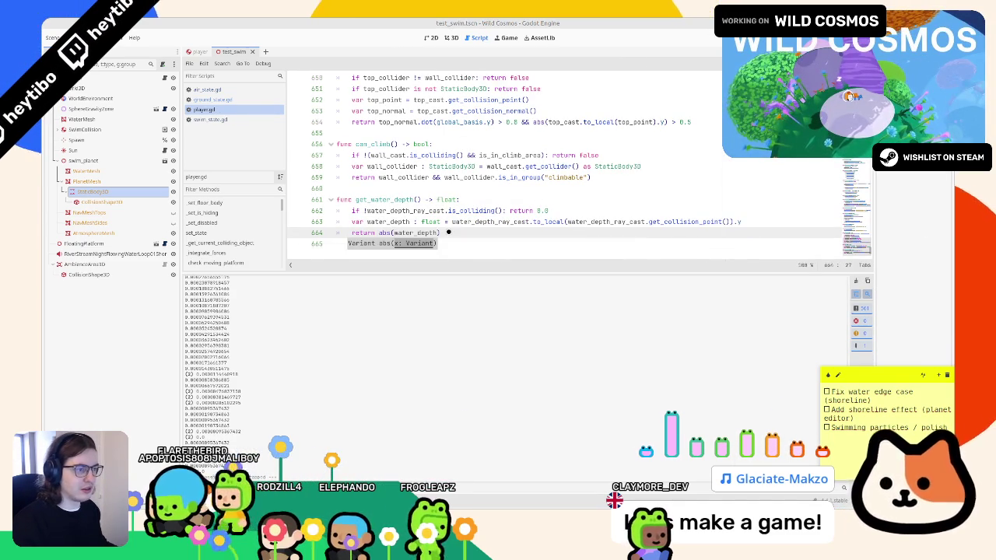
key(F6)
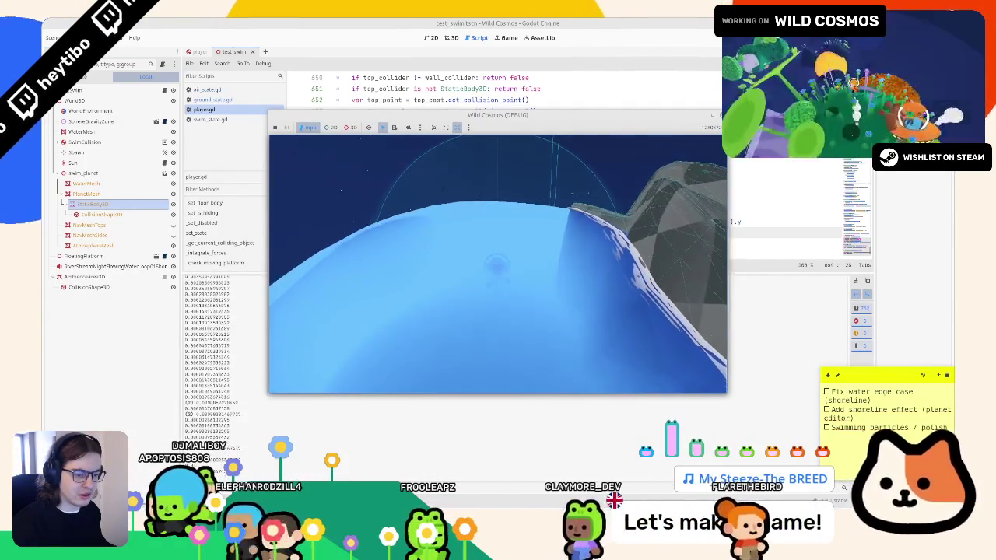
Turn off Hit Back Faces on WaterDepthRayCast in the player scene, then save and run.
key(F8)
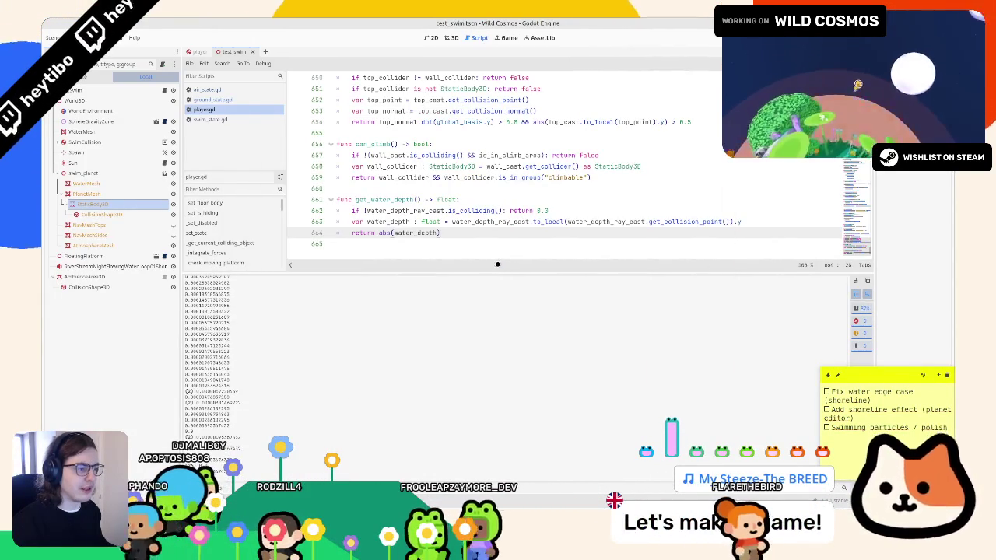
drag(367, 210, 495, 210)
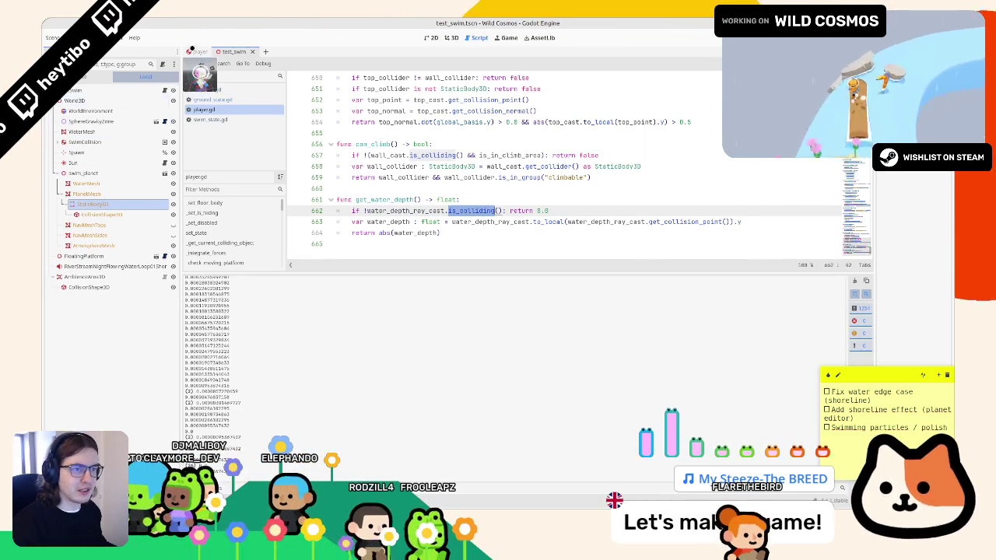
click(200, 52)
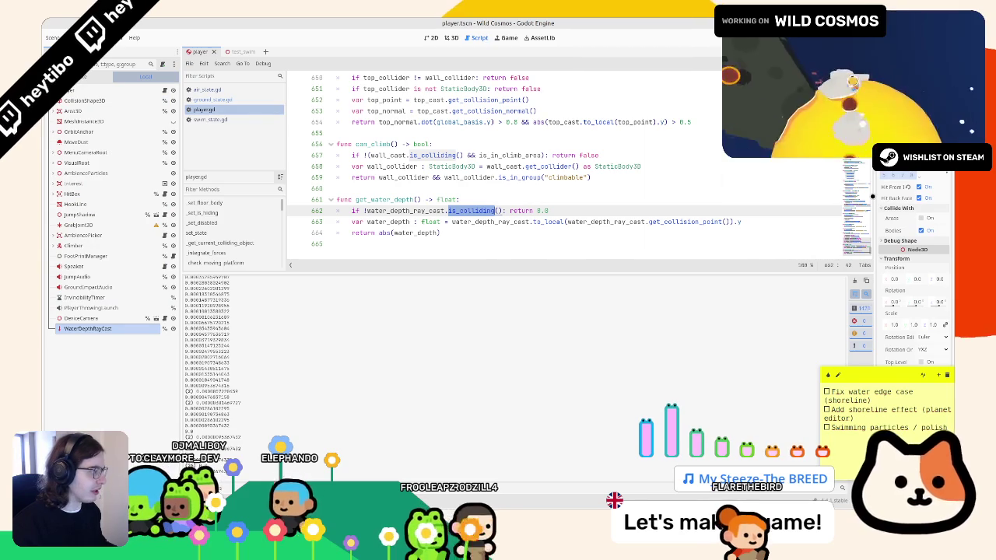
drag(873, 197, 768, 197)
click(867, 198)
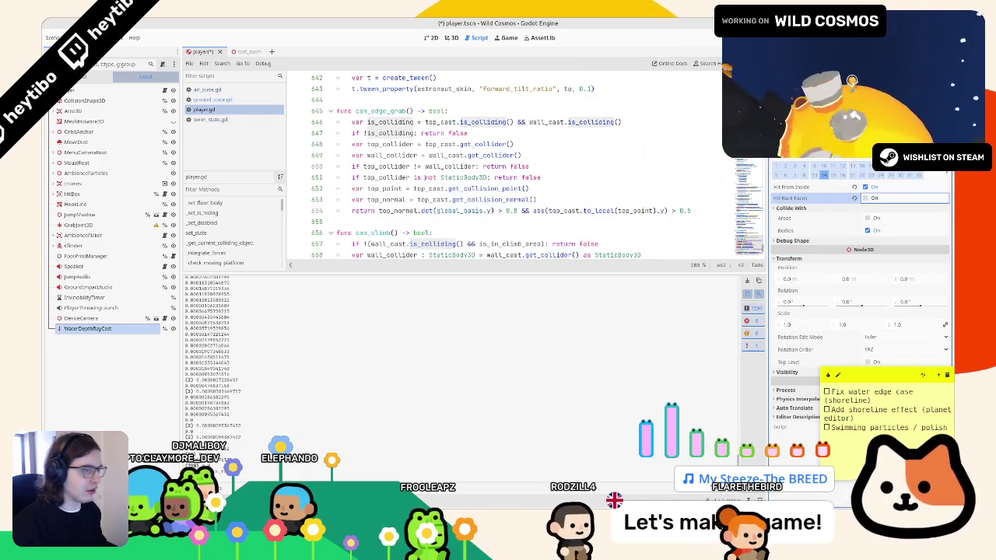
key(F5)
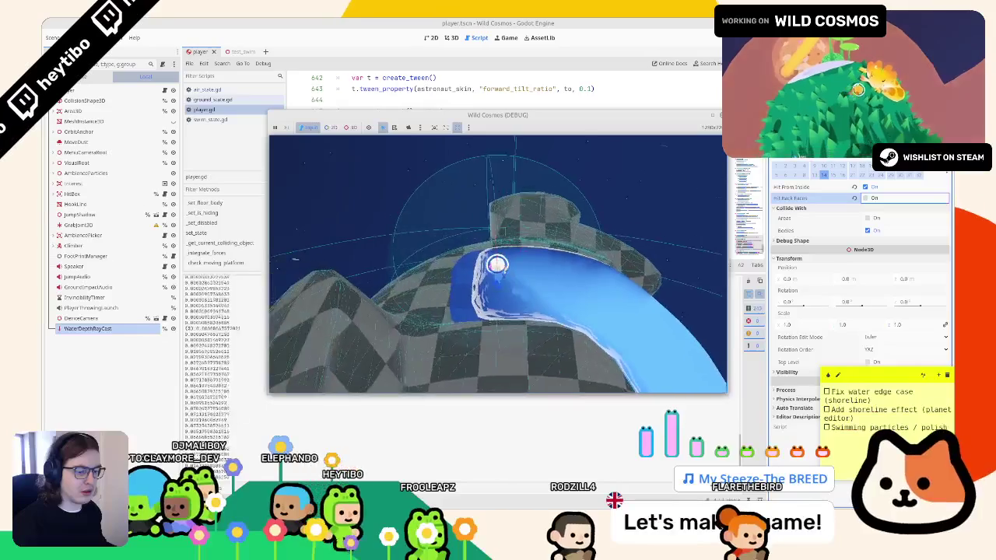
Test depth readings along the shoreline, then turn Hit Back Faces back on.
key(F8)
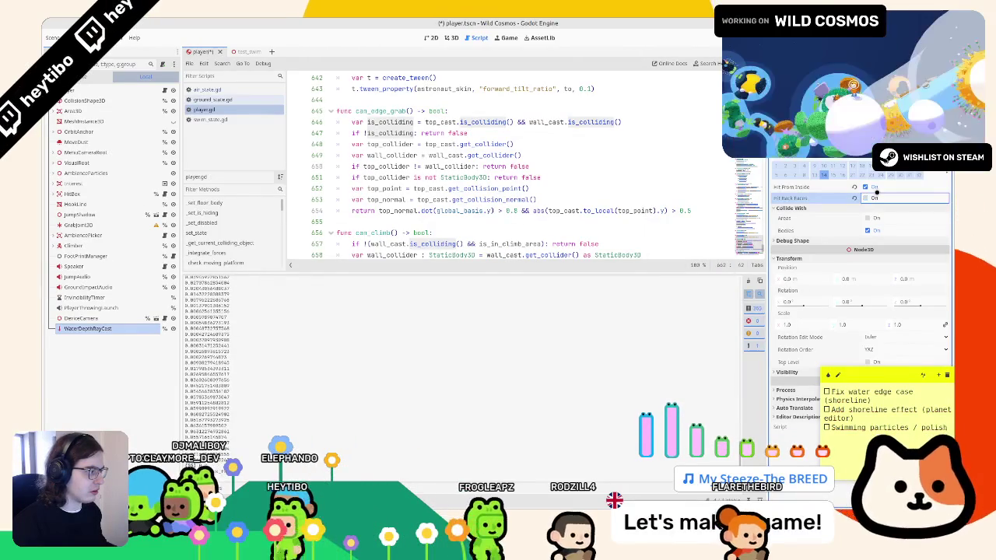
key(alt+Tab)
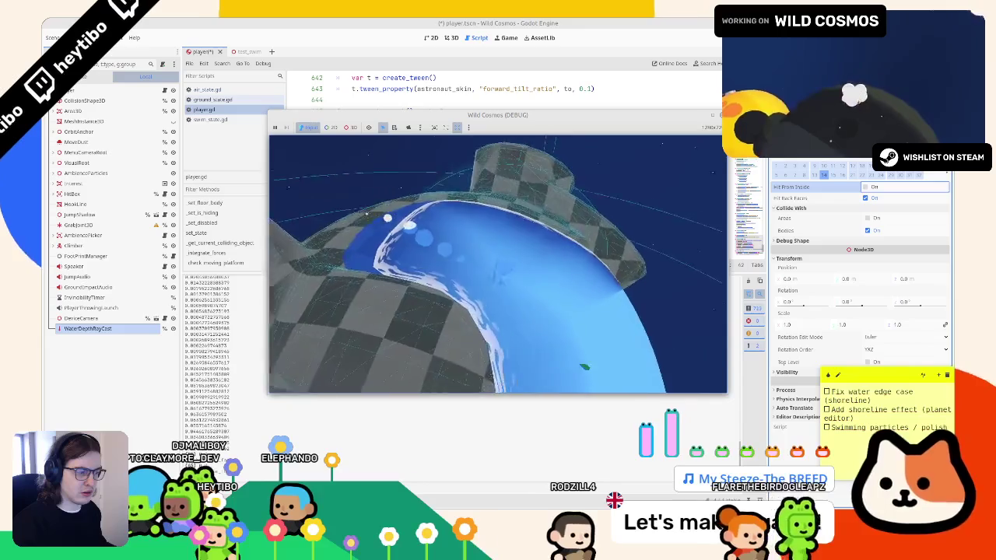
click(797, 227)
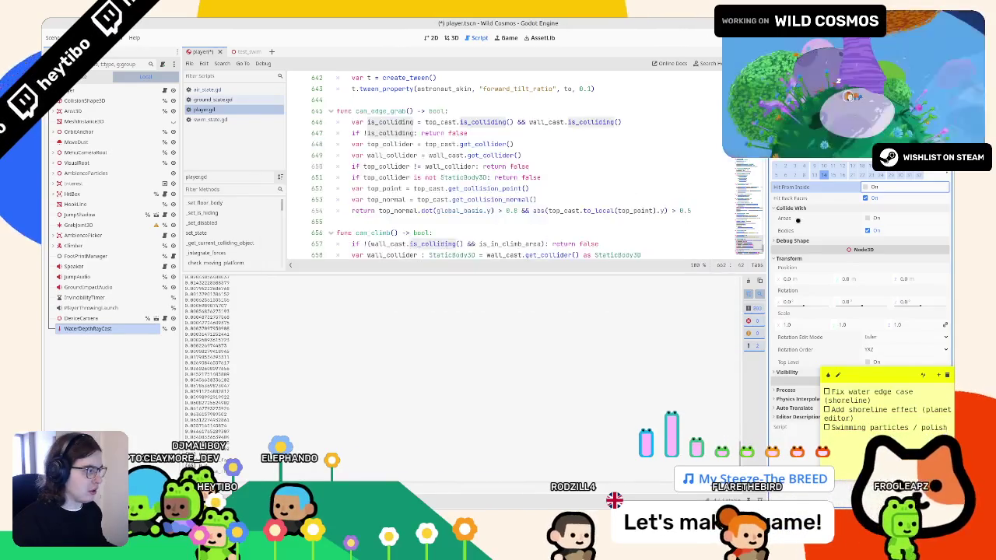
key(alt+Tab)
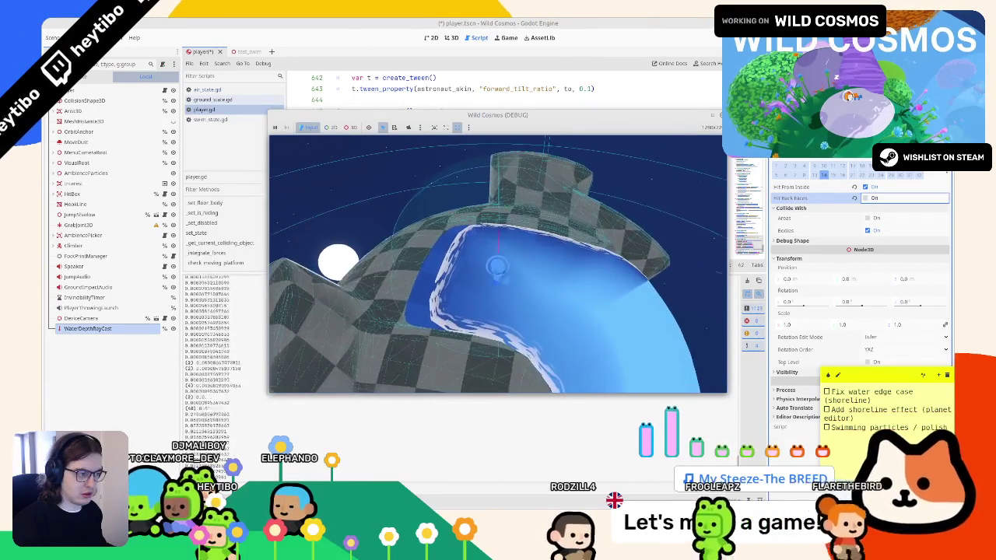
key(alt+Tab)
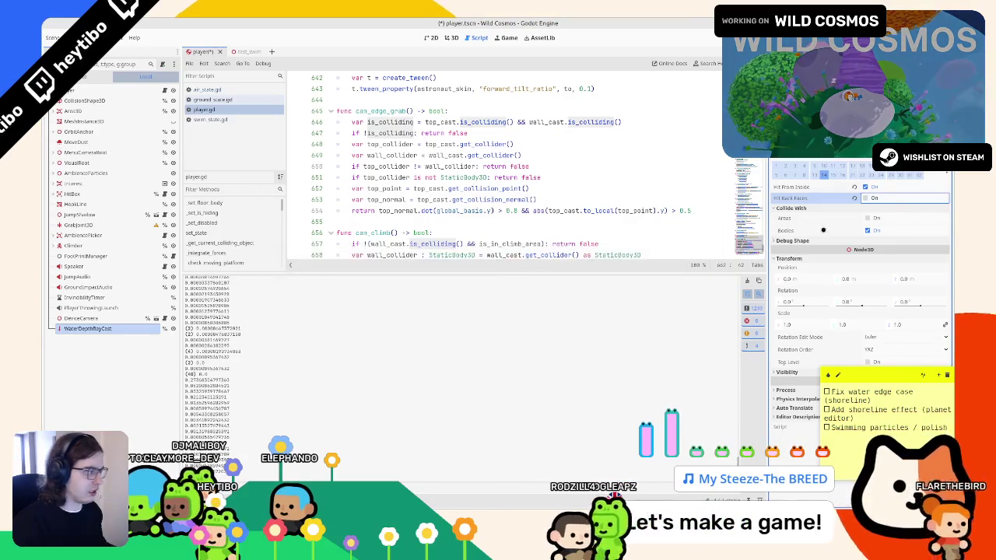
click(879, 200)
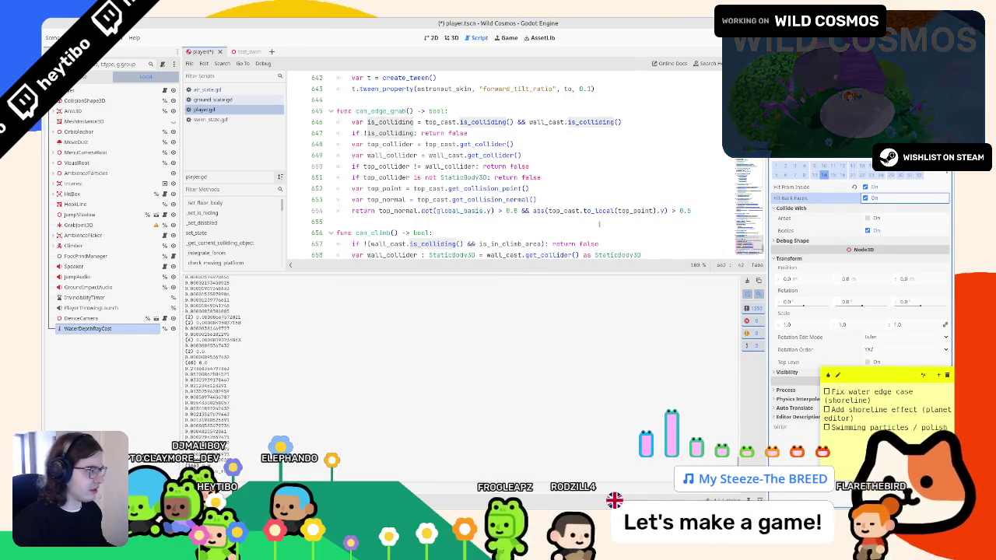
scroll(467, 194, down, 3)
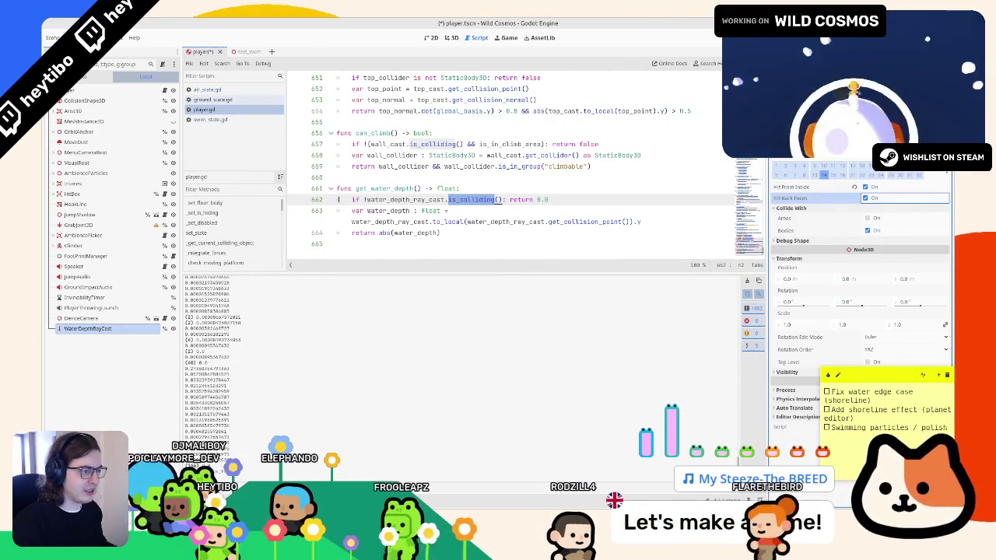
click(459, 199)
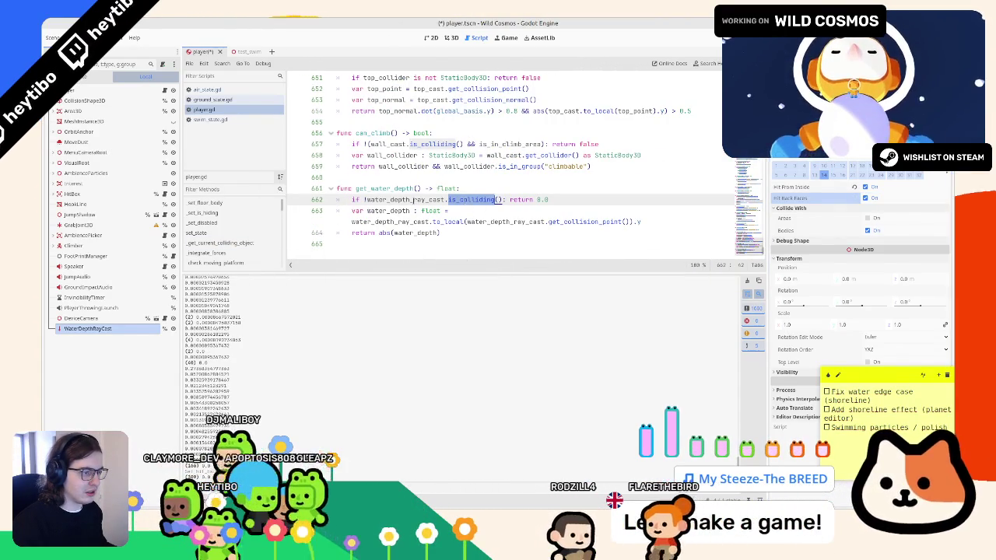
mouse_move(367, 199)
mouse_down()
mouse_move(503, 199)
mouse_move(545, 222)
mouse_move(629, 222)
mouse_up()
key(ctrl+c)
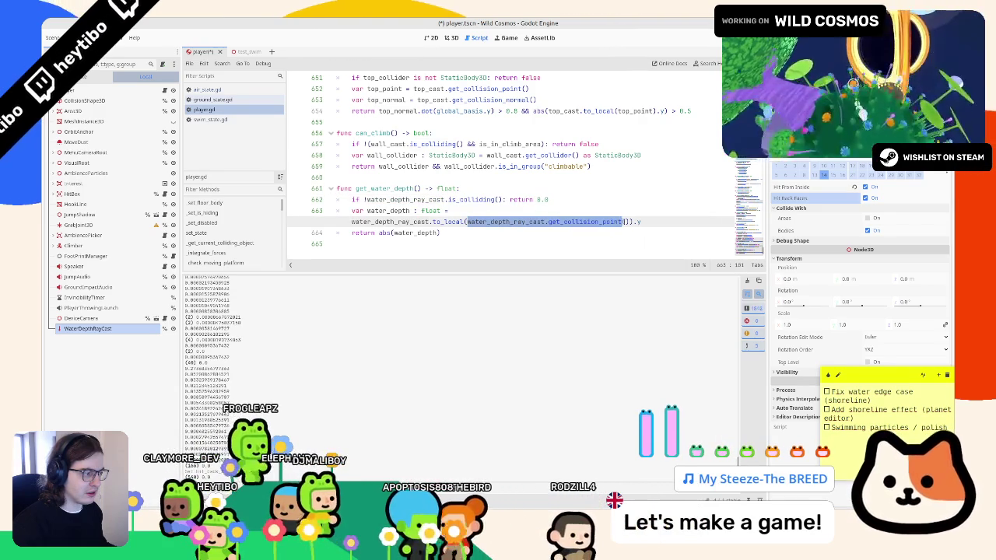
double_click(389, 222)
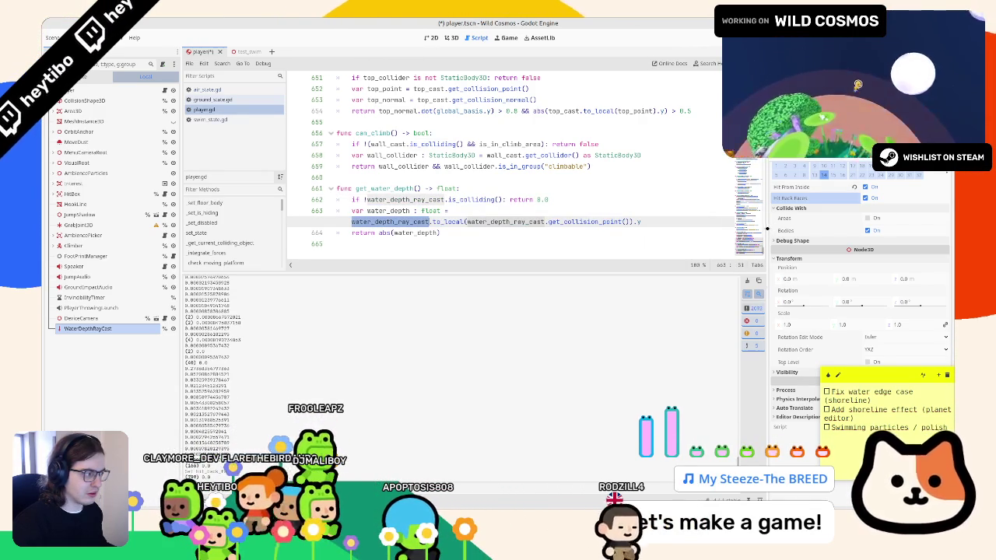
click(644, 232)
double_click(677, 222)
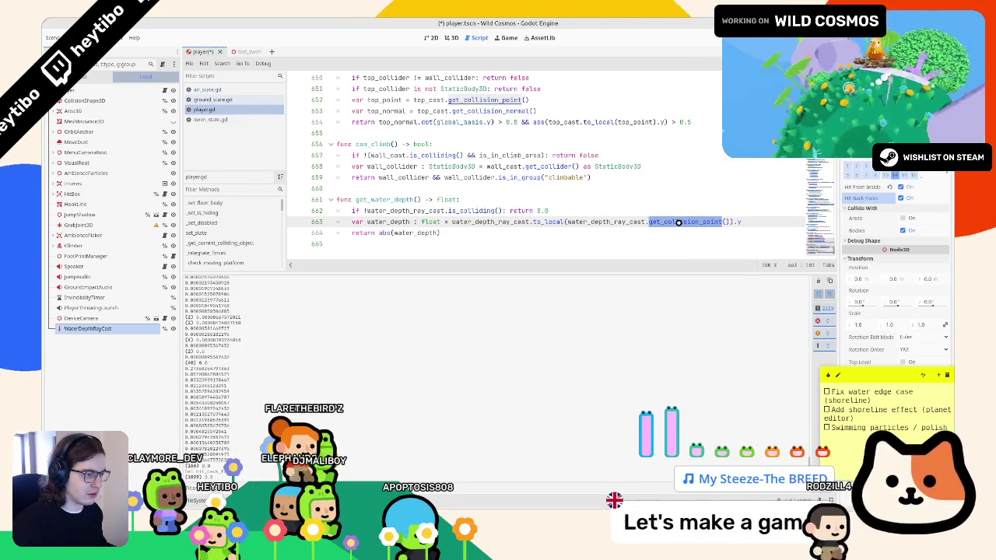
ctrl+click(677, 222)
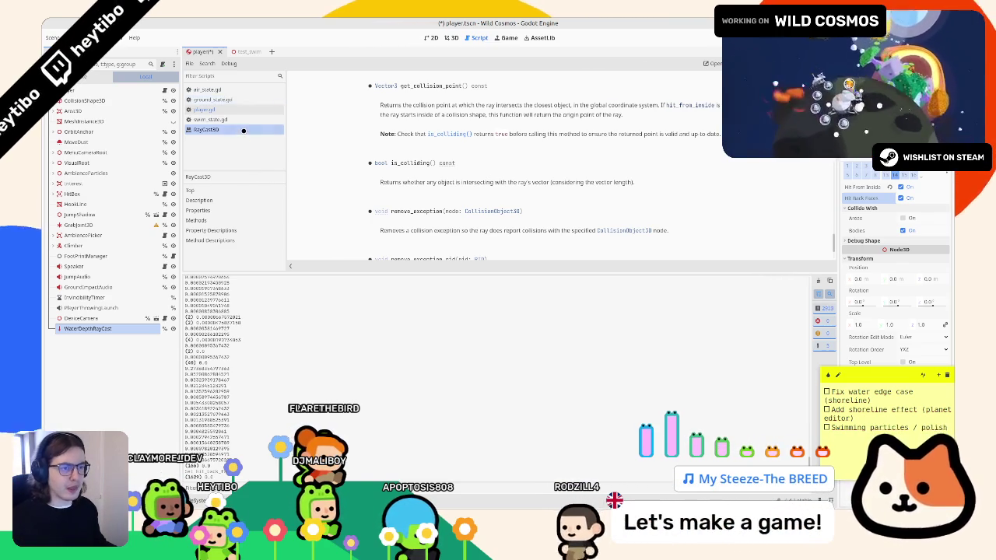
key(ctrl+w)
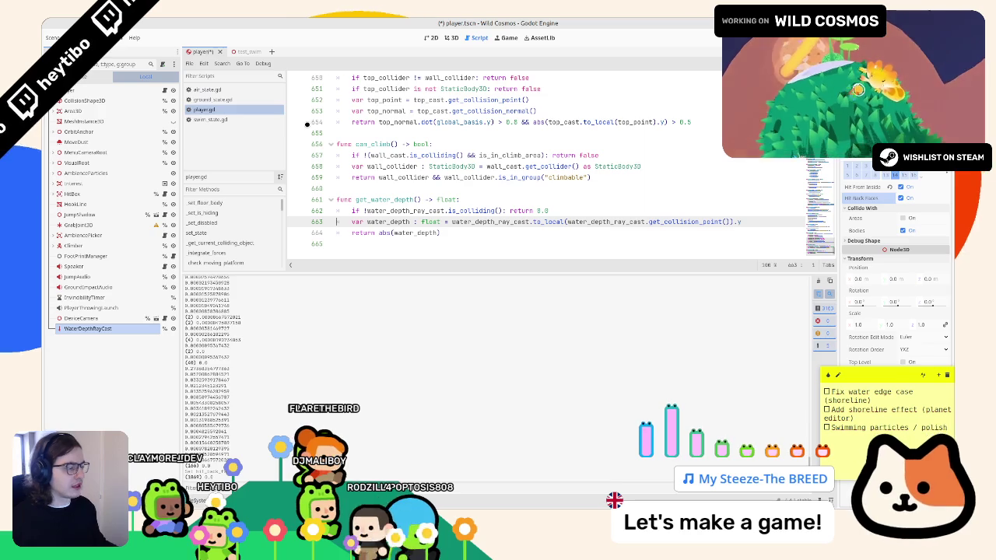
click(395, 232)
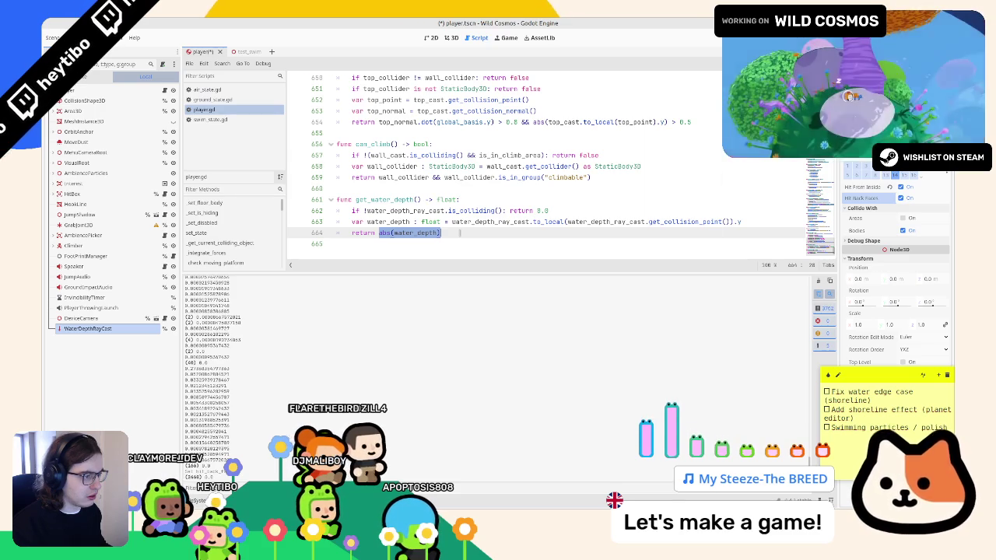
Add a debug print of the is_colliding check at the top of get_water_depth(), then save and run.
drag(366, 211, 495, 211)
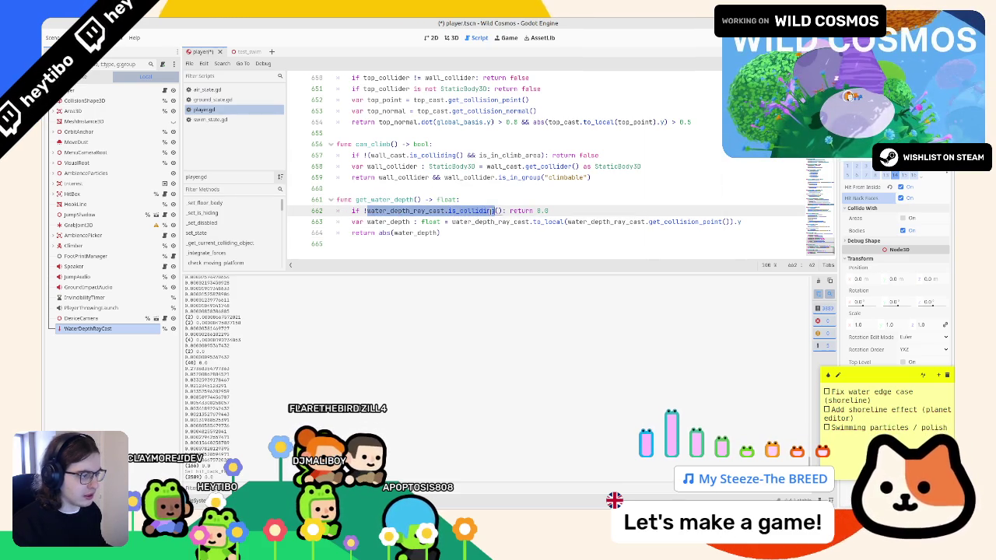
click(502, 204)
key(Return)
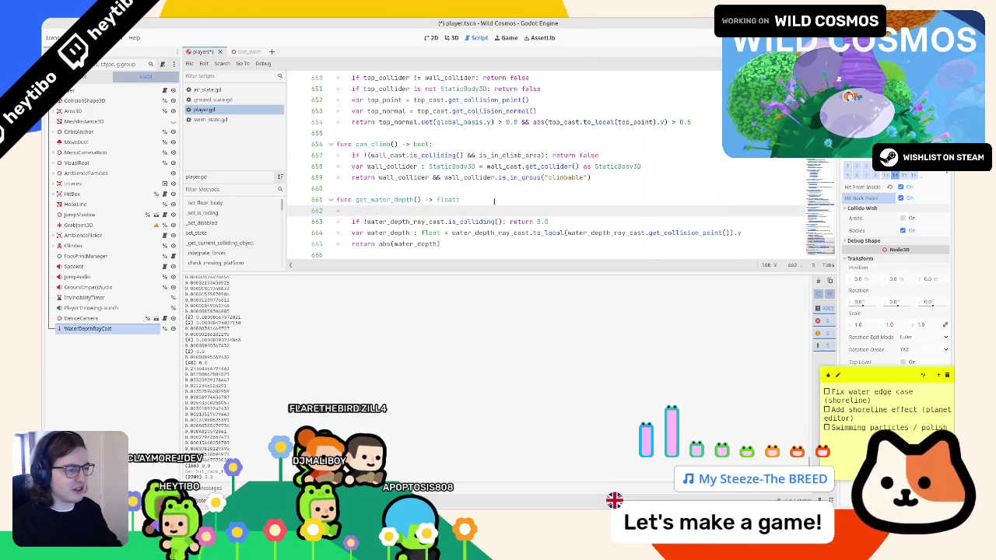
text(print())
key(ctrl+v)
key(ctrl+s)
click(207, 119)
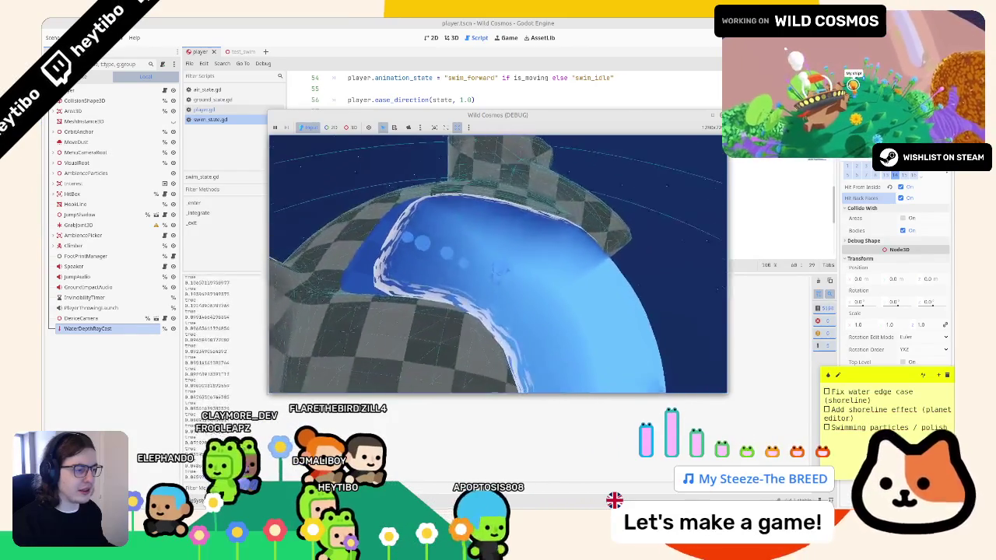
Back in the editor, remove the three walk-out-of-water lines from swim_state.gd.
key(alt+Tab)
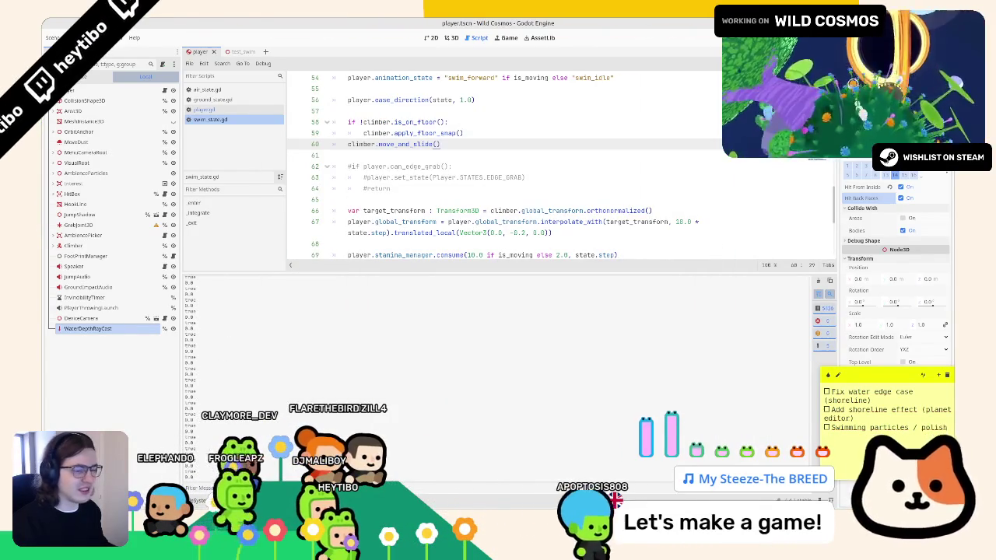
key(ctrl+z)
key(Delete)
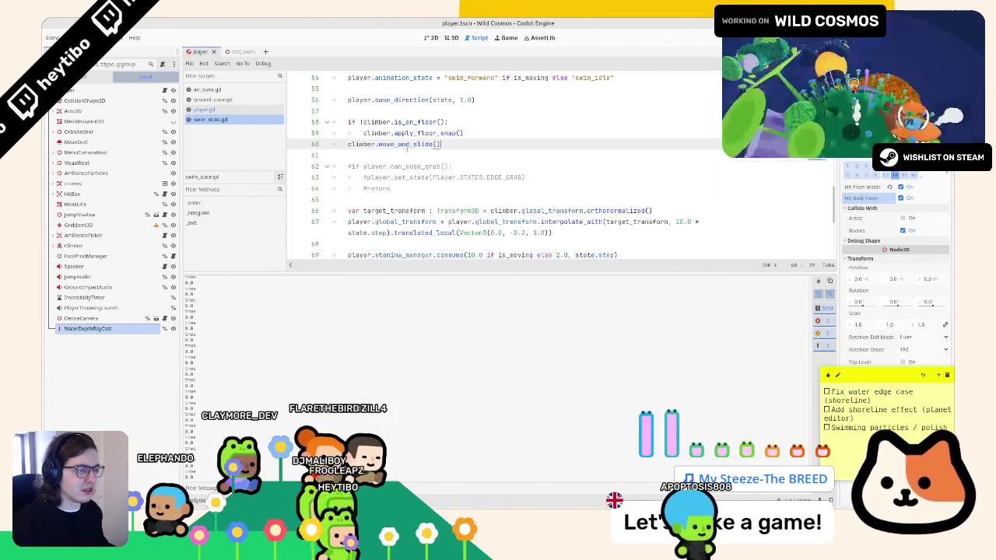
click(240, 99)
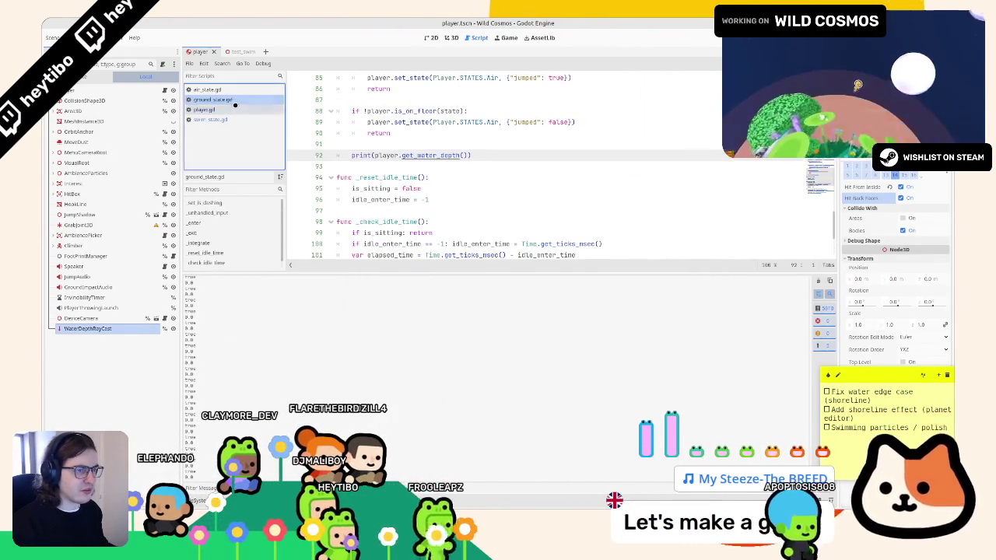
Make the debug print output water_depth_ray_cast.get_collision_point() instead, then open ground_state.gd.
click(204, 110)
click(599, 233)
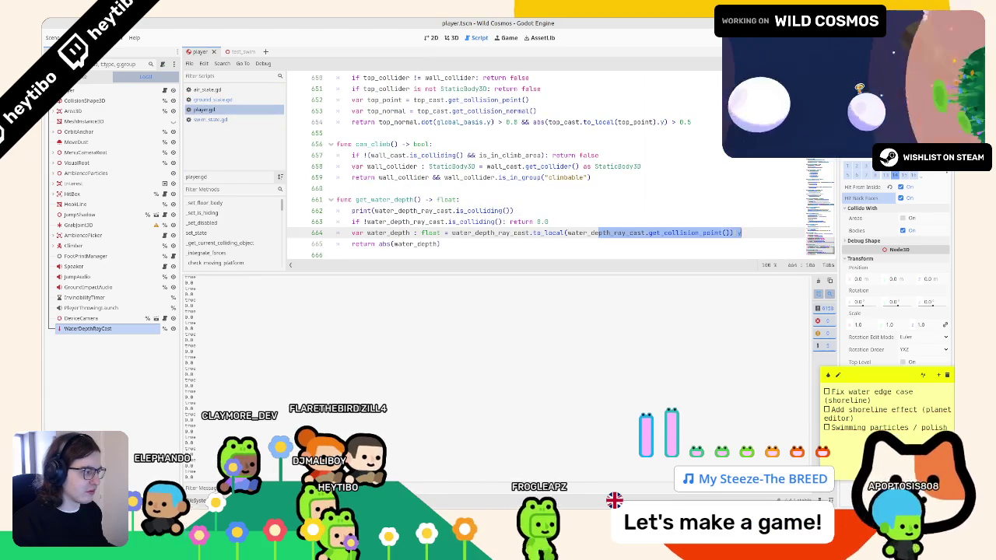
drag(730, 233, 568, 232)
key(ctrl+c)
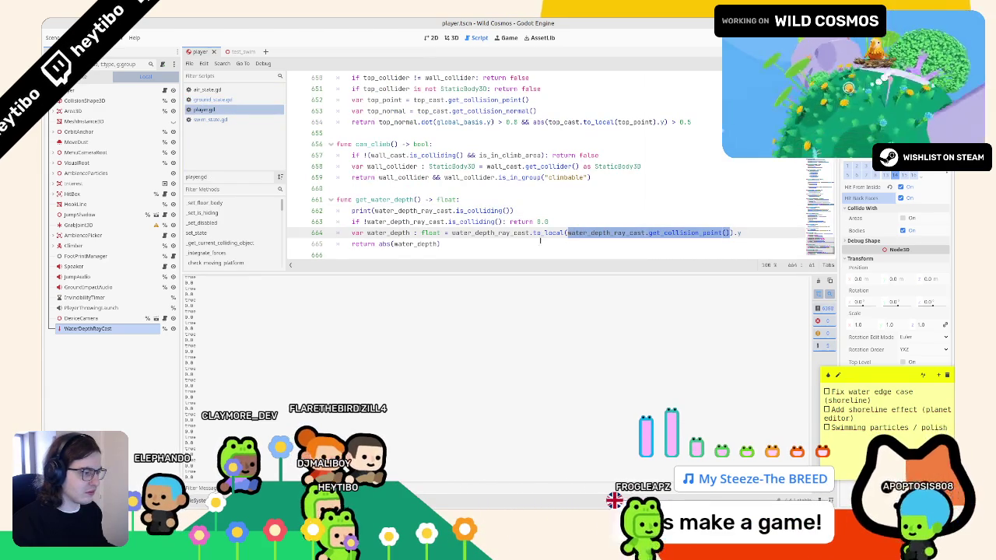
double_click(387, 233)
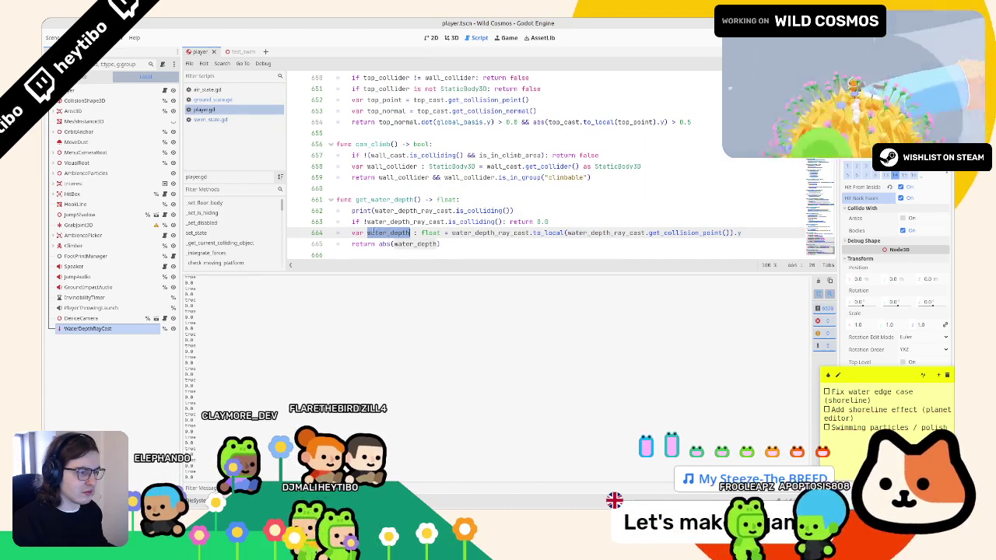
click(515, 210)
drag(375, 210, 502, 210)
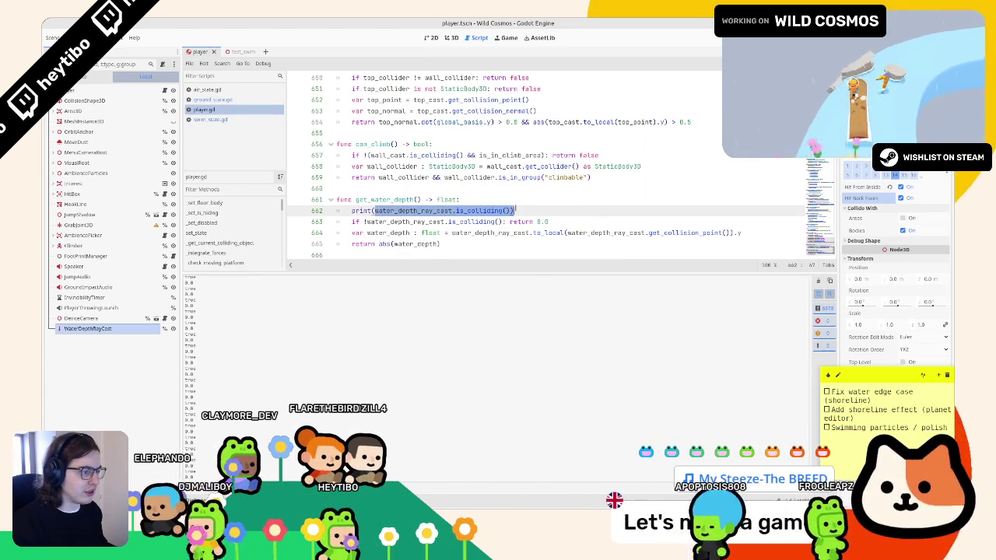
key(ctrl+v)
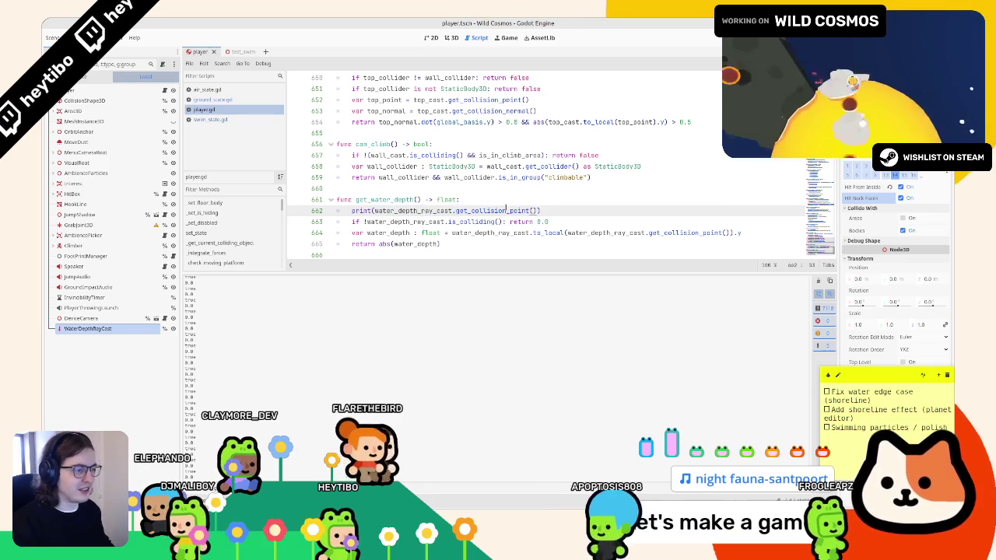
click(224, 101)
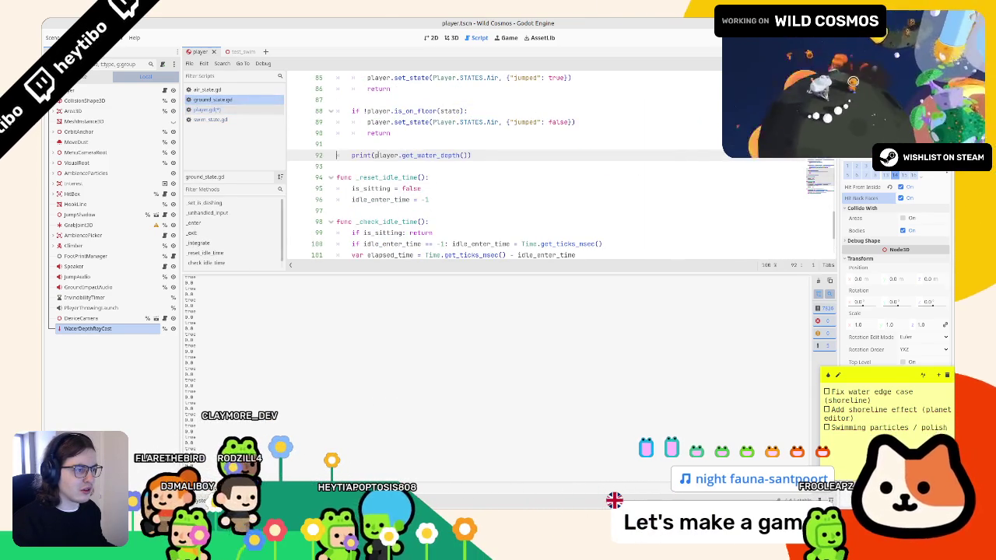
Replace the print on line 92 with a bare player.get_water_depth() call and test-run twice.
drag(368, 155, 469, 155)
key(ctrl+c)
drag(352, 154, 470, 155)
key(ctrl+v)
key(F5)
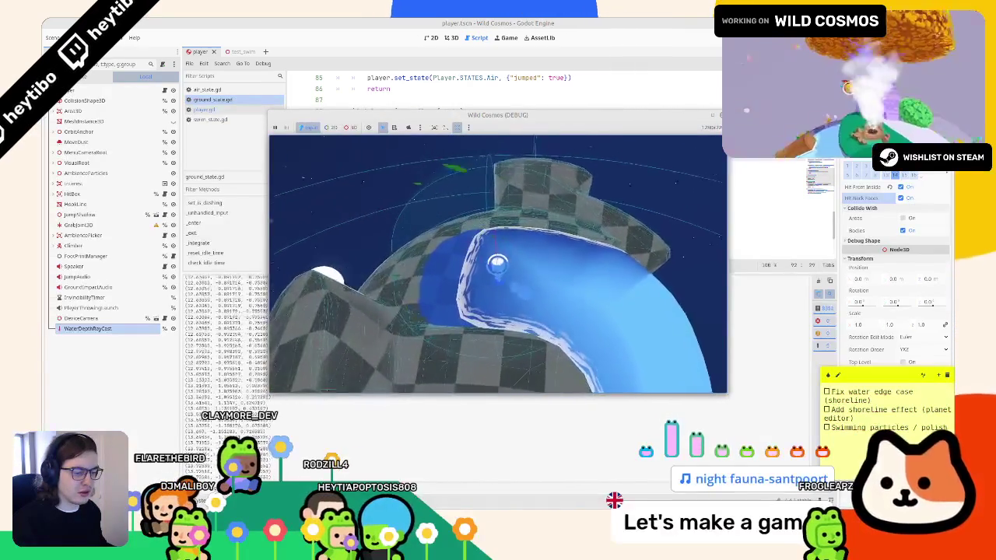
key(F8)
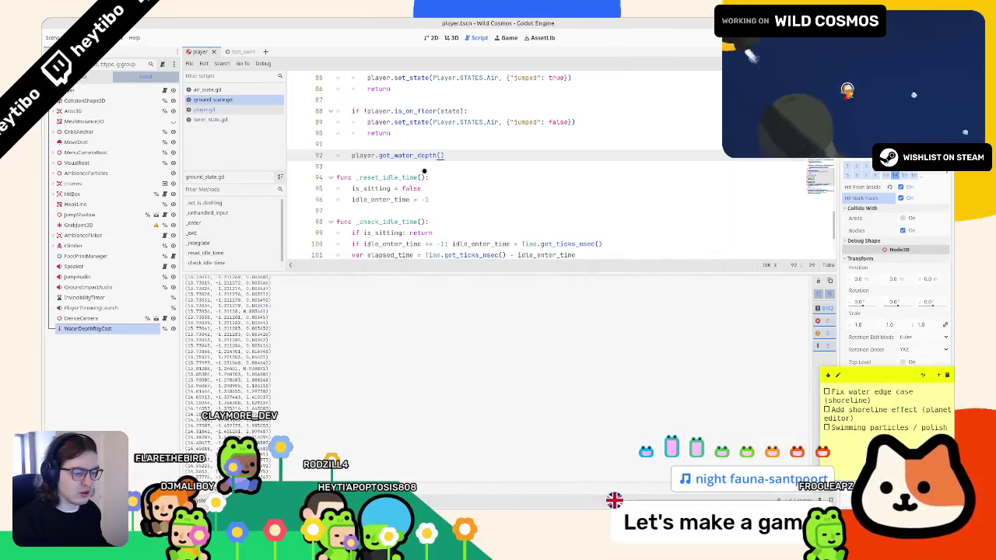
key(F5)
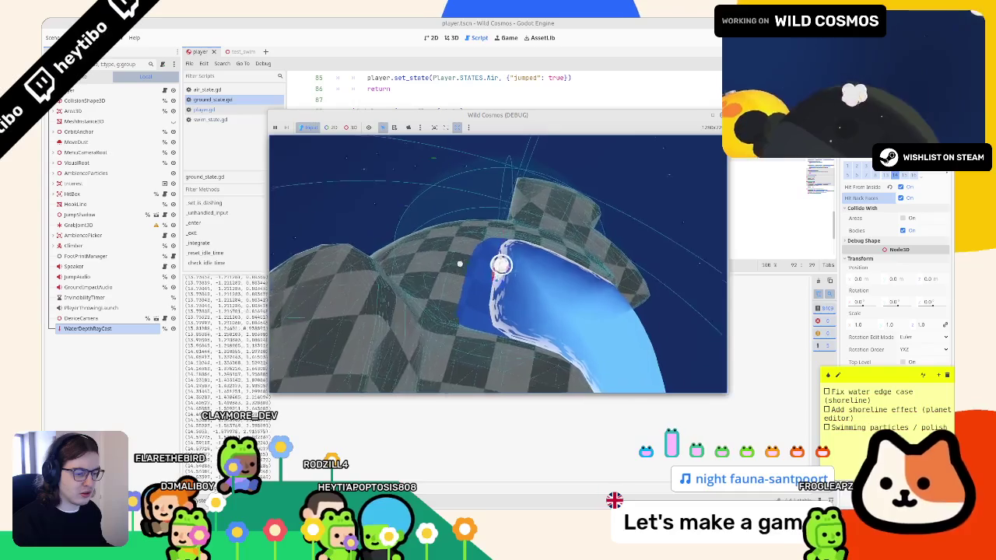
key(F8)
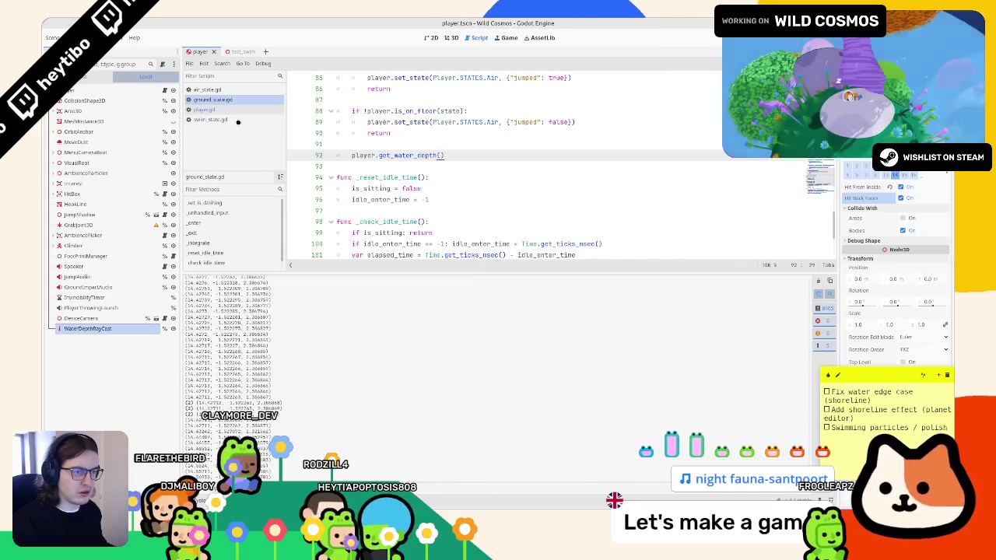
Delete the debug print line from get_water_depth() and look up get_collision_point in the docs.
click(204, 110)
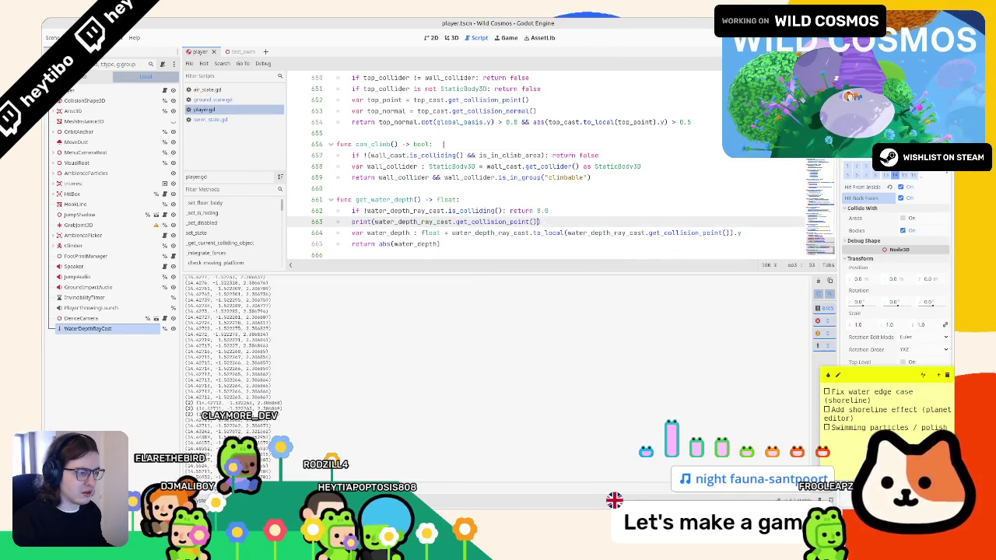
key(alt+Up)
key(Left)
key(ctrl+shift+Left)
key(ctrl+shift+Left)
key(ctrl+shift+Left)
key(BackSpace)
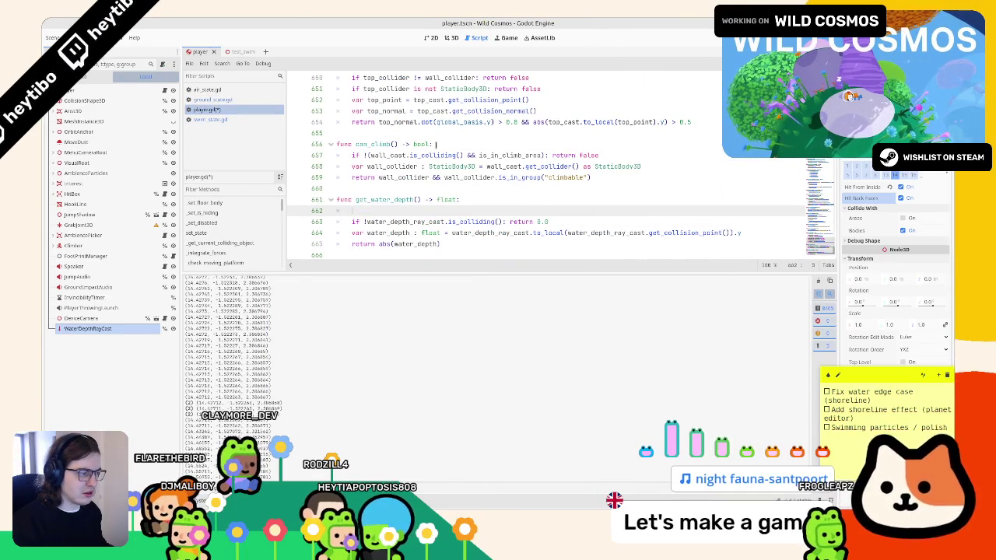
key(BackSpace)
key(BackSpace)
click(535, 222)
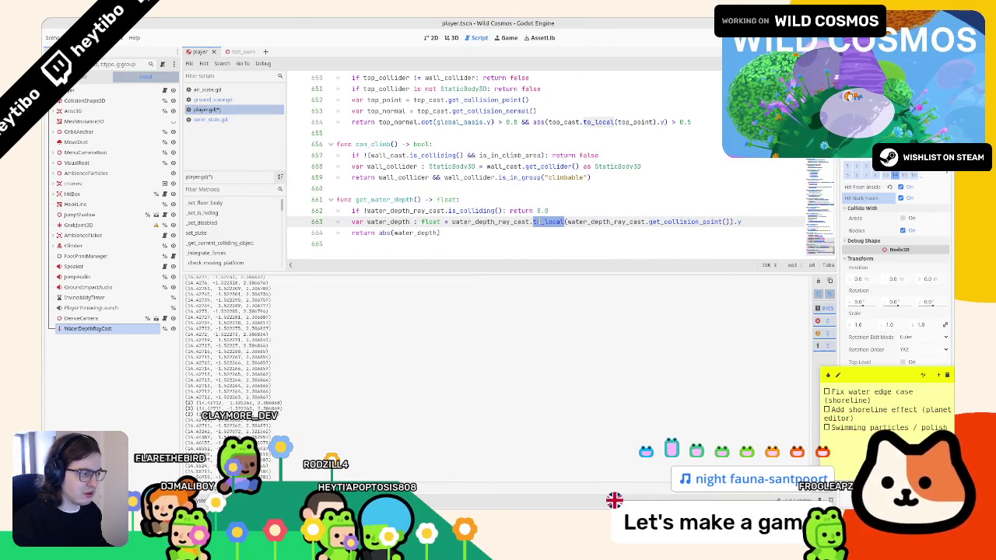
ctrl+click(682, 222)
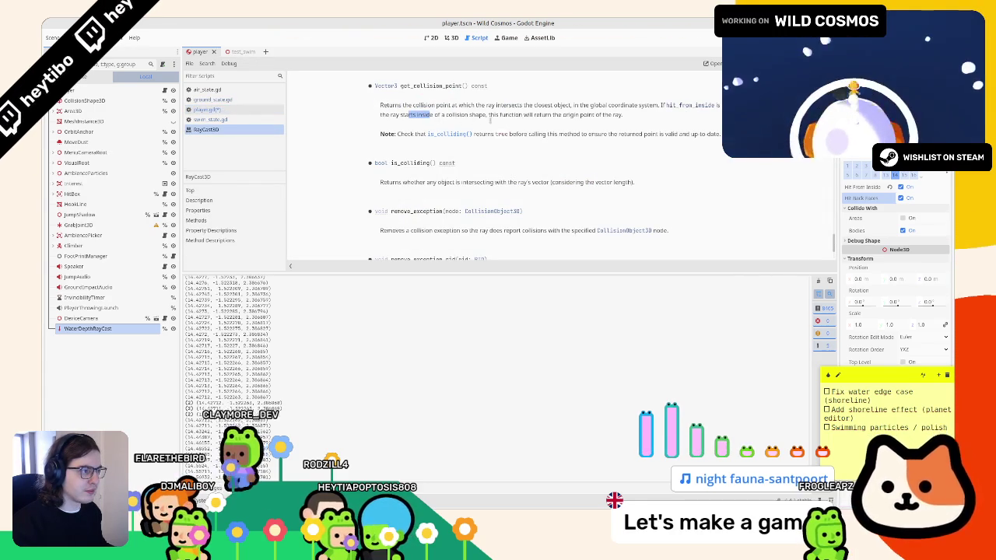
Read the get_collision_point notes on global coordinates and rays starting inside shapes, then return to player.gd.
drag(540, 115, 595, 115)
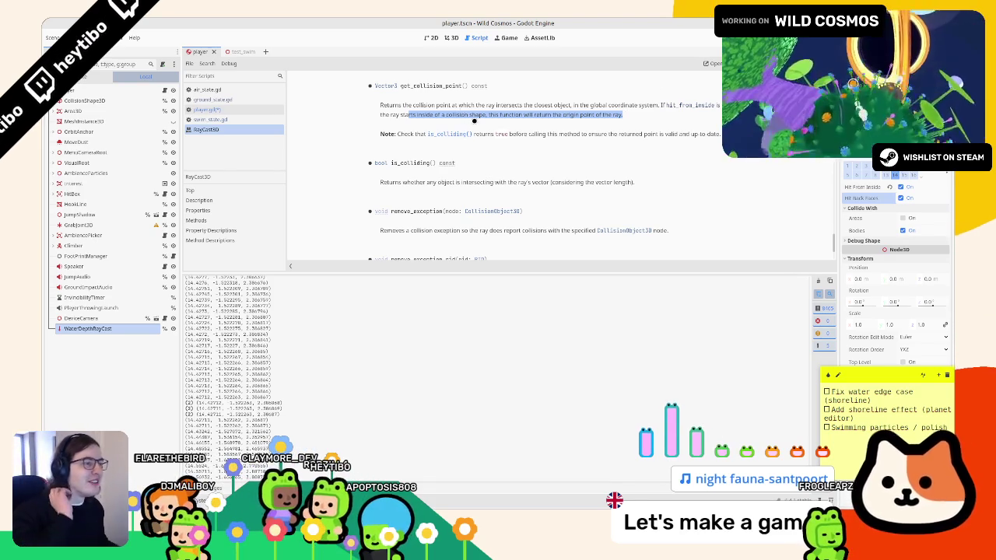
mouse_move(532, 105)
mouse_down()
mouse_move(661, 114)
mouse_move(647, 101)
mouse_up()
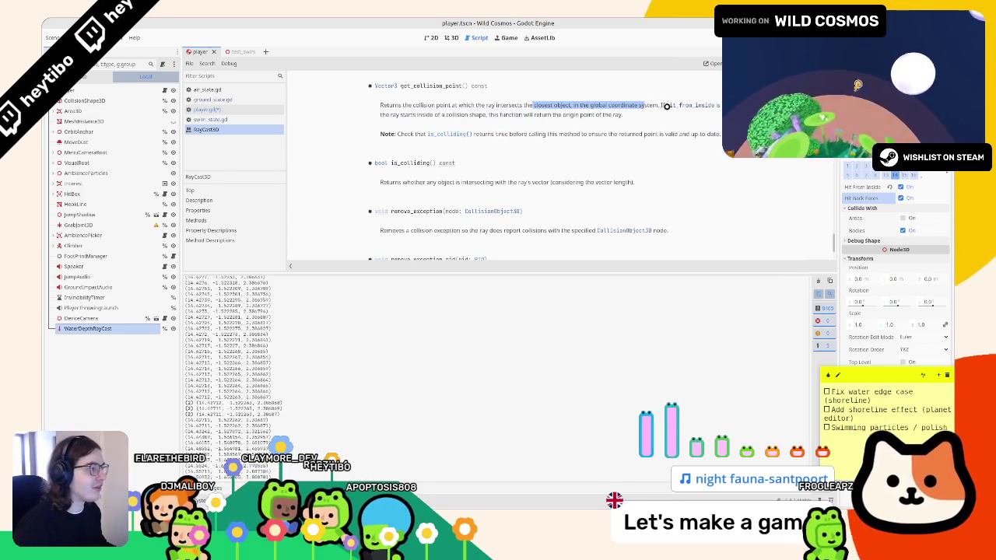
mouse_move(380, 115)
mouse_down()
mouse_move(622, 114)
mouse_move(405, 114)
mouse_up()
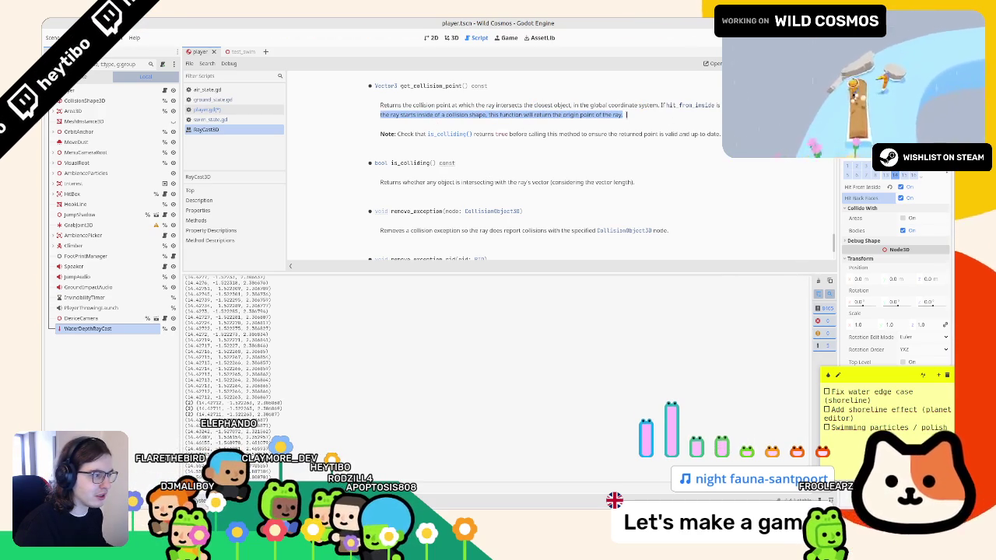
drag(624, 115, 535, 114)
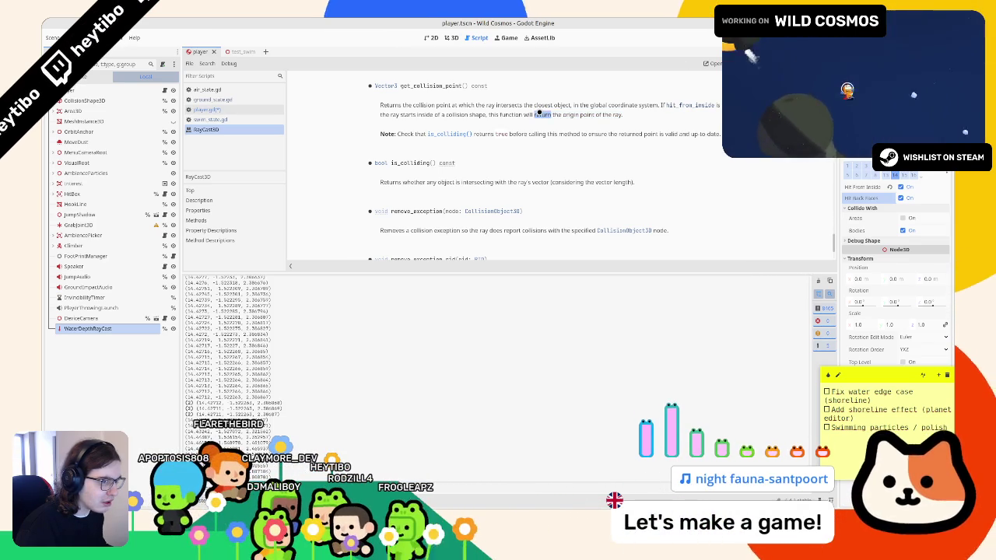
click(225, 111)
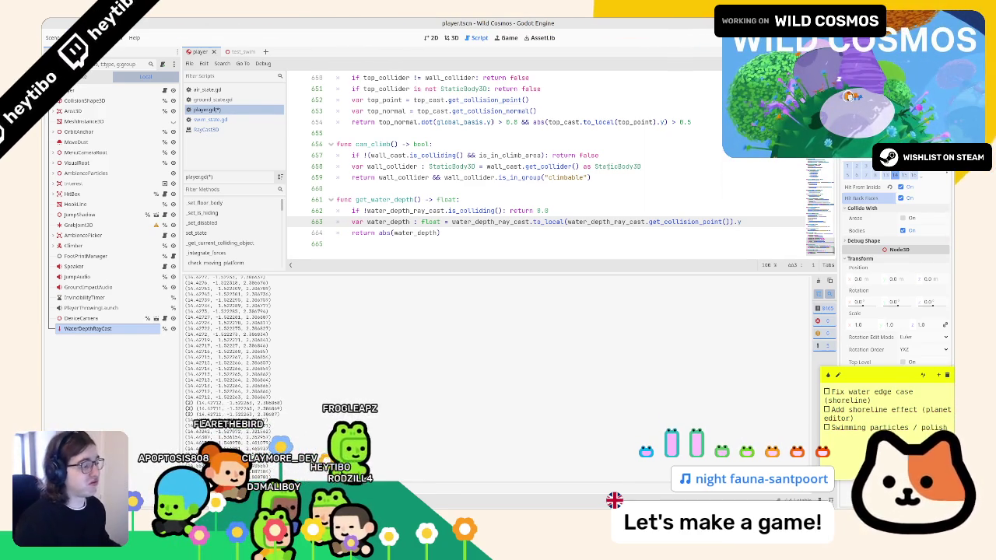
Select get_collision_point on line 663 and open its RayCast3D reference entry.
double_click(678, 221)
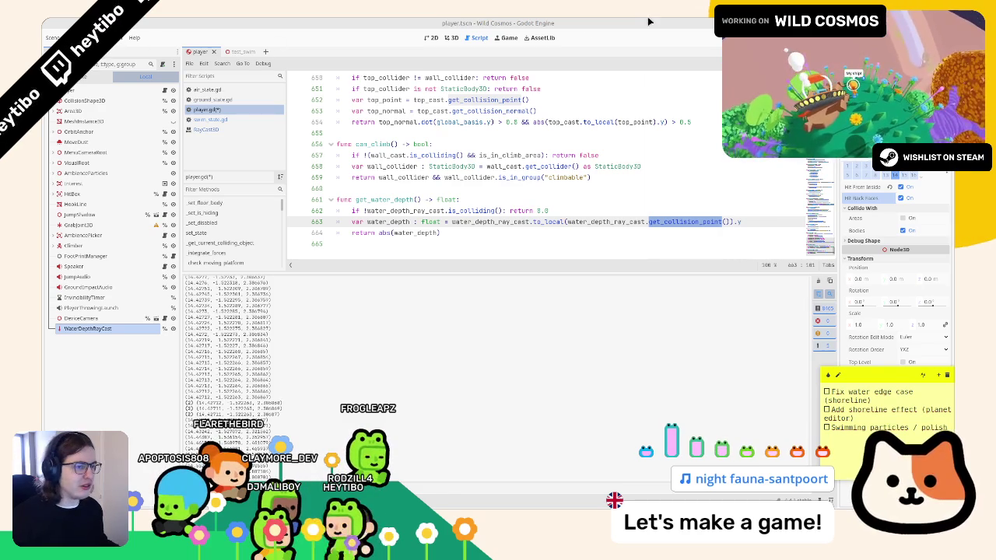
key(alt+Left)
key(alt+Right)
key(alt+Left)
key(alt+Left)
click(220, 130)
click(225, 120)
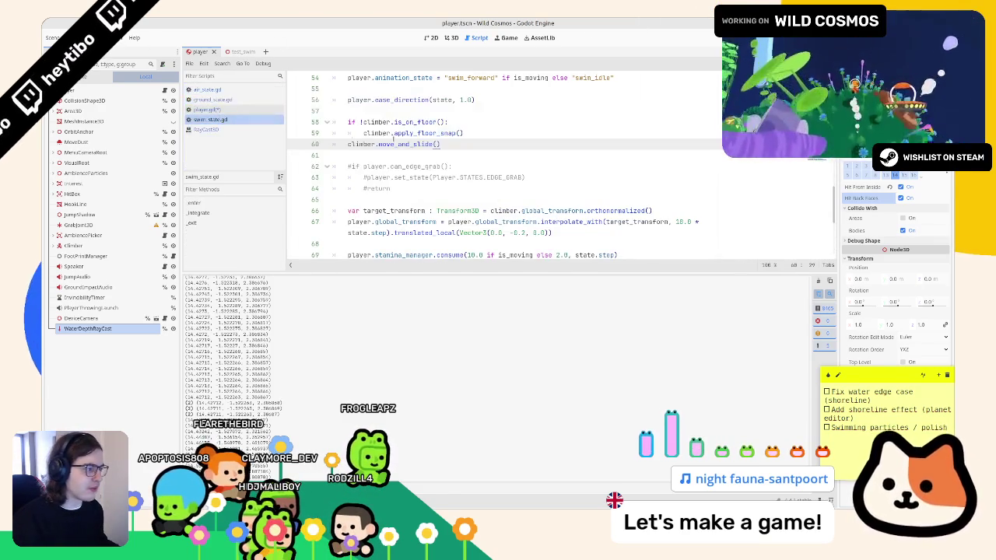
click(222, 109)
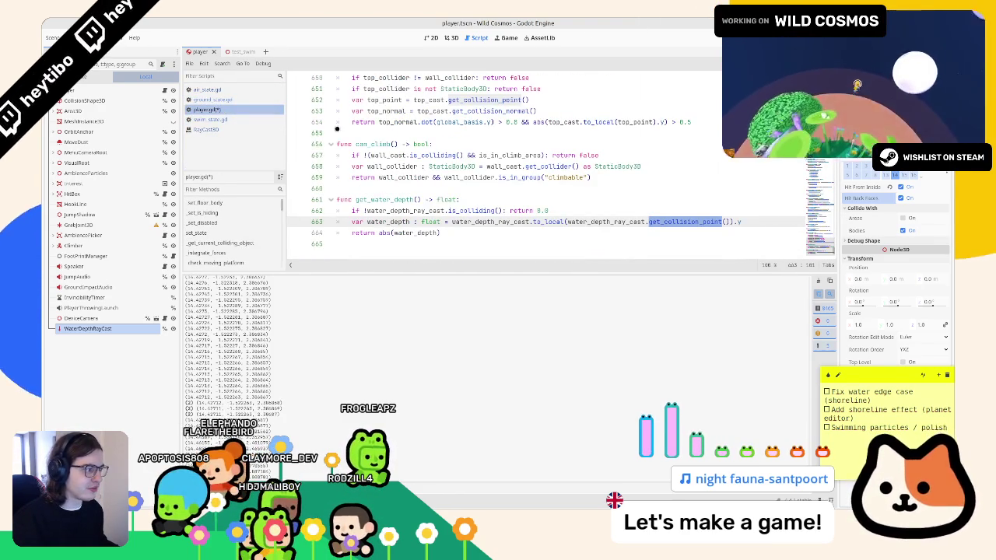
ctrl+click(656, 221)
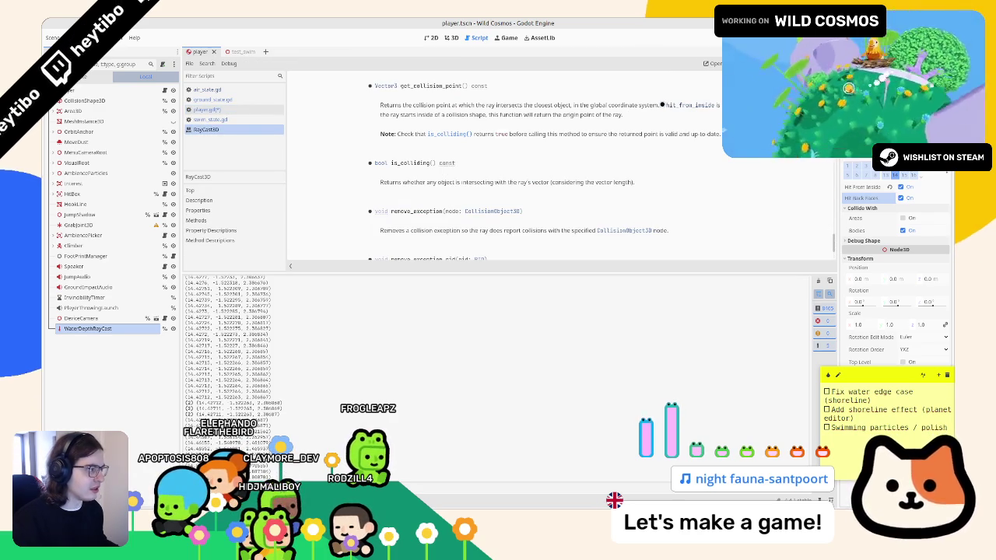
Read the hit_from_inside note in the RayCast3D method docs.
drag(662, 105, 645, 127)
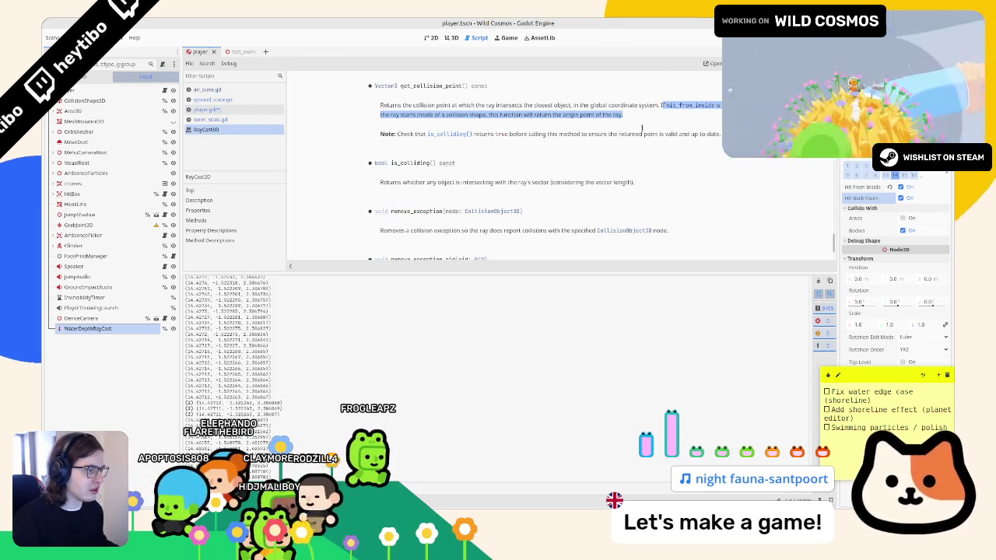
drag(641, 130, 640, 134)
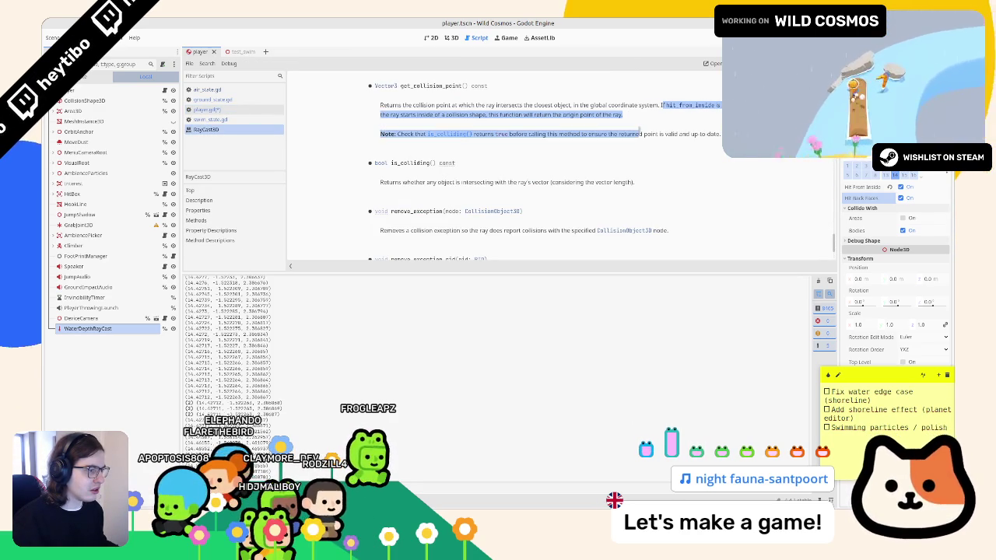
scroll(630, 129, down, 1)
scroll(630, 129, up, 3)
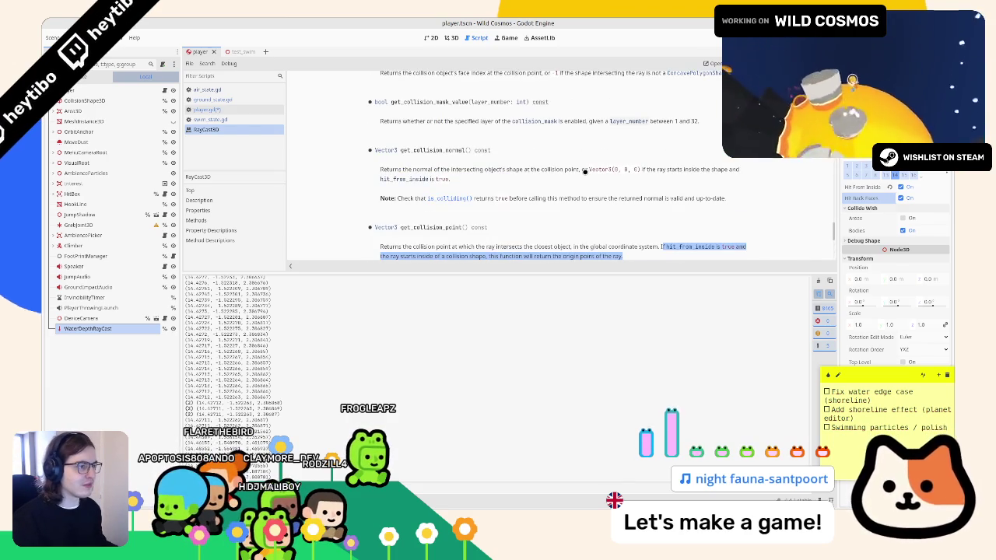
scroll(584, 171, up, 1)
scroll(584, 171, up, 4)
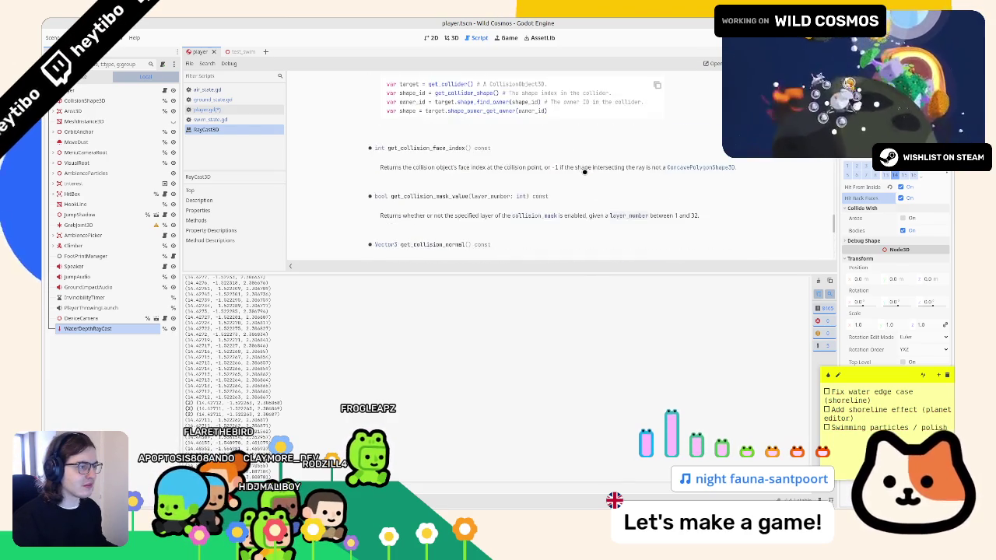
scroll(405, 215, down, 1)
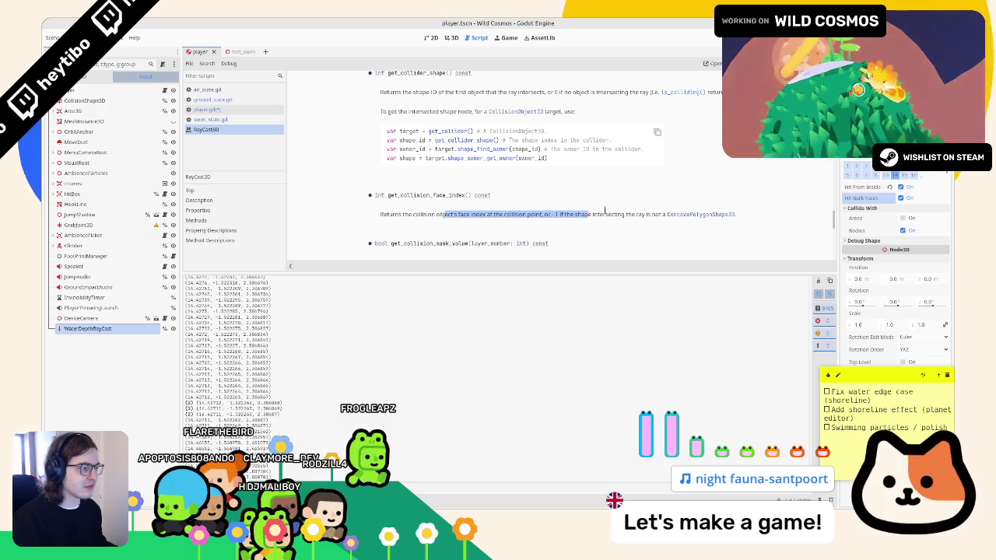
Read the get_collision_face_index description in the RayCast3D docs.
mouse_move(618, 214)
mouse_down()
mouse_move(593, 223)
mouse_move(451, 216)
mouse_move(446, 196)
mouse_move(440, 212)
mouse_move(476, 237)
mouse_up()
scroll(420, 205, up, 2)
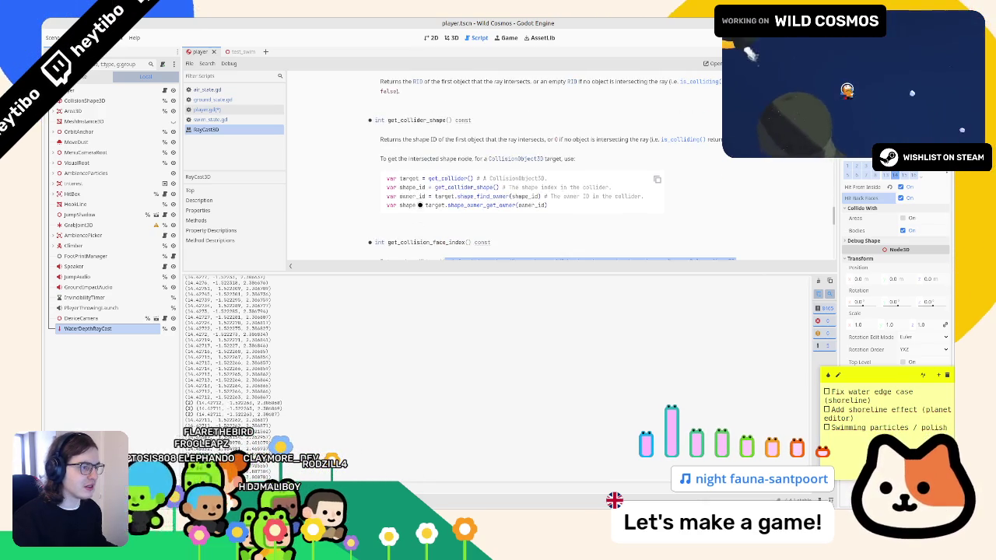
scroll(420, 205, up, 4)
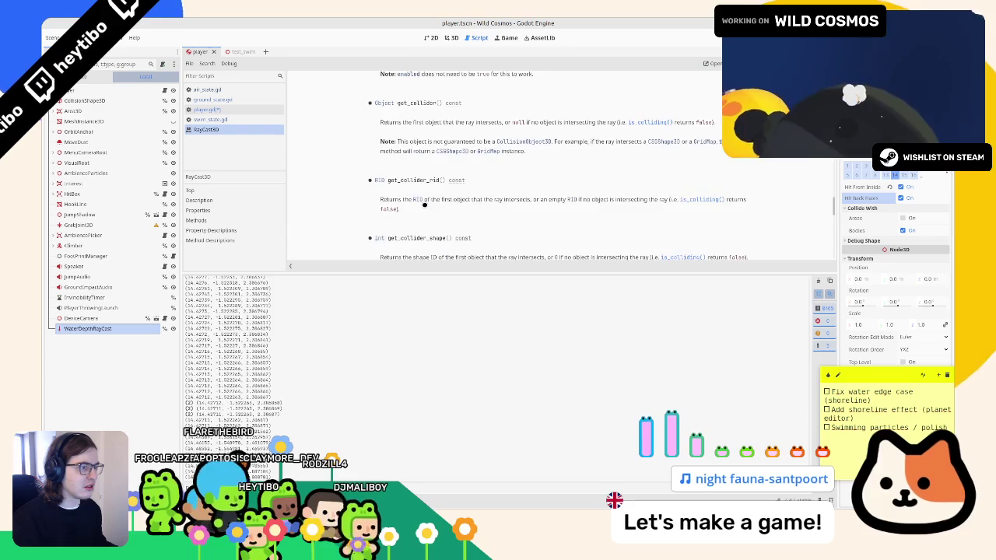
scroll(414, 201, up, 7)
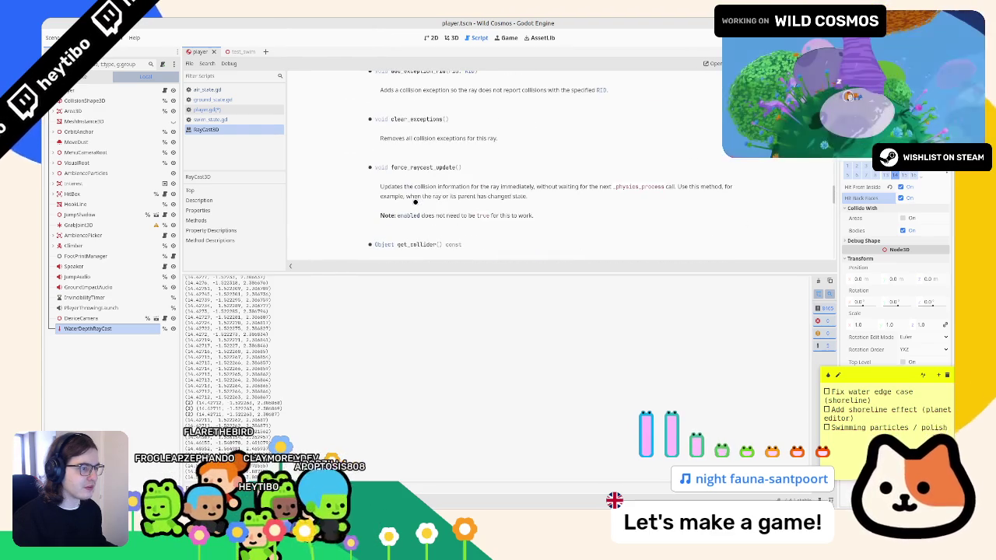
scroll(415, 201, up, 4)
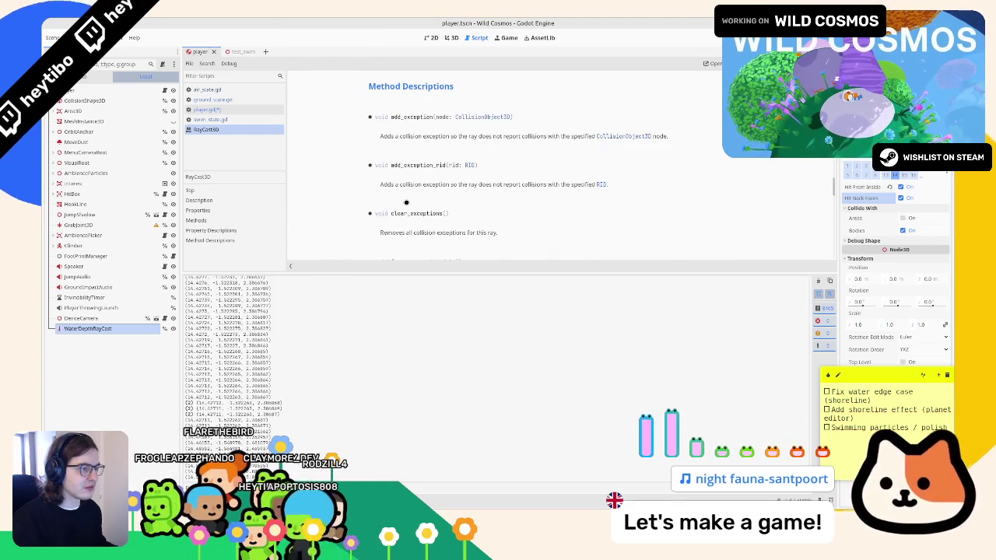
scroll(406, 202, down, 20)
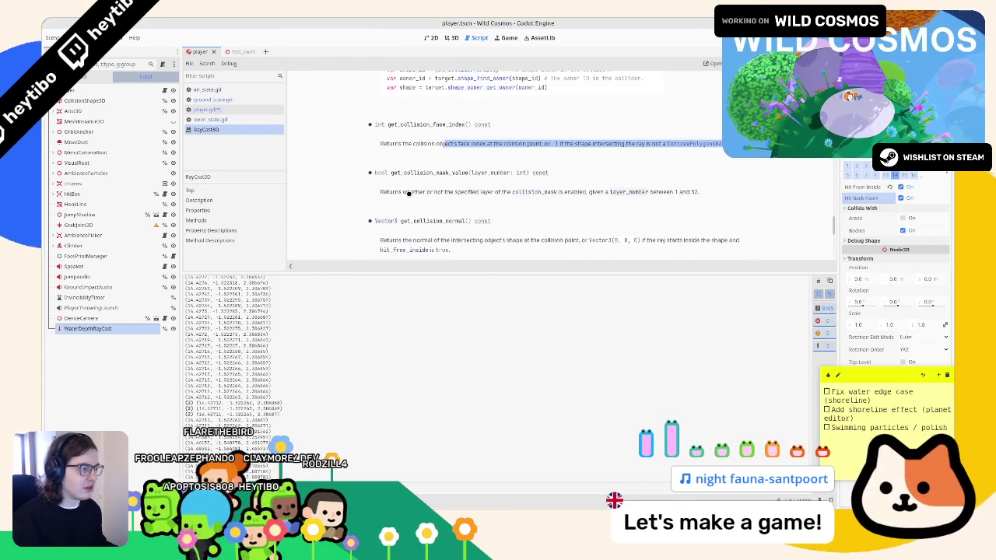
scroll(407, 193, down, 4)
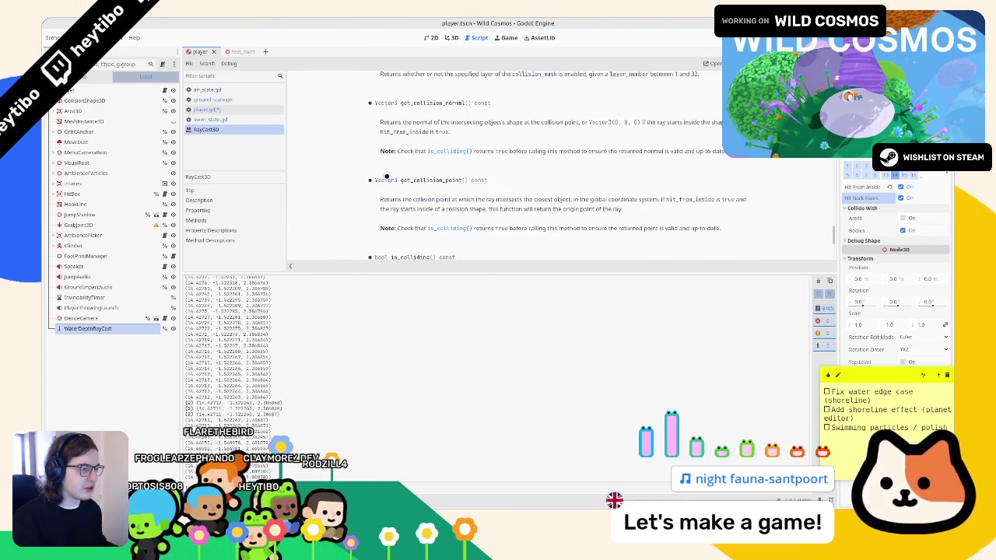
Check get_collision_point's origin note, then turn off Hit From Inside on WaterDepthRayCast.
drag(397, 210, 405, 216)
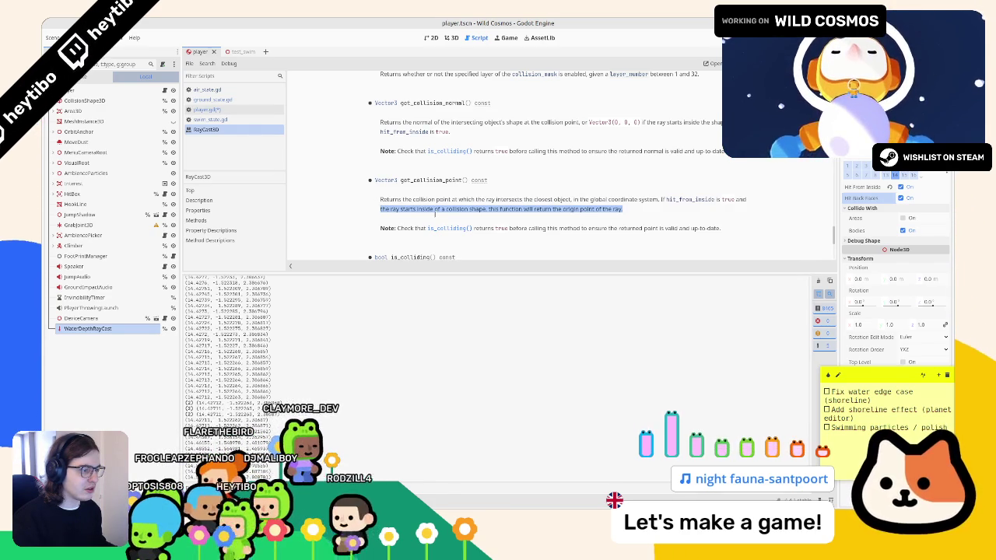
scroll(436, 209, down, 2)
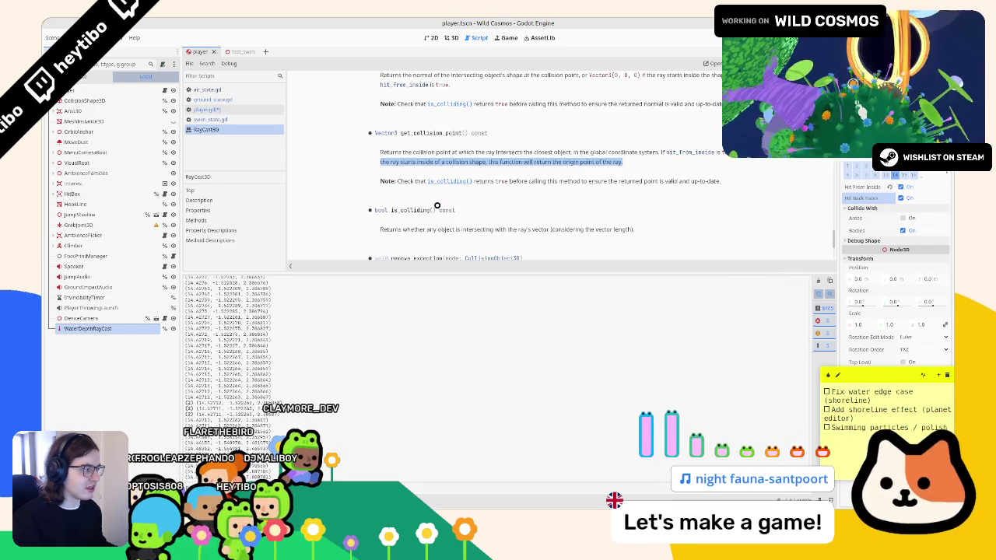
click(900, 186)
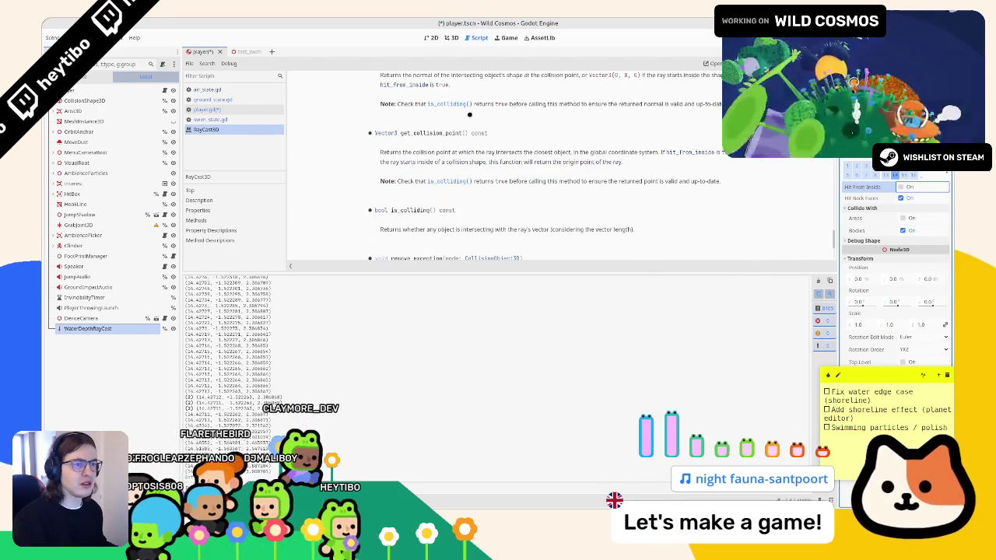
Run the test_swim scene to test swimming, then stop it.
click(268, 53)
key(F6)
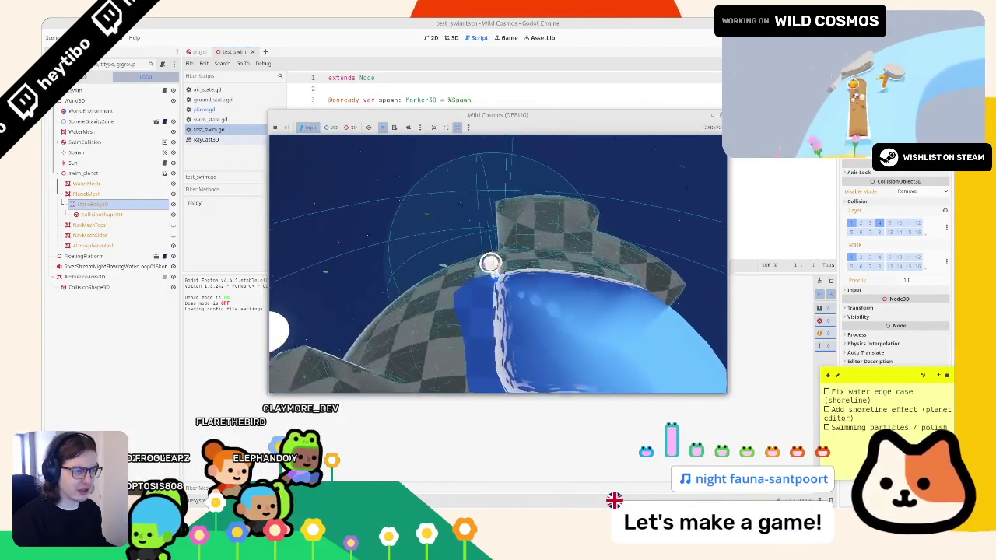
key(F8)
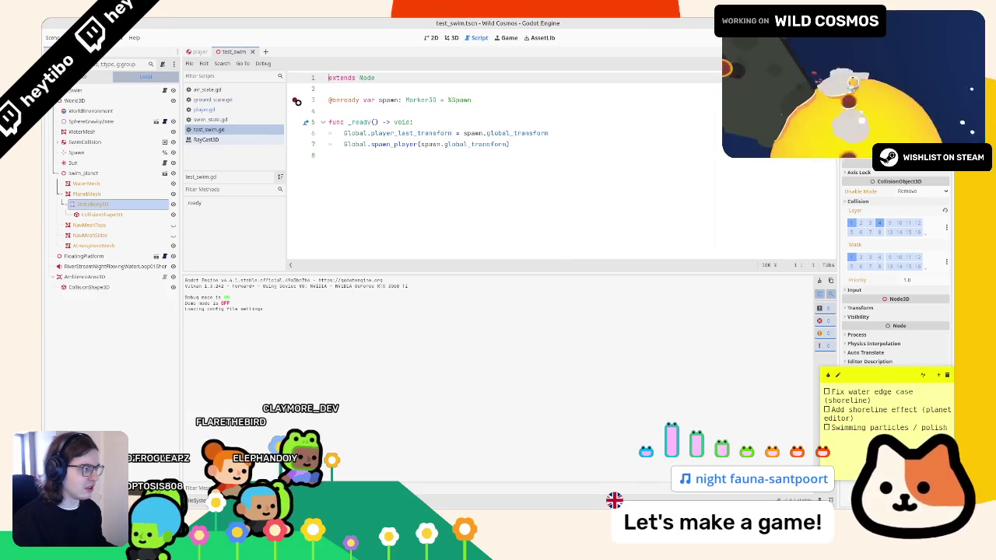
Re-enable Hit From Inside on WaterDepthRayCast and play-test test_swim again, exiting via the pause menu.
key(ctrl+Tab)
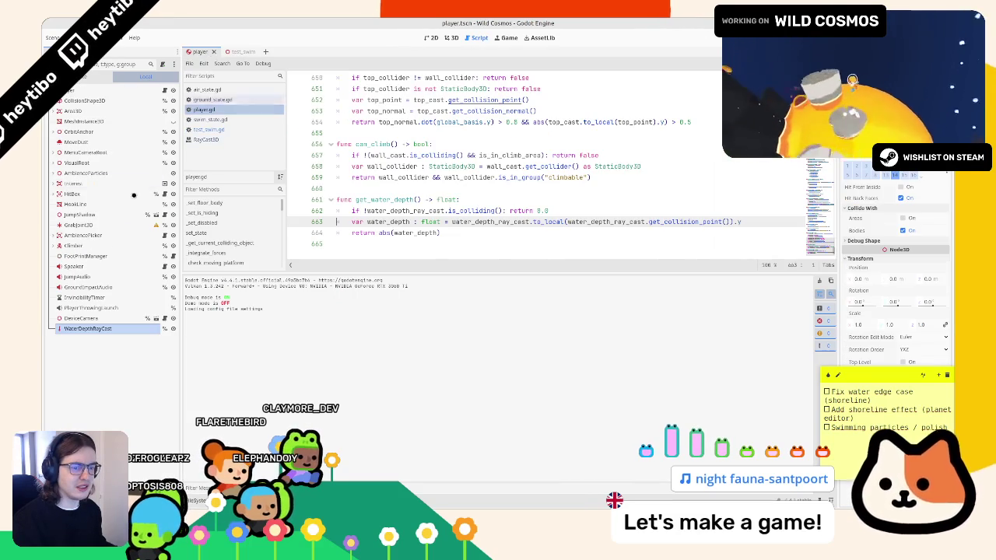
click(918, 188)
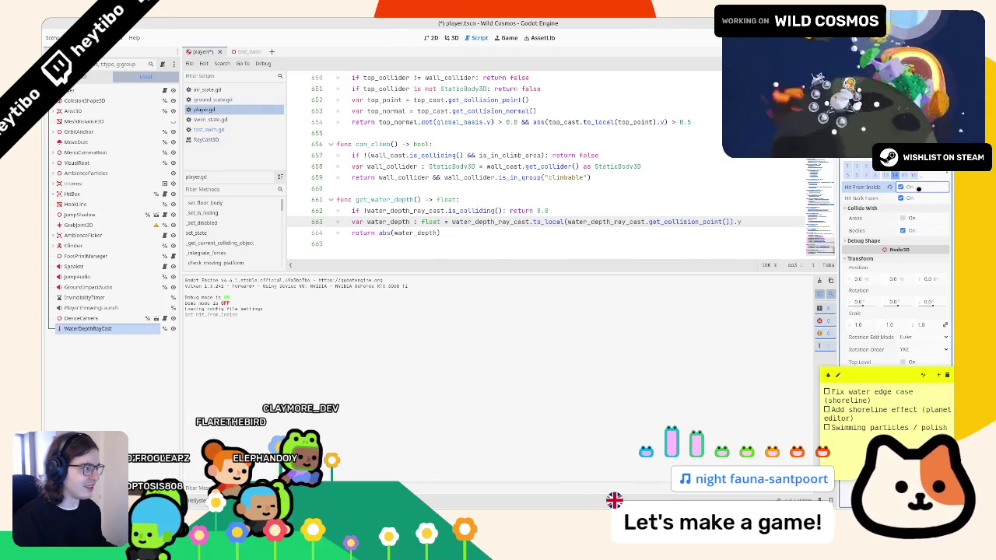
key(ctrl+Tab)
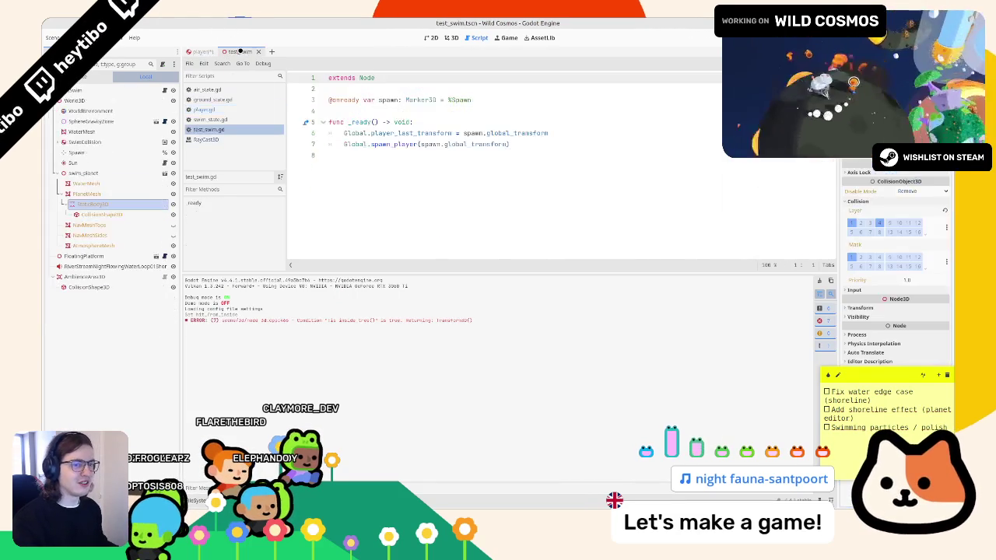
key(F6)
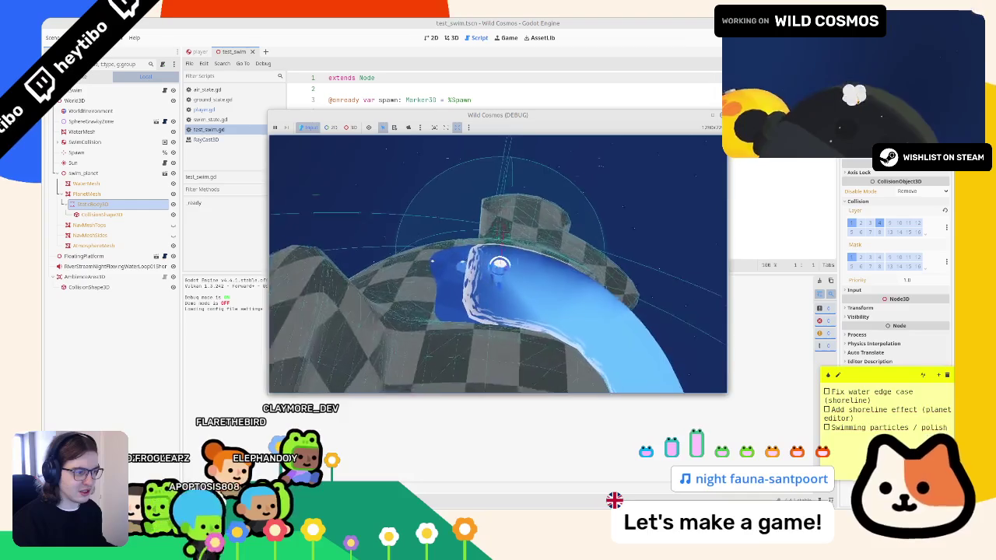
key(Escape)
click(304, 227)
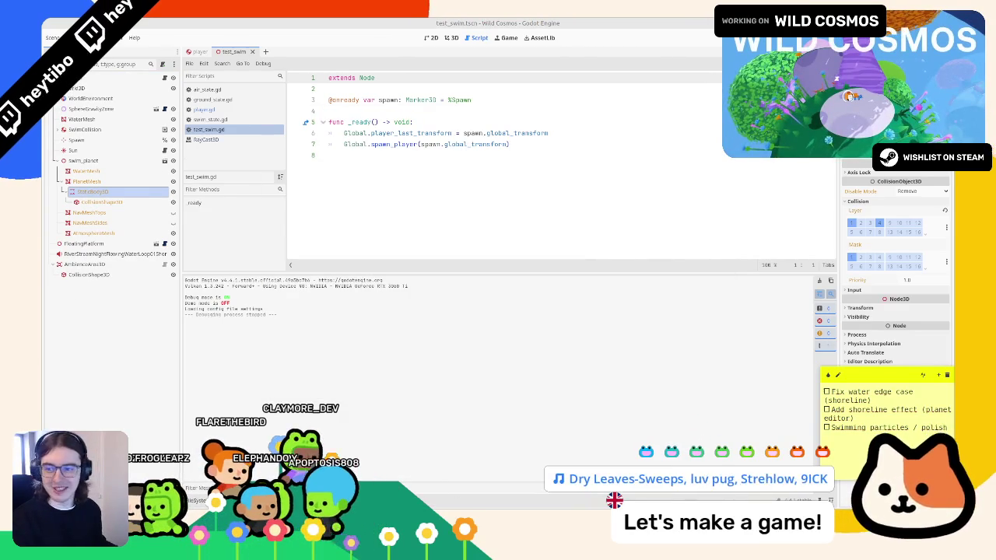
Open the RayCast3D reference and highlight the hit_from_inside explanation.
click(206, 139)
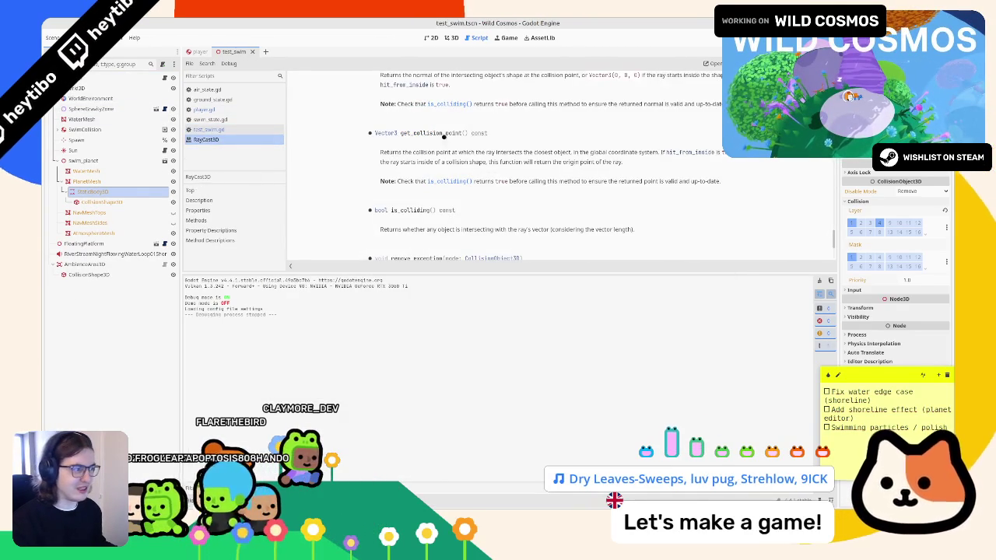
mouse_move(626, 163)
mouse_down()
mouse_move(382, 152)
mouse_move(710, 152)
mouse_up()
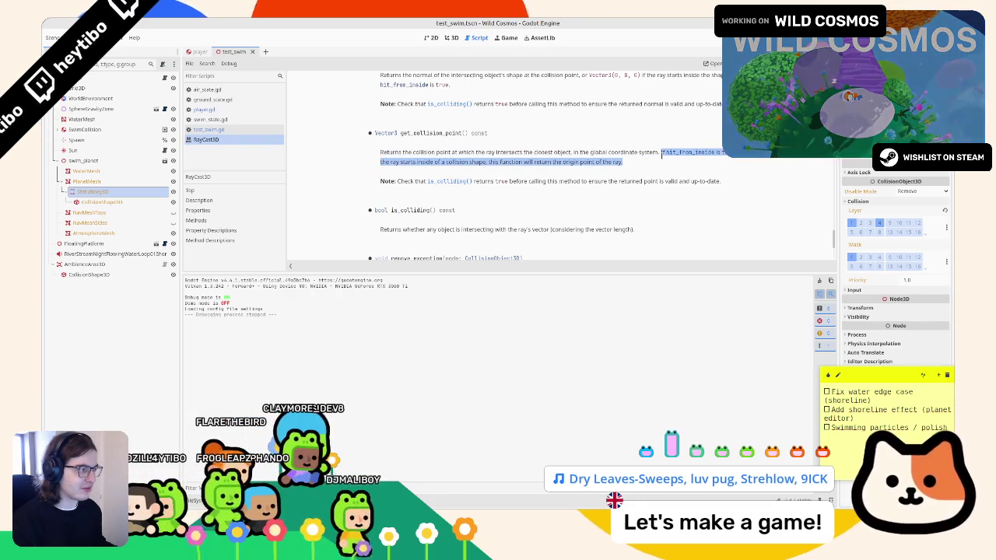
scroll(467, 112, up, 5)
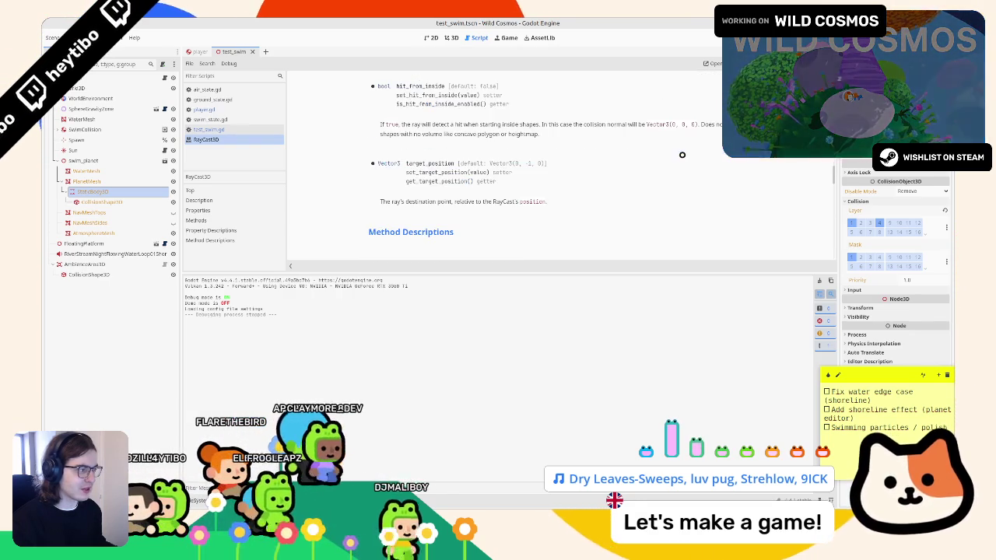
Highlight the hit_from_inside property and its description in the RayCast3D docs.
double_click(420, 85)
click(509, 134)
mouse_move(489, 125)
mouse_down()
mouse_move(544, 133)
mouse_move(700, 126)
mouse_move(600, 130)
mouse_up()
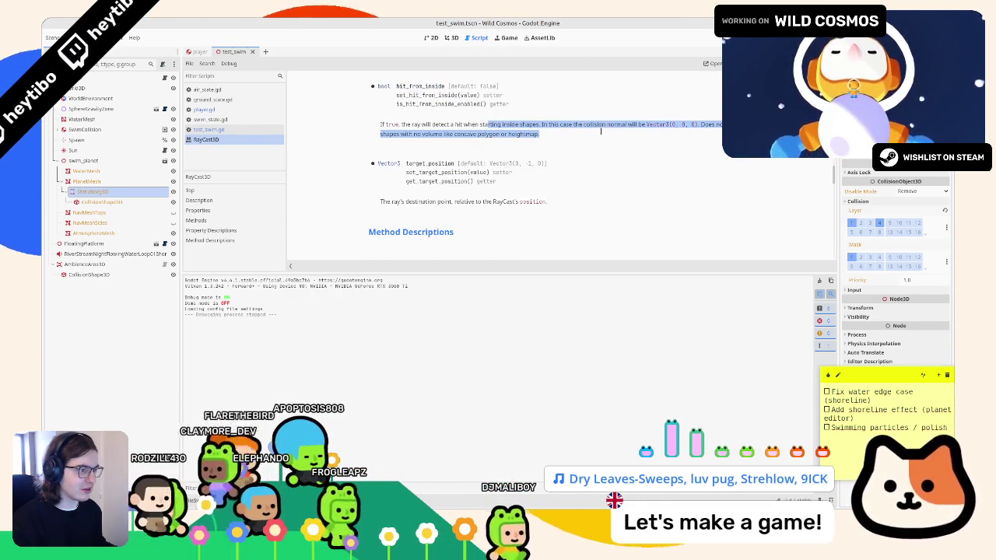
click(495, 126)
Reread the inside-shape hit explanation, then close the RayCast3D docs and show player.gd.
double_click(420, 86)
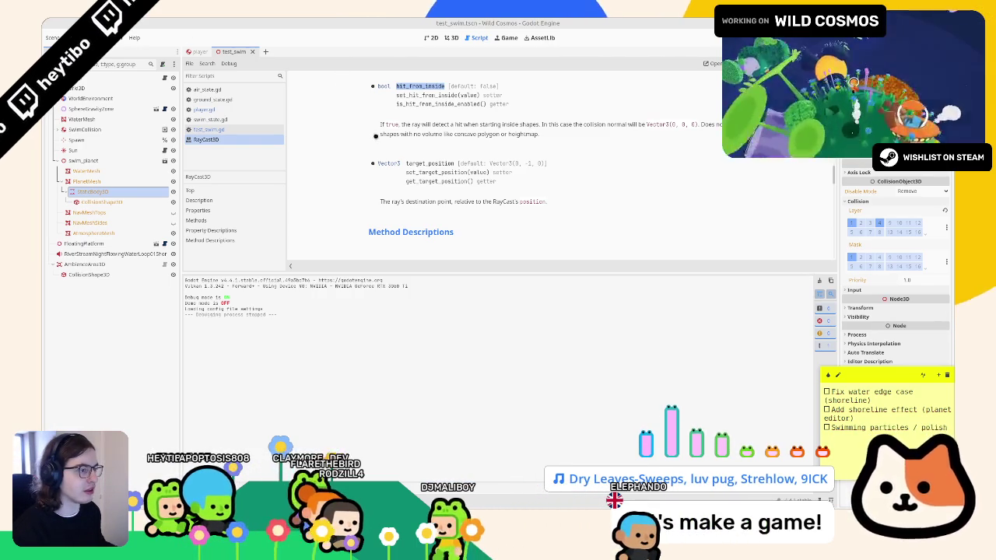
drag(403, 124, 546, 137)
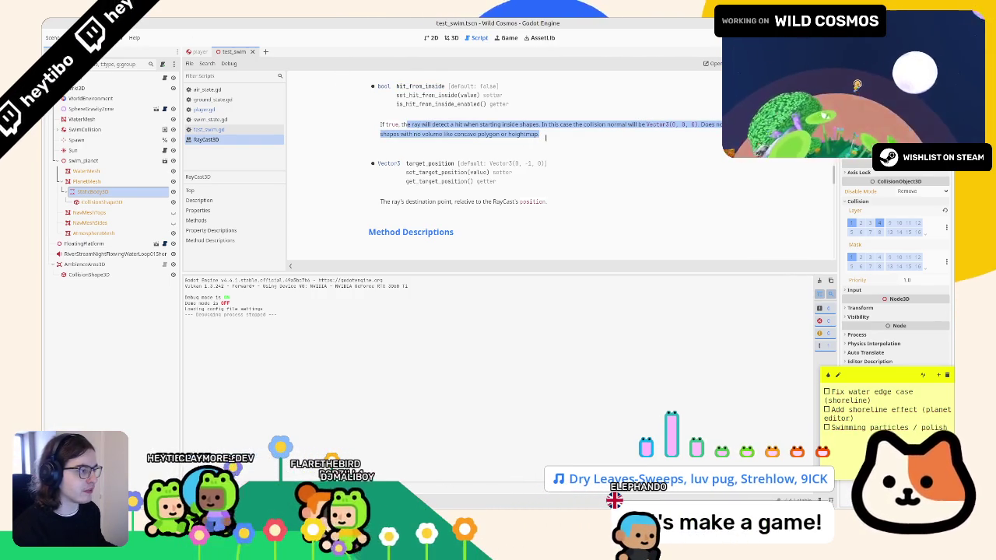
middle_click(207, 140)
click(234, 109)
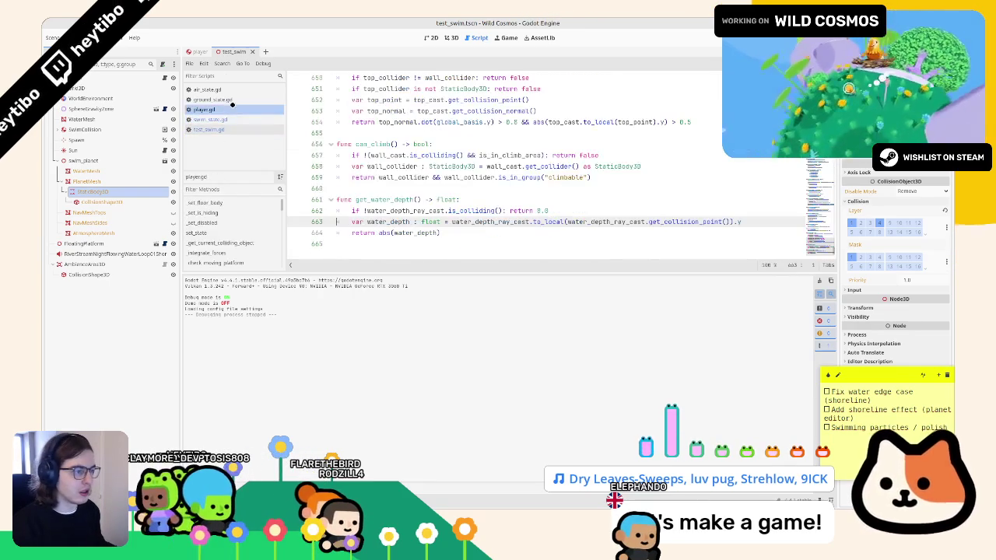
ctrl+click(689, 222)
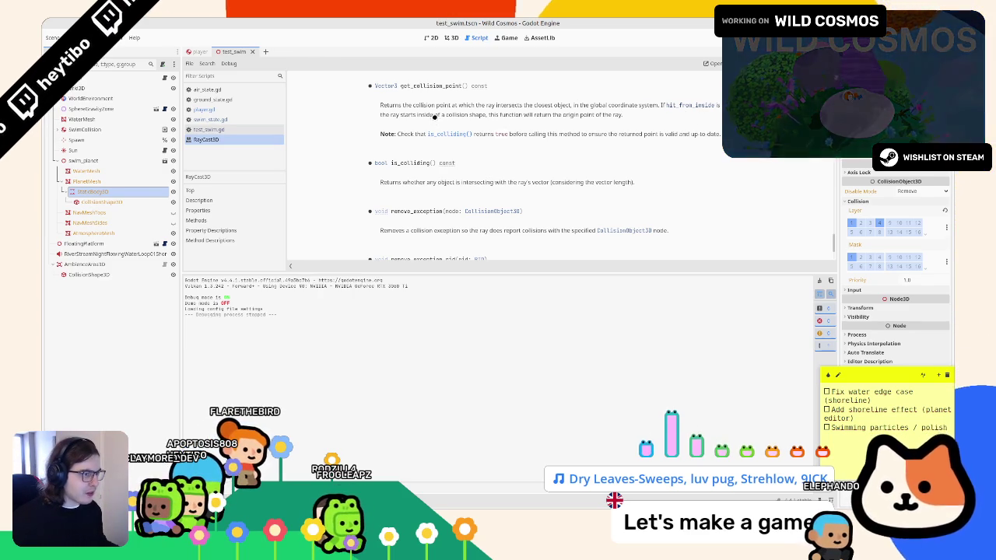
drag(434, 122, 450, 125)
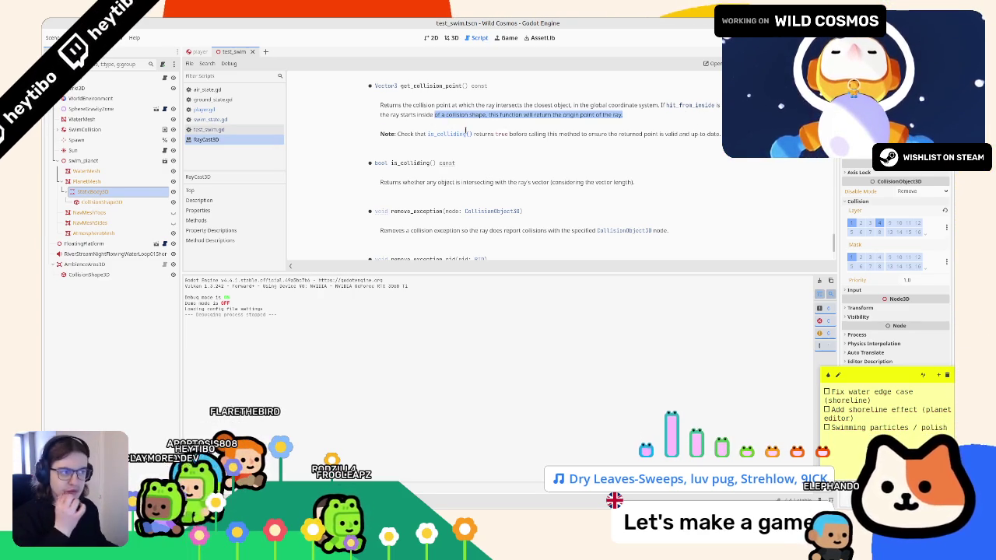
drag(466, 127, 466, 133)
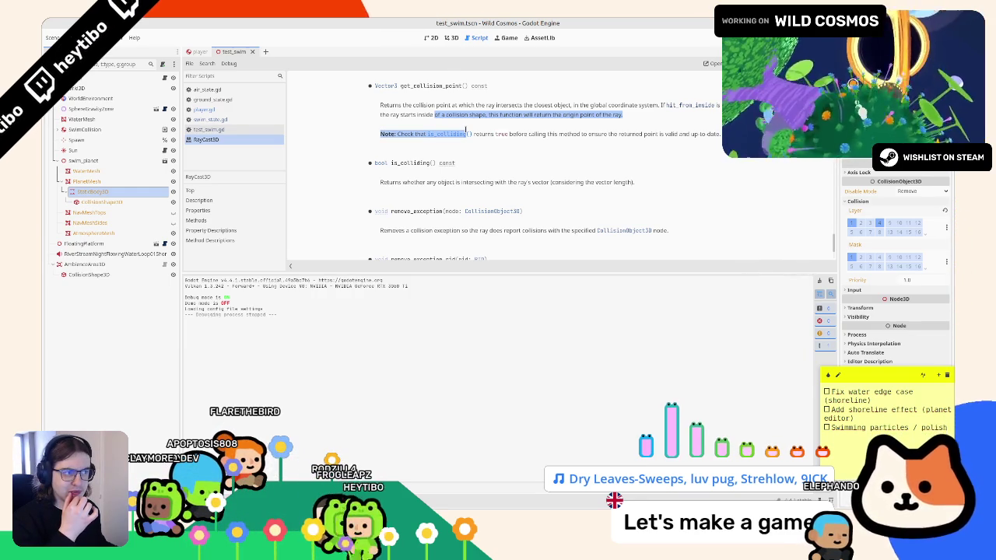
scroll(466, 134, up, 3)
scroll(442, 136, up, 4)
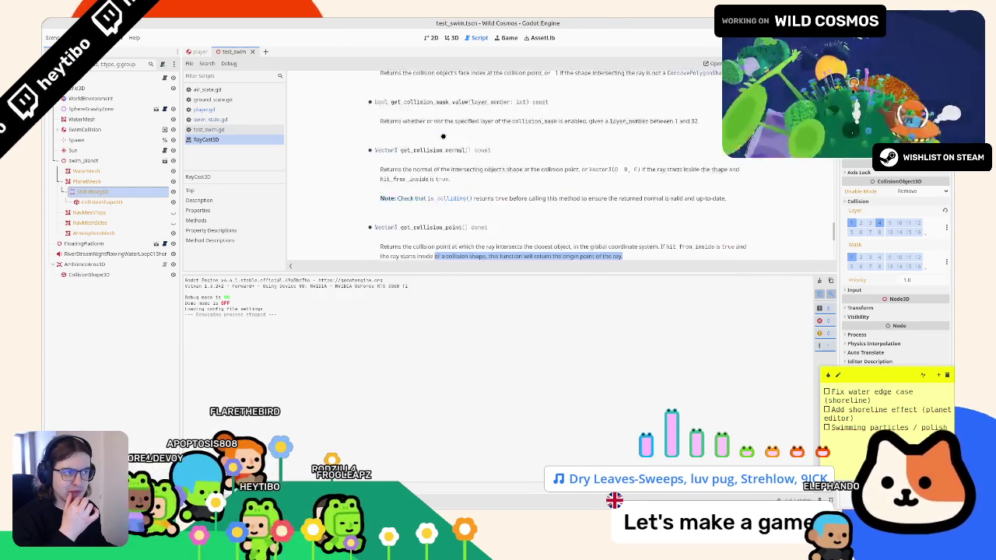
scroll(442, 136, down, 4)
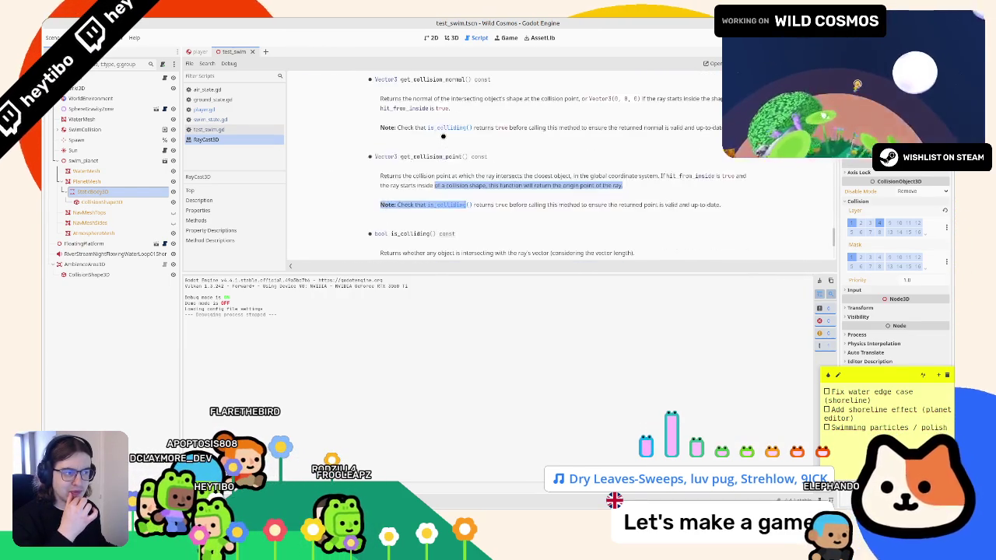
middle_click(209, 139)
click(218, 110)
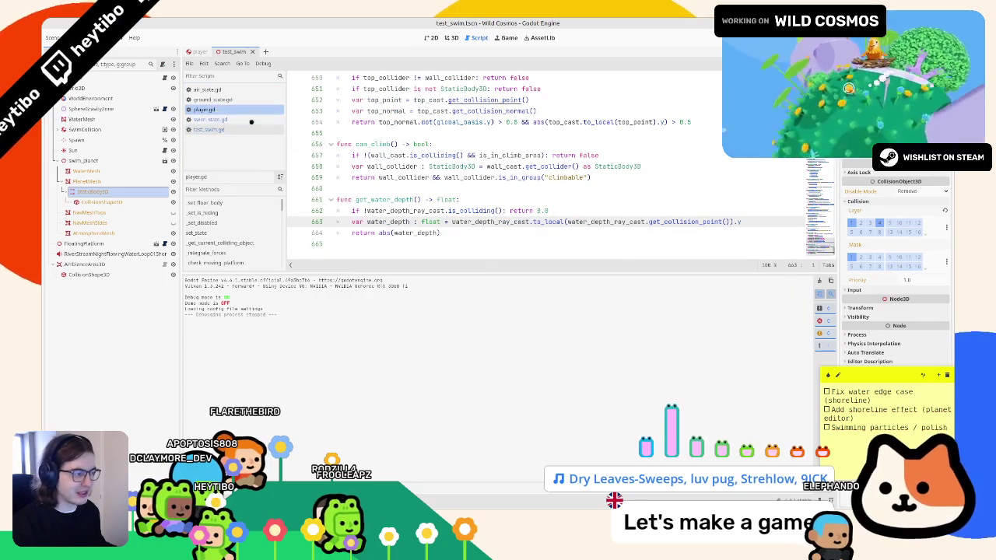
Retype water_depth as the argument of the abs call in get_water_depth.
key(Down)
key(Left)
key(ctrl+BackSpace)
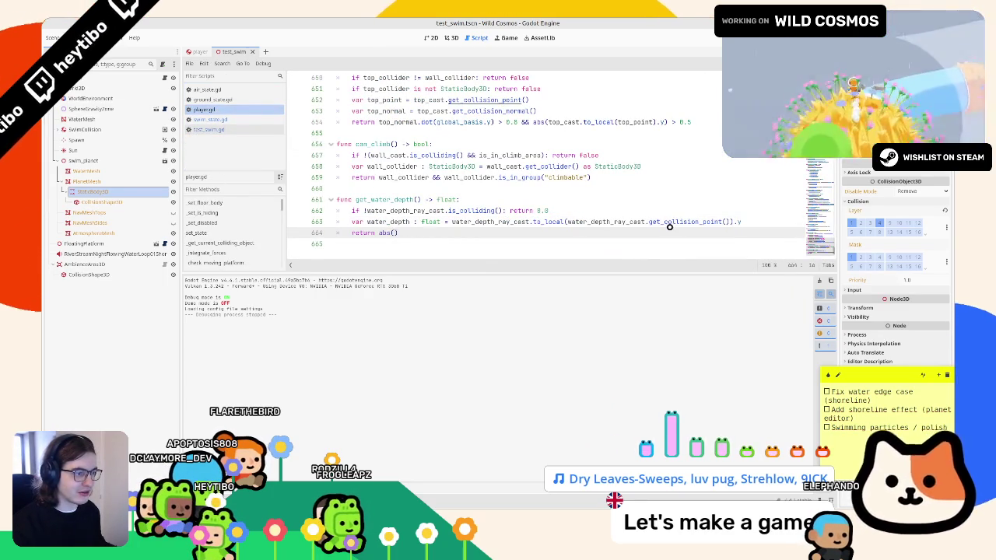
text(water_depth)
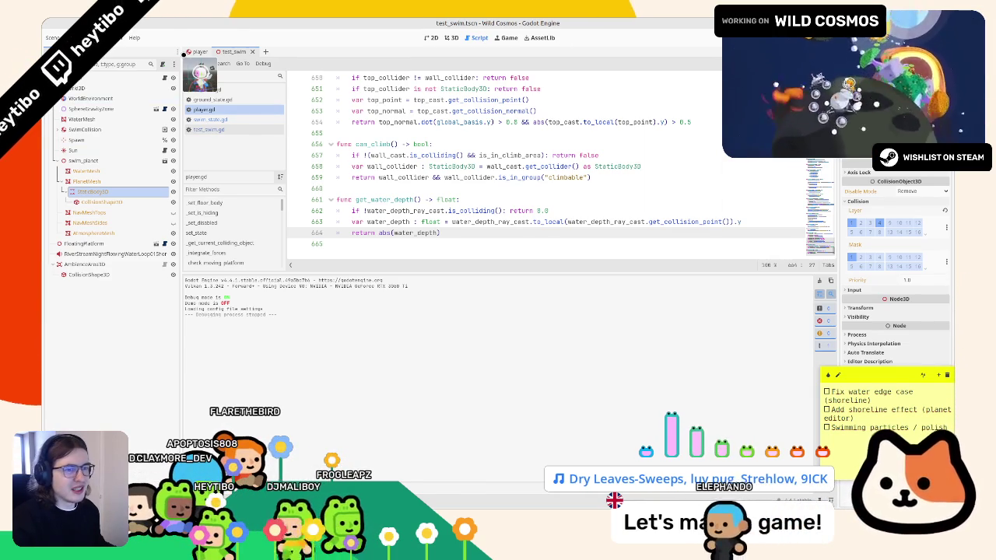
Raise WaterDepthRayCast 2 units in the player scene, save, and turn off Hit From Inside.
click(196, 52)
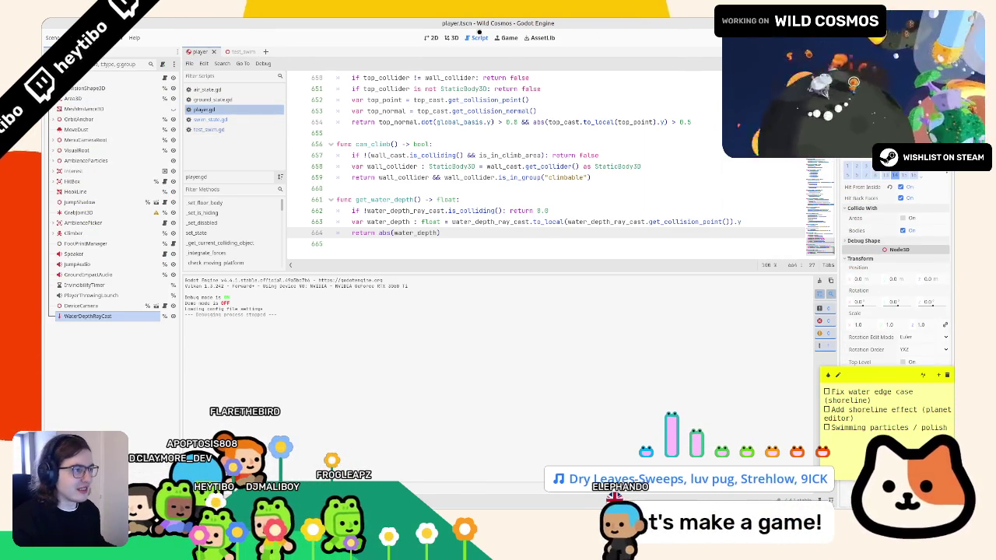
click(445, 38)
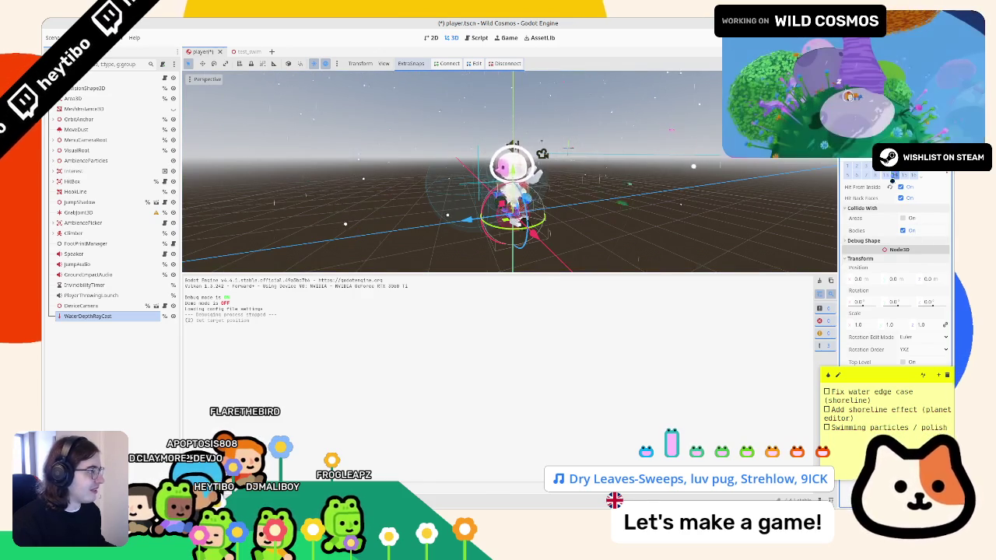
key(ctrl+z)
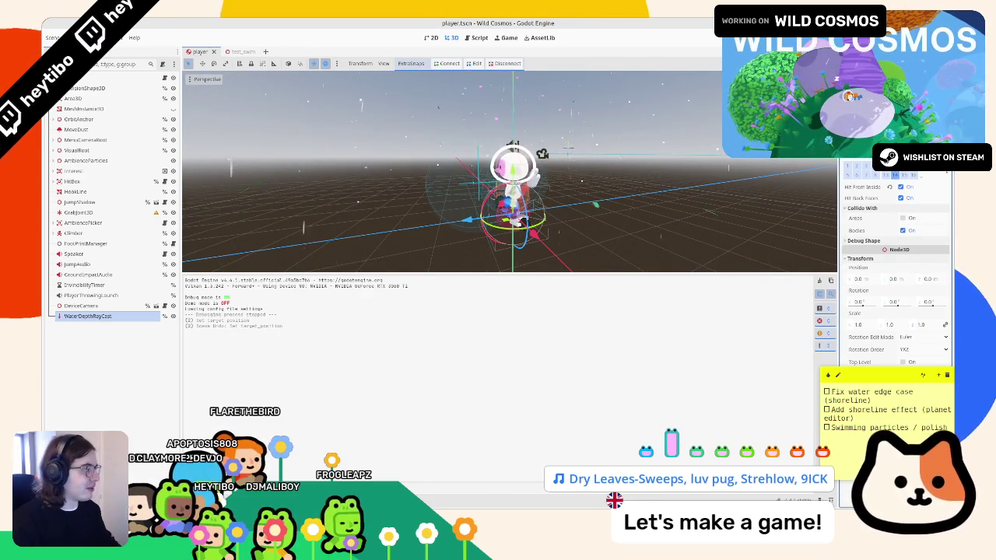
drag(512, 144, 523, 104)
key(ctrl+s)
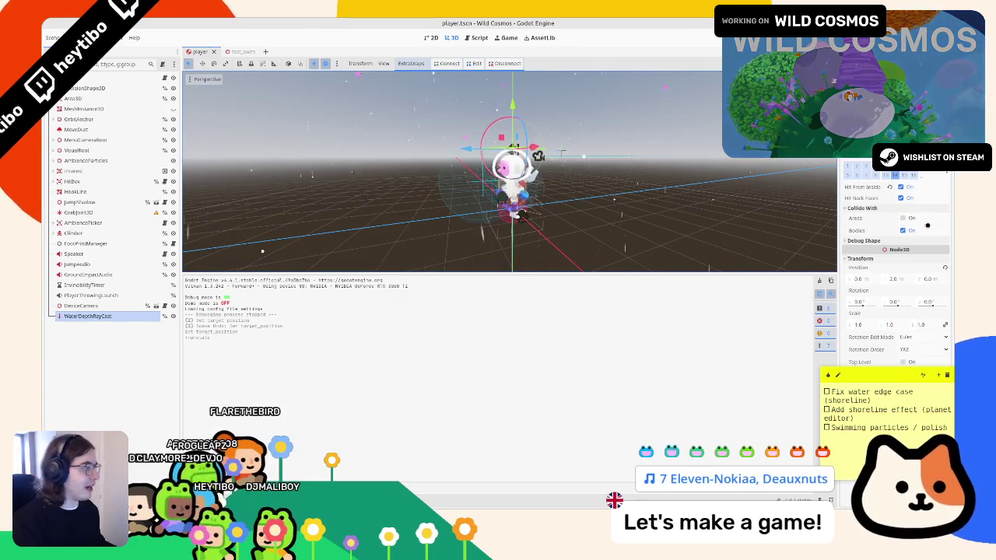
click(889, 187)
click(476, 34)
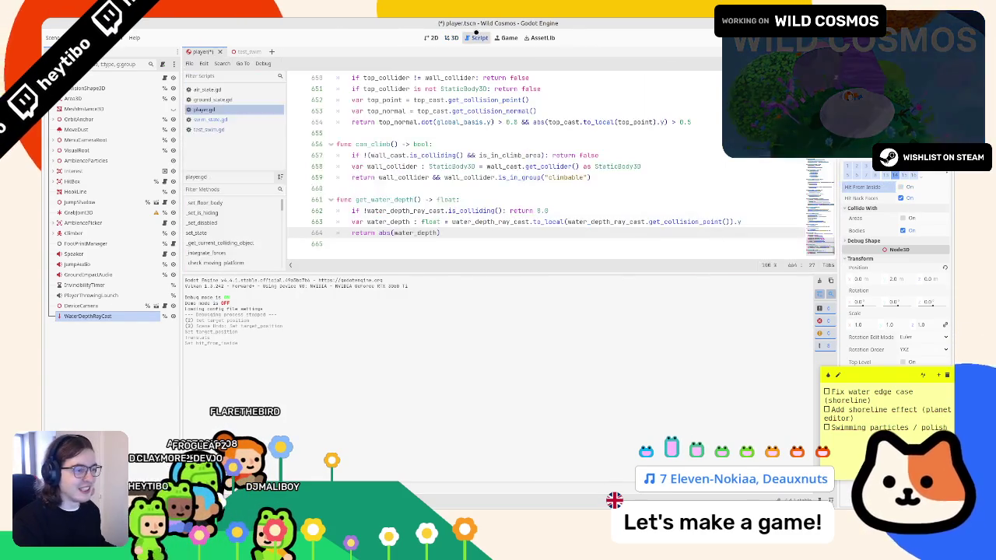
Add 'water_depth = abs(water_depth)' and a print(water_depth) line below the depth calculation.
double_click(412, 233)
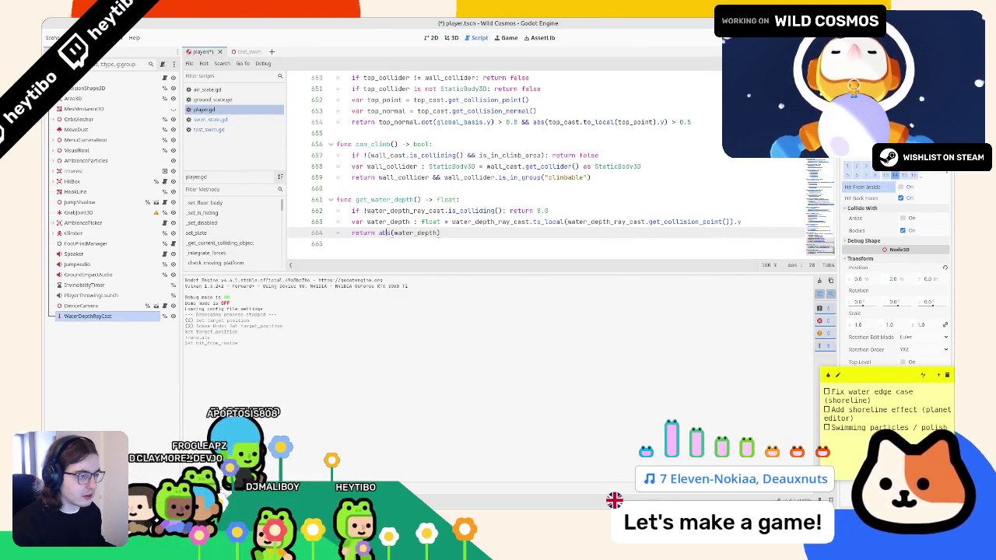
drag(378, 233, 473, 233)
click(743, 222)
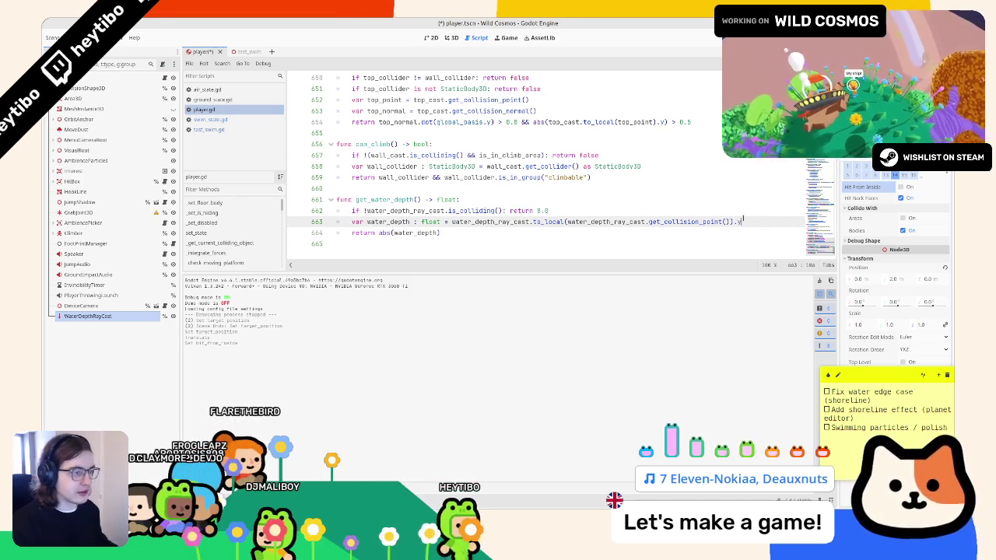
key(Return)
text(wa)
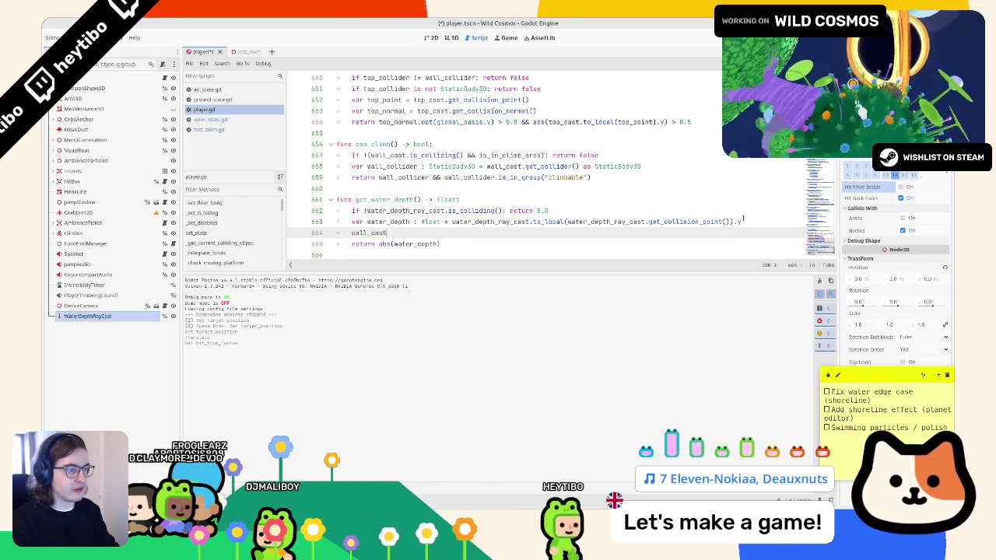
text(ter_depth = abs(water_depth))
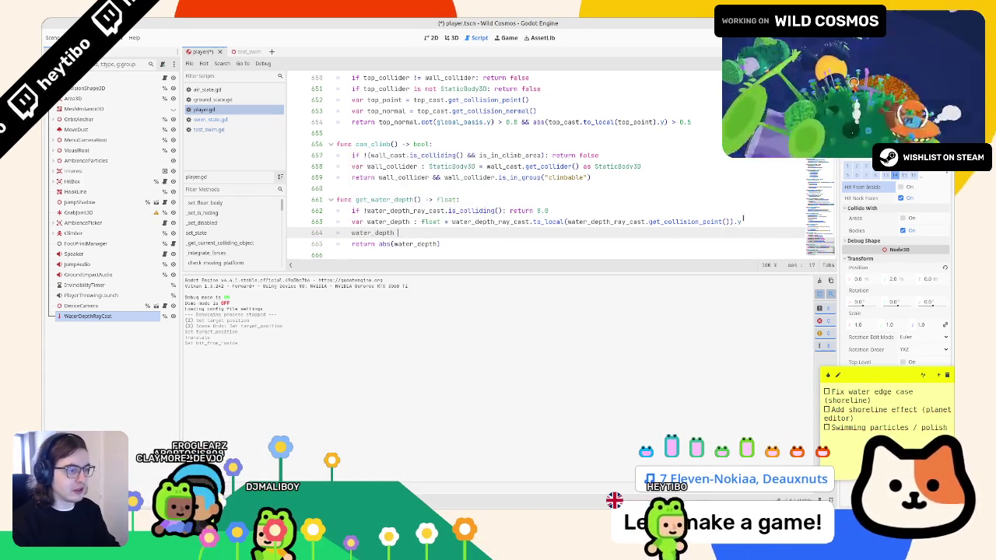
key(Return)
text(prin)
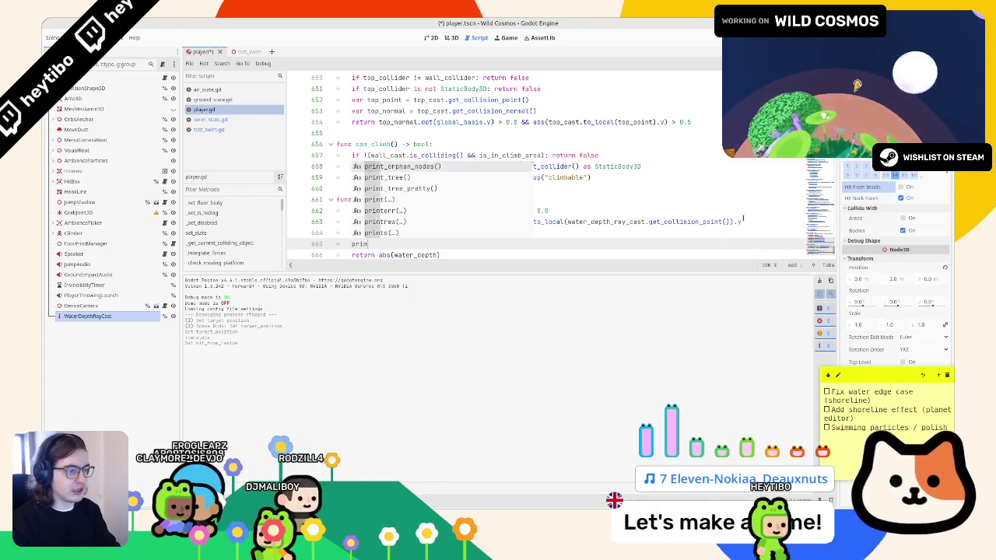
text(t(water_depth)
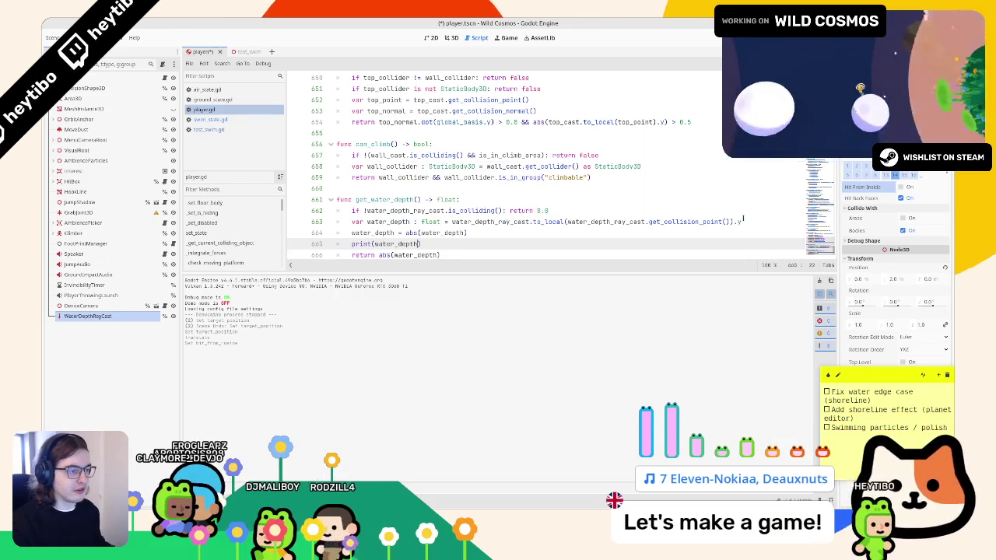
Rename every water_depth occurrence to ray_length using multiple cursors.
double_click(388, 222)
scroll(388, 221, down, 1)
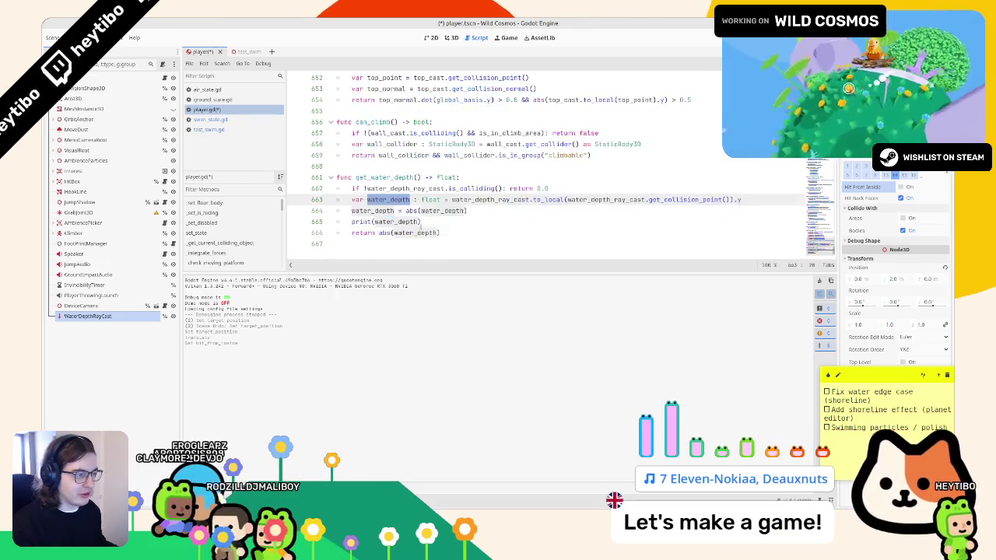
double_click(437, 211)
double_click(391, 221)
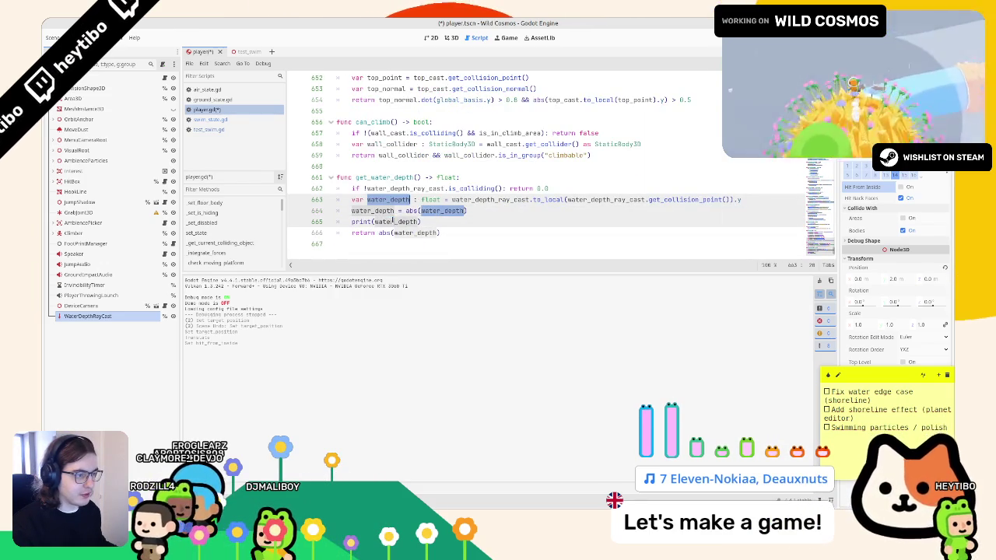
double_click(432, 233)
text(ray_length)
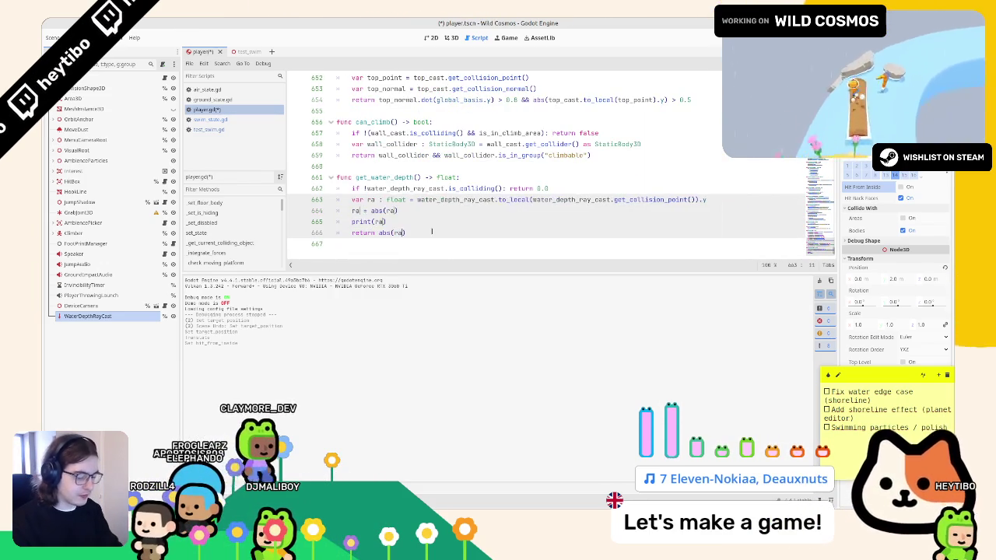
double_click(393, 221)
Save player.gd and run the test_swim scene to watch printed depths.
key(ctrl+s)
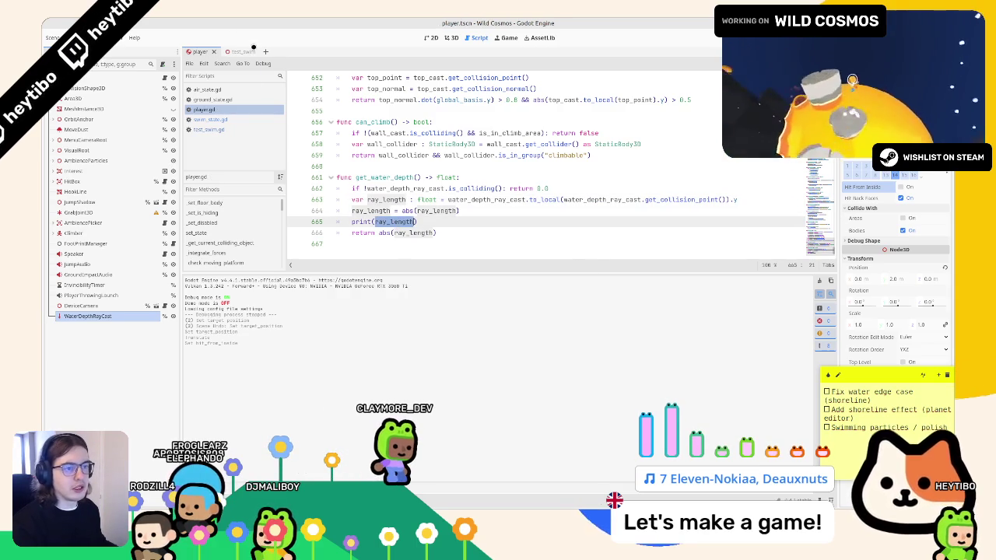
click(241, 52)
click(223, 109)
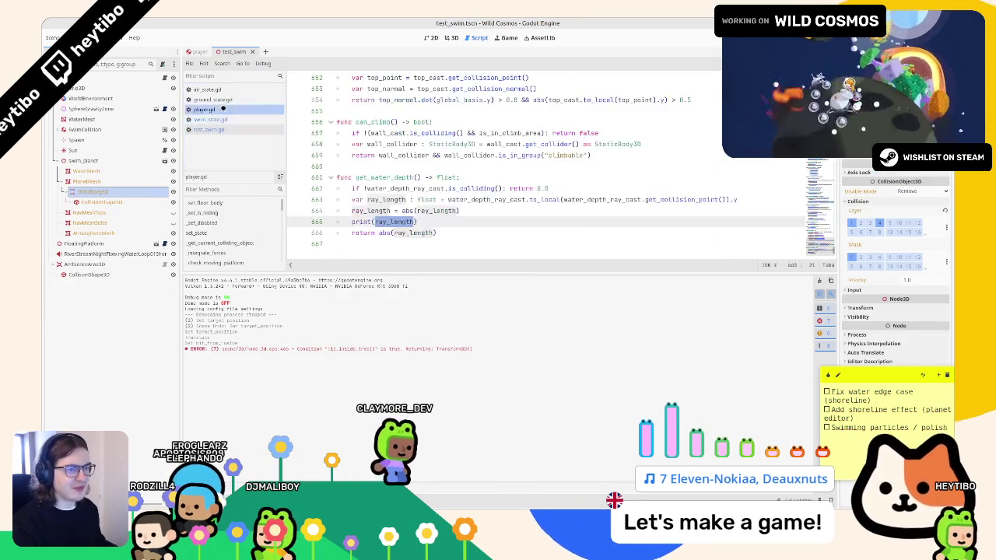
key(F6)
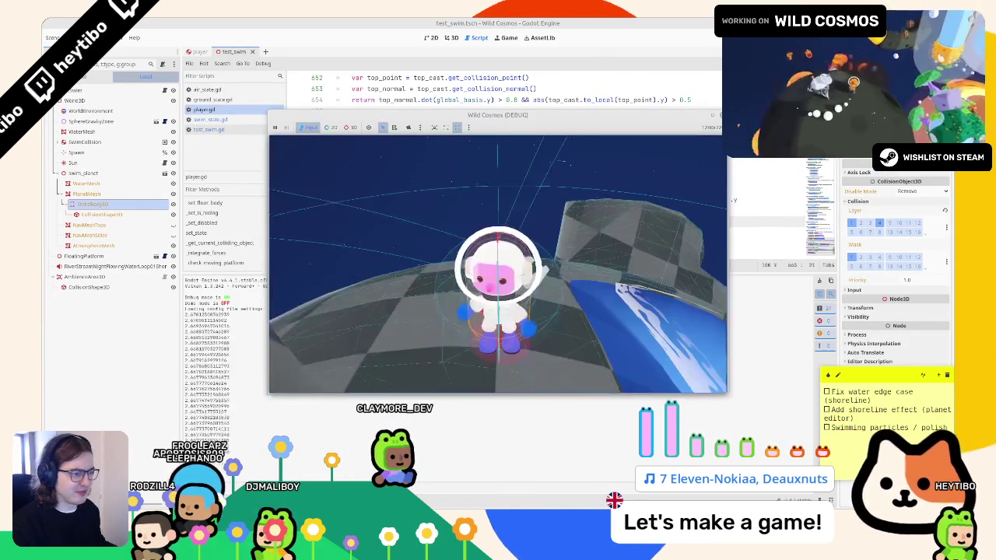
Swim the astronaut into the water while ray_length values log, then pause the game.
key(w)
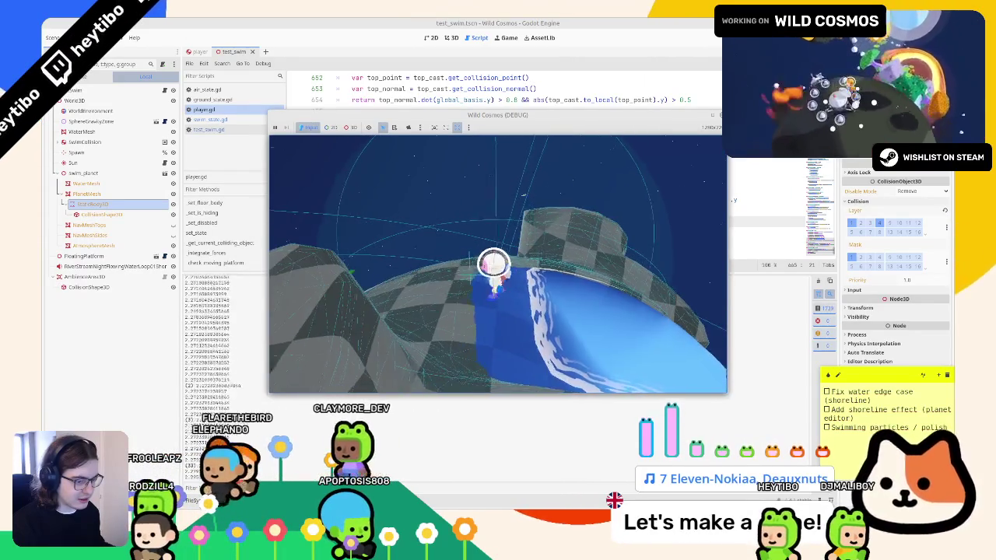
key(Escape)
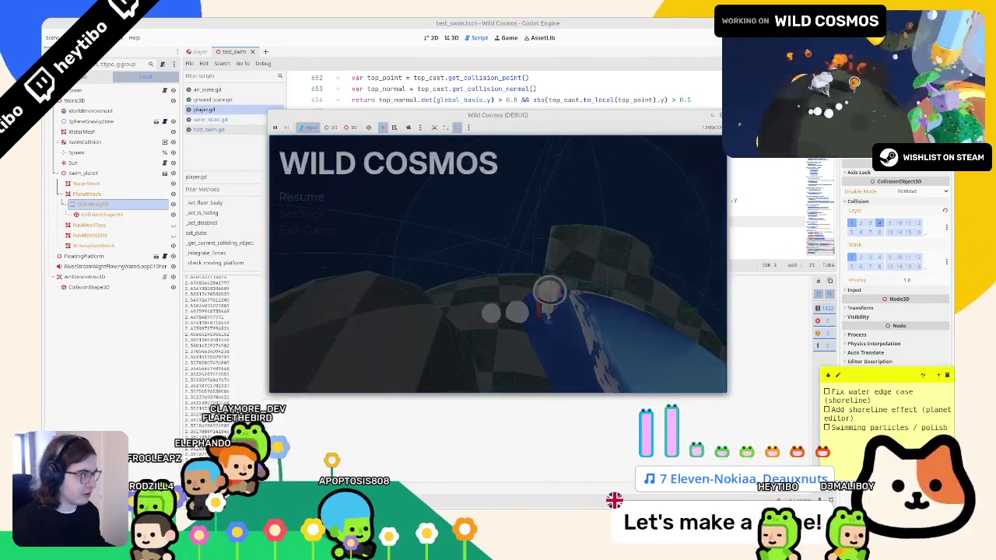
Stop the game and rename the distance variable to dist_to_water.
key(F8)
double_click(394, 200)
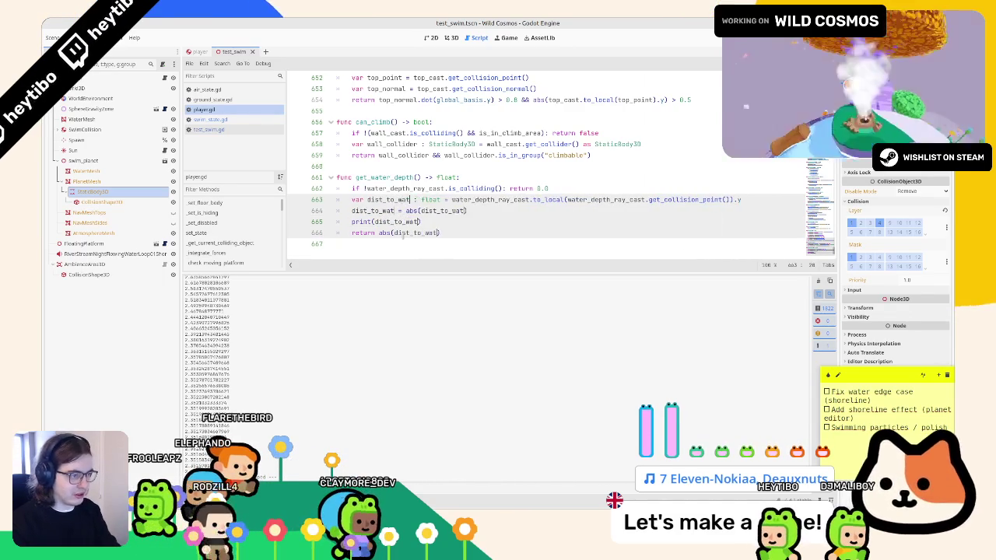
text(er)
Subtract 2.0 from abs(dist_to_water) on the depth line.
click(389, 211)
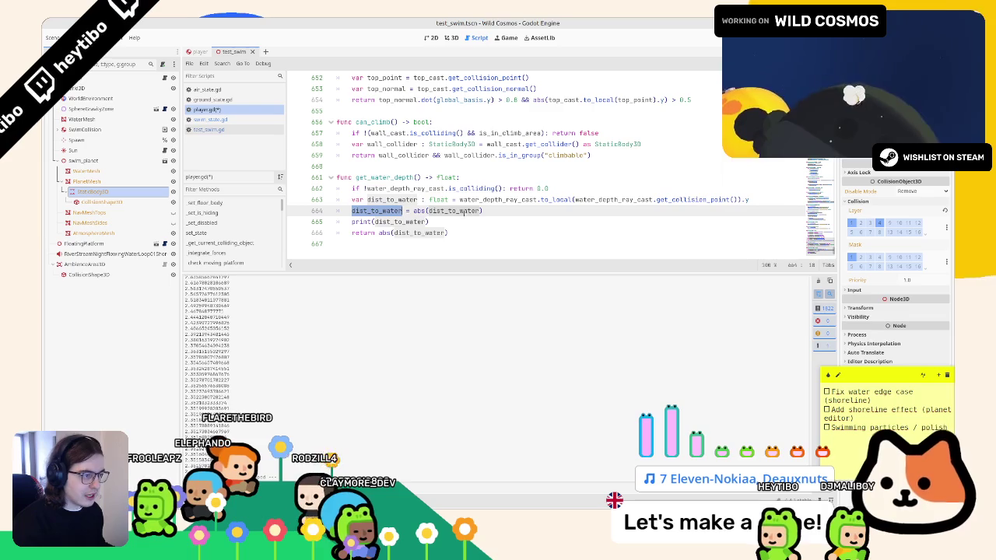
key(Return)
text(dist_to_water -)
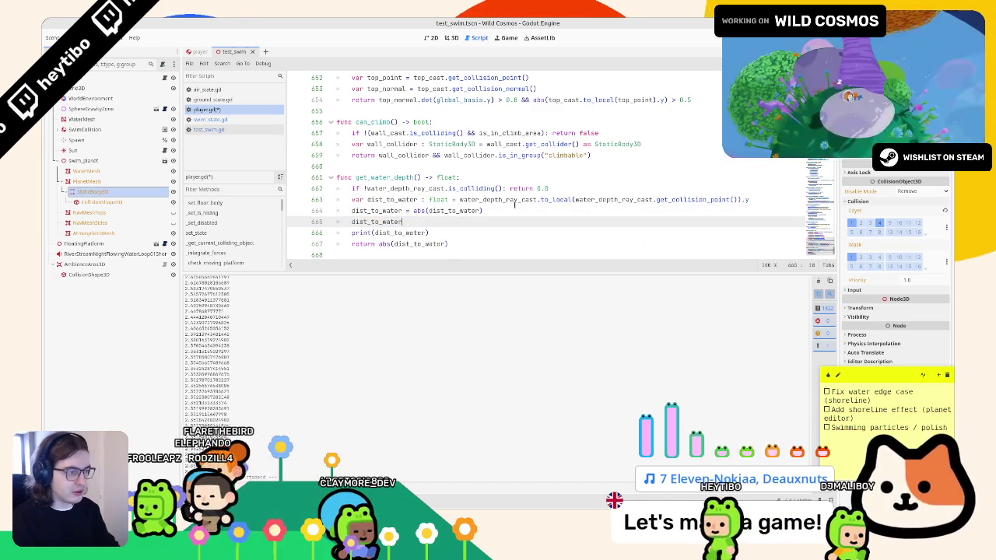
key(BackSpace)
key(BackSpace)
key(BackSpace)
key(BackSpace)
text(- 2.0)
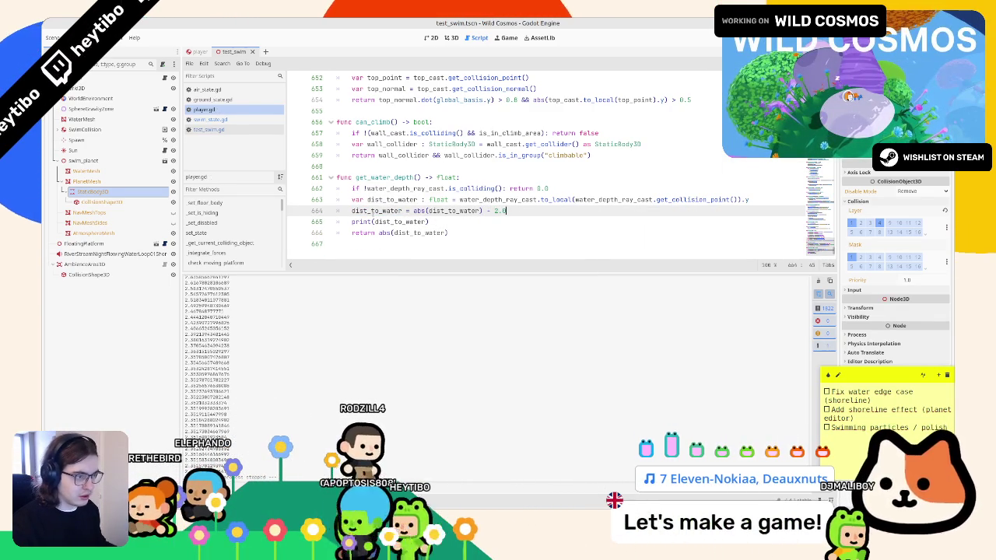
Add a '# Minus player height' comment and save player.gd.
double_click(376, 211)
click(765, 200)
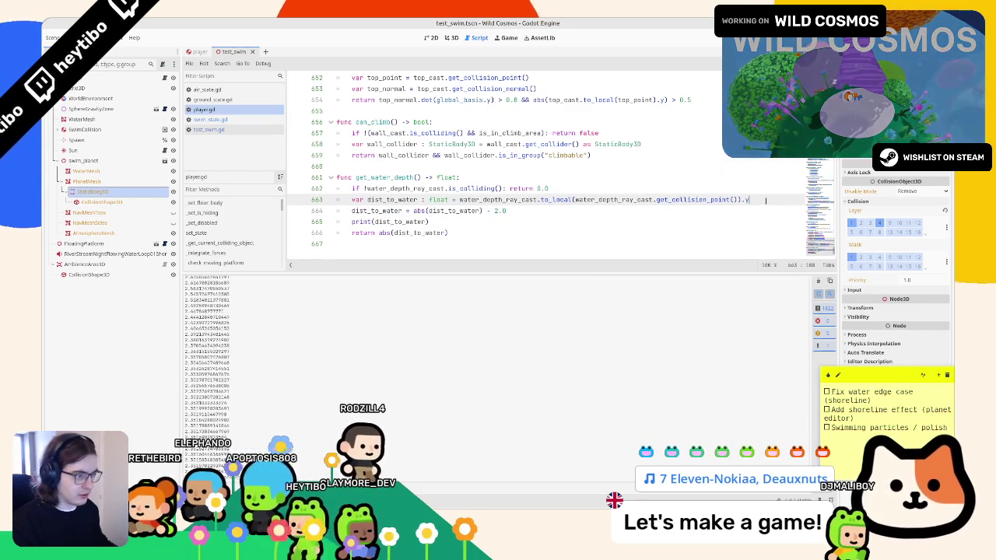
key(Return)
text(# Minus pla)
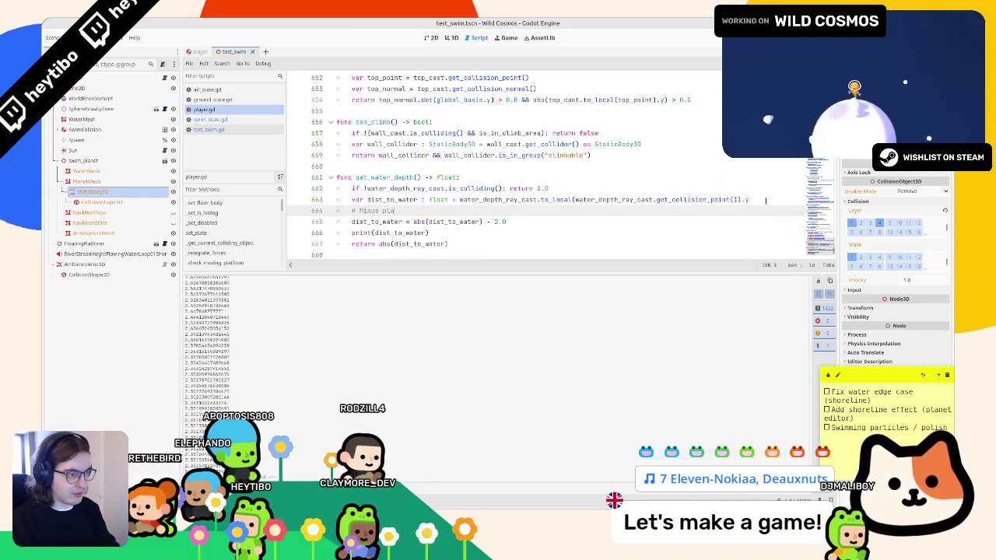
text(yer hei)
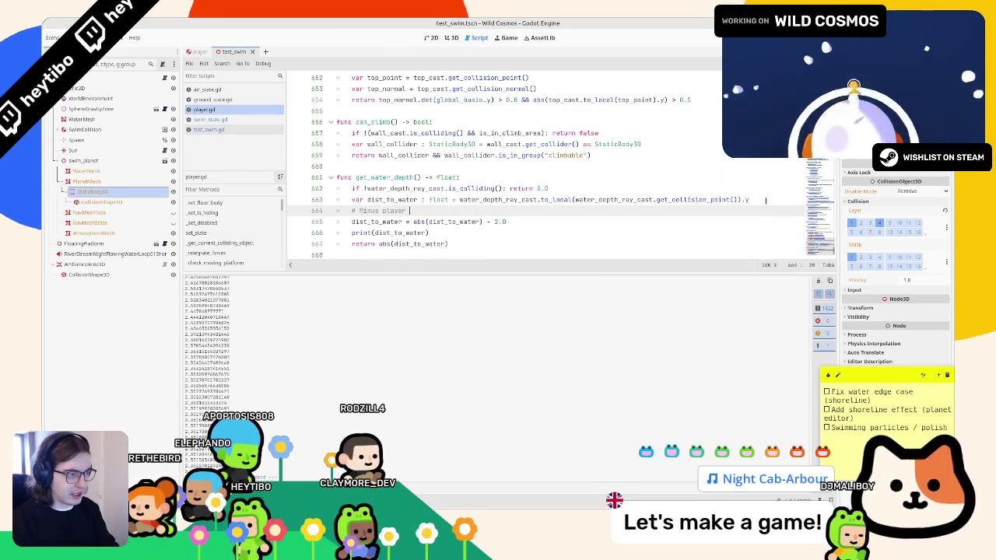
text(ght)
key(ctrl+s)
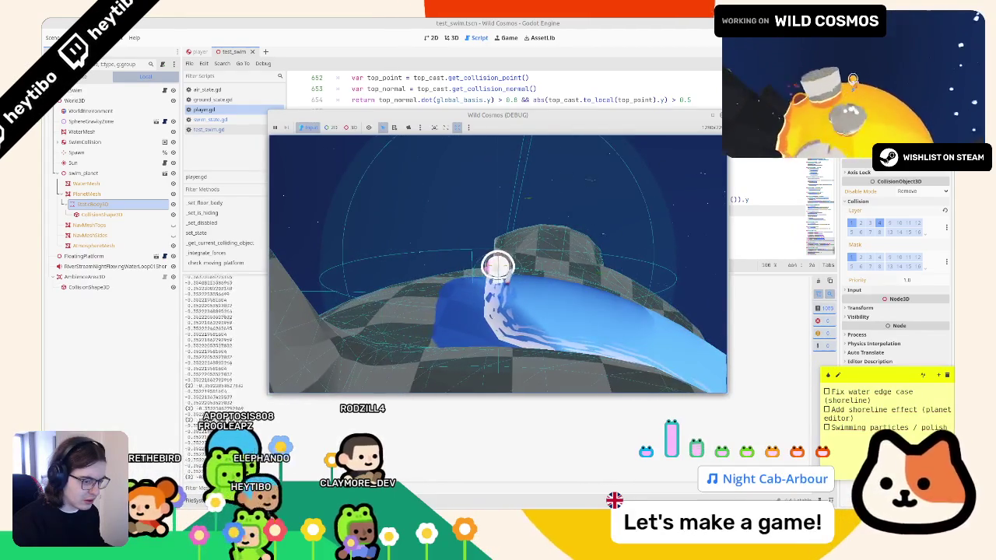
Restart the test_swim scene and pause it.
key(Escape)
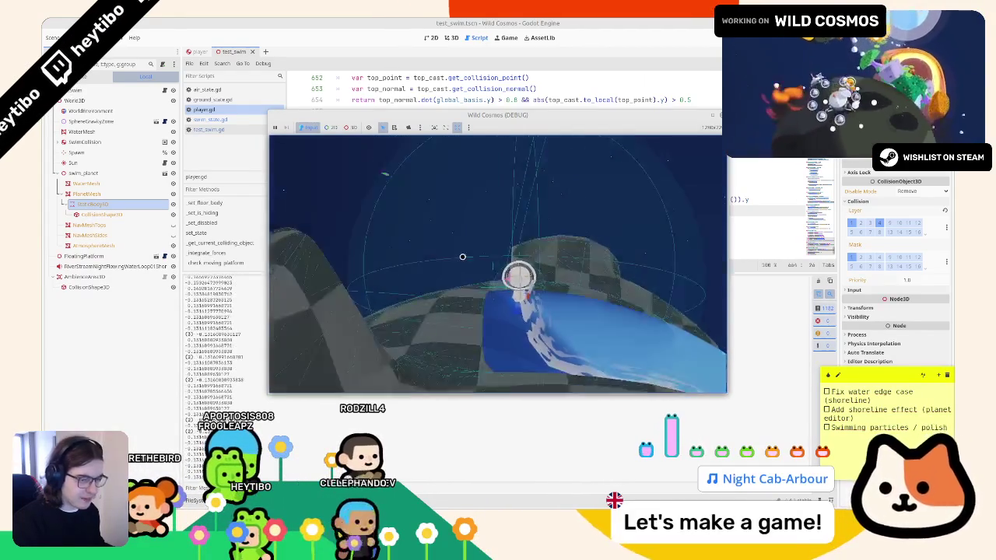
click(199, 52)
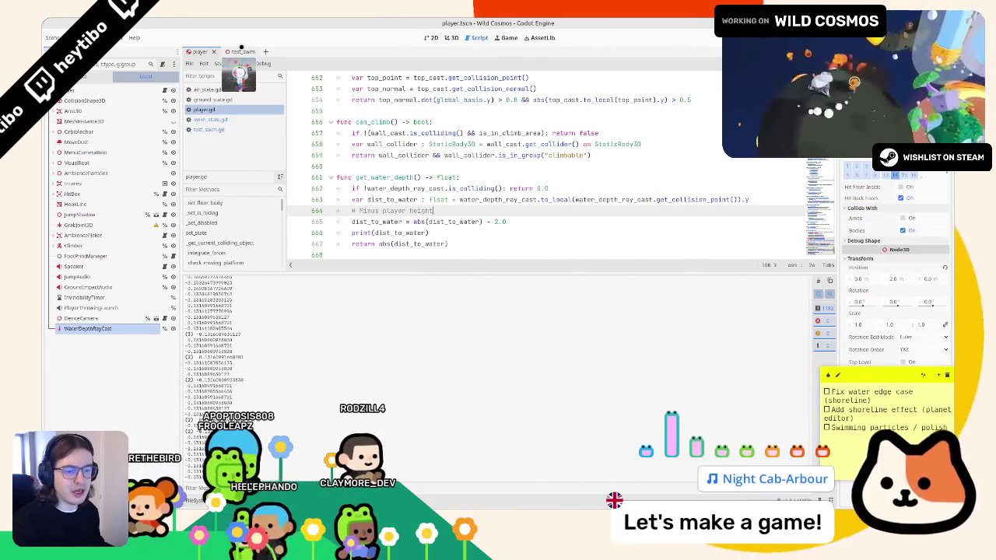
click(232, 51)
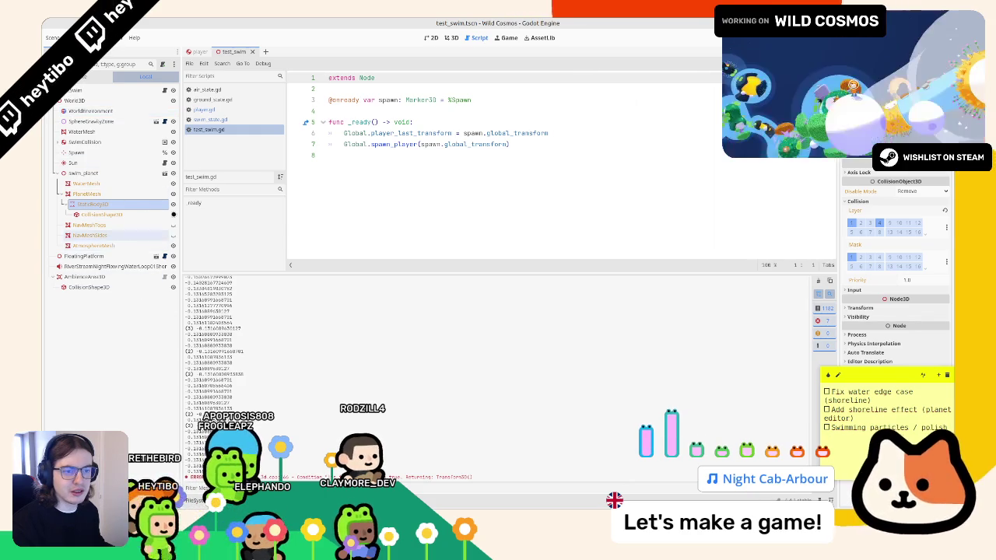
key(F6)
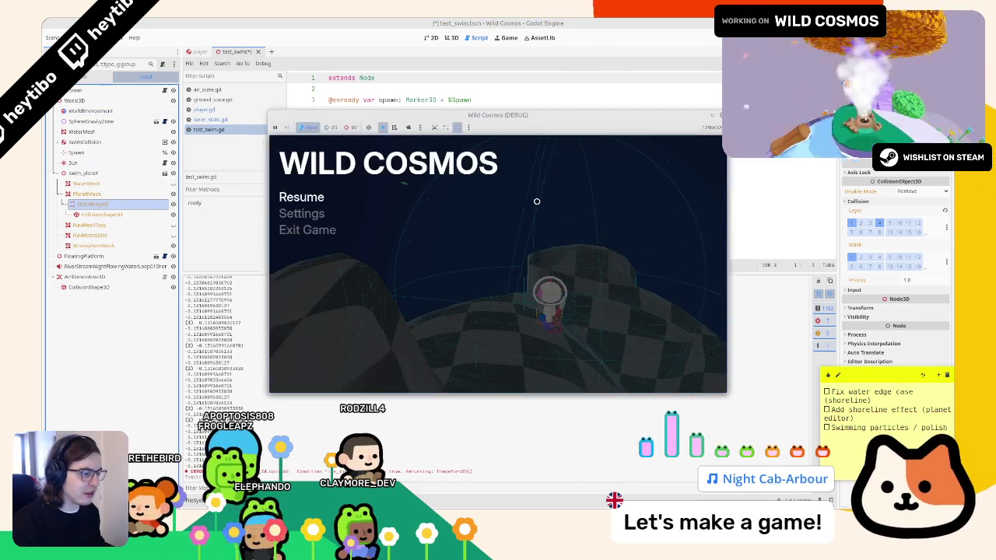
key(Escape)
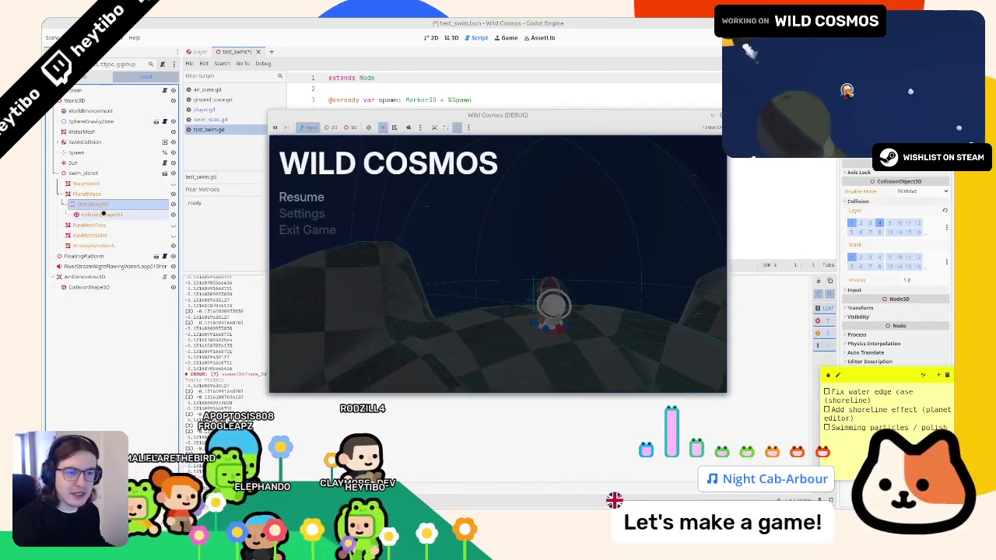
Change SwimCollision's CollisionShape3D debug colour from cyan to a full-brightness blue.
click(78, 141)
click(56, 142)
click(76, 152)
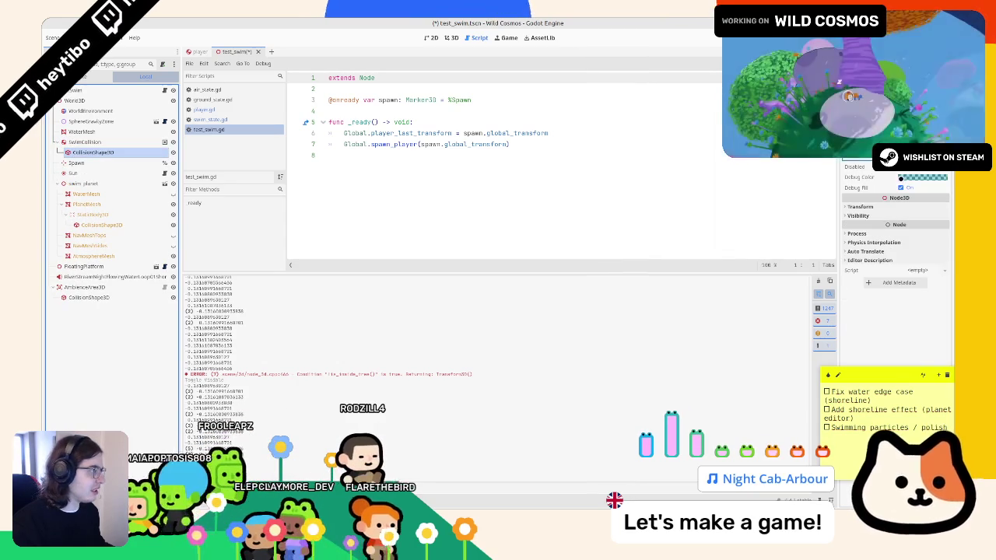
click(901, 178)
drag(912, 332, 952, 345)
mouse_move(856, 204)
mouse_down()
mouse_move(888, 187)
mouse_move(870, 191)
mouse_up()
Resume the game, then stop it and return to player.gd.
key(alt+Tab)
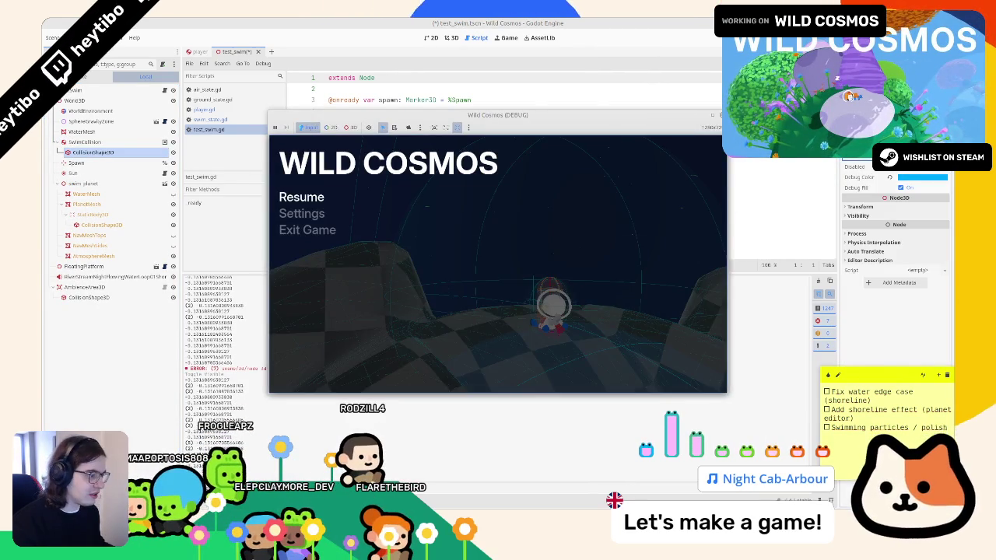
click(643, 314)
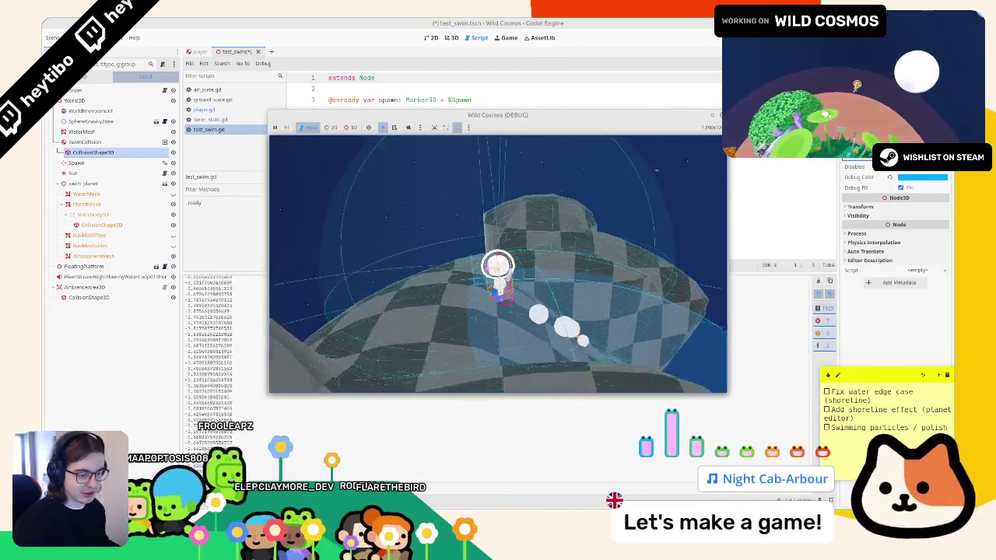
key(F8)
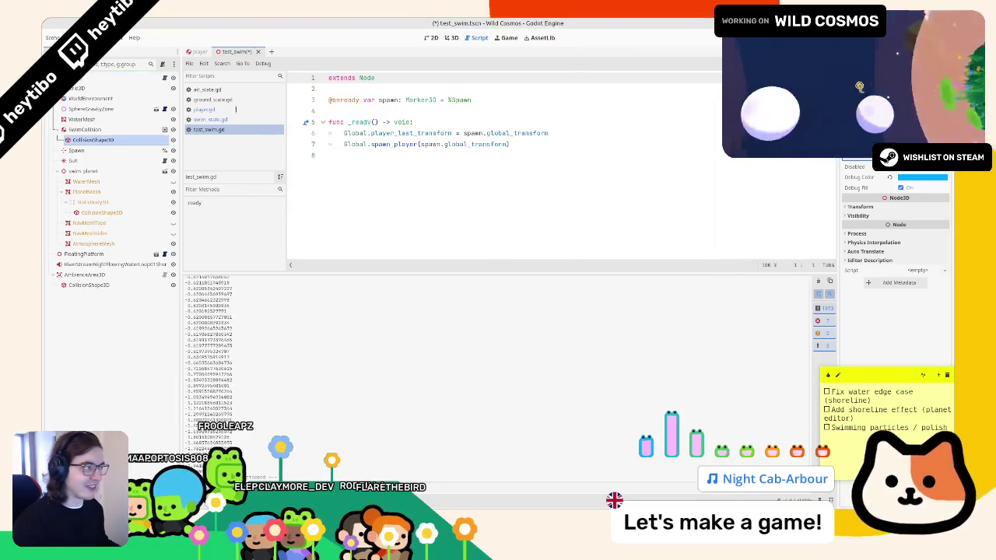
click(204, 109)
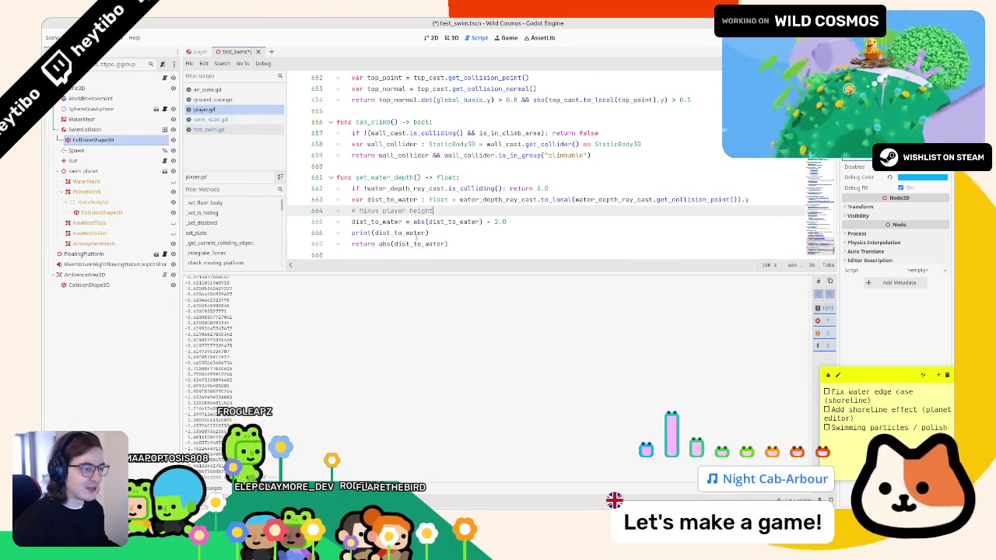
Rewrite line 665 as 'var water_depth : float = abs(dist_to_water) - 2.0' and save.
double_click(420, 244)
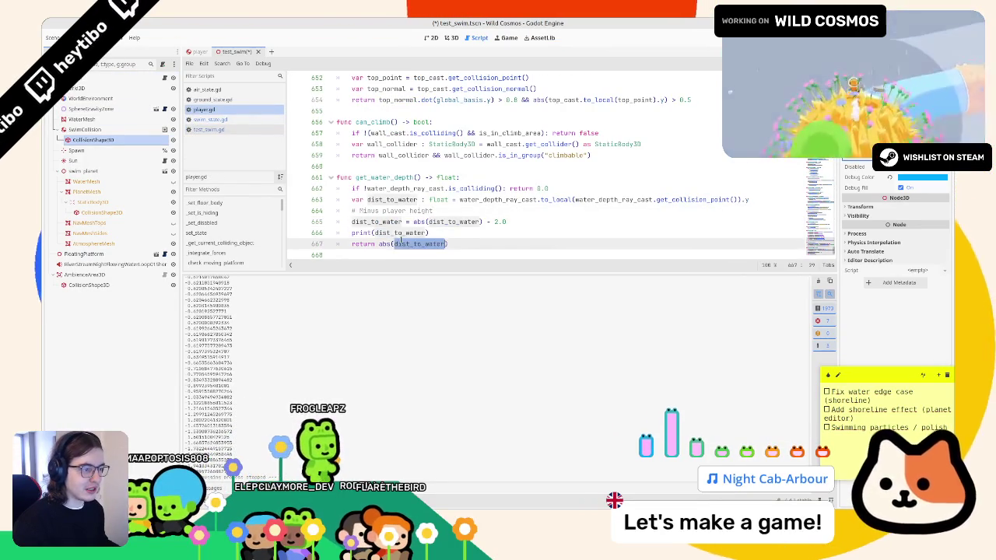
double_click(401, 232)
drag(414, 222, 590, 225)
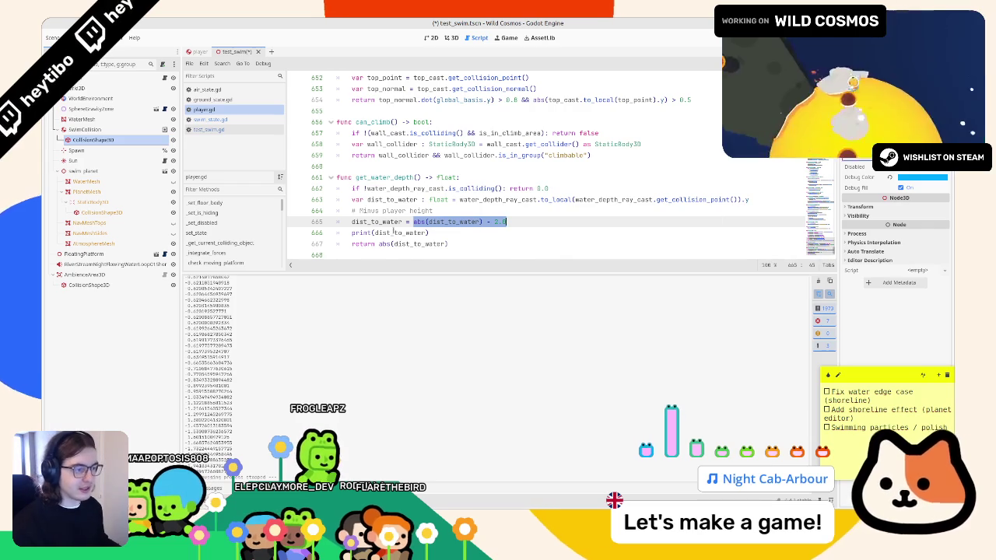
double_click(379, 222)
text(var)
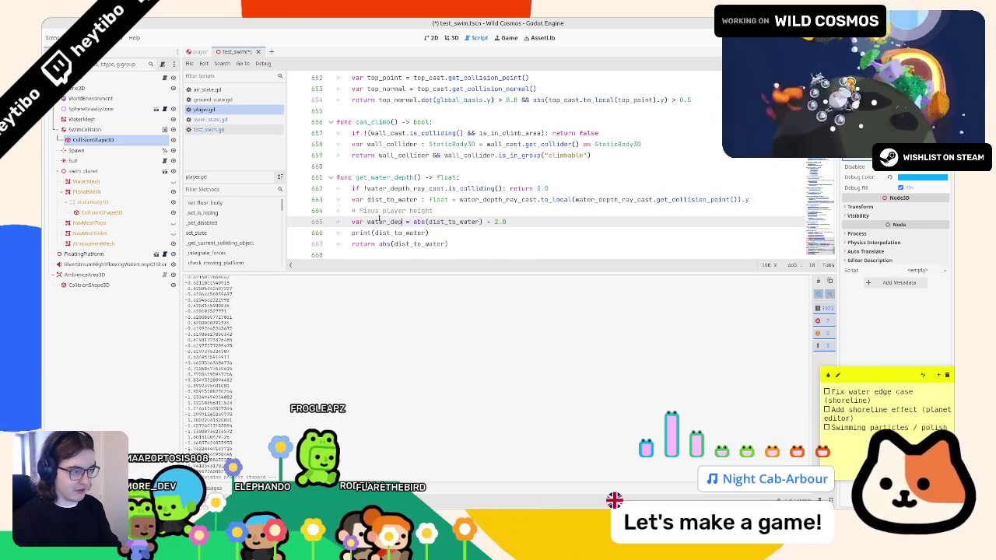
text( =)
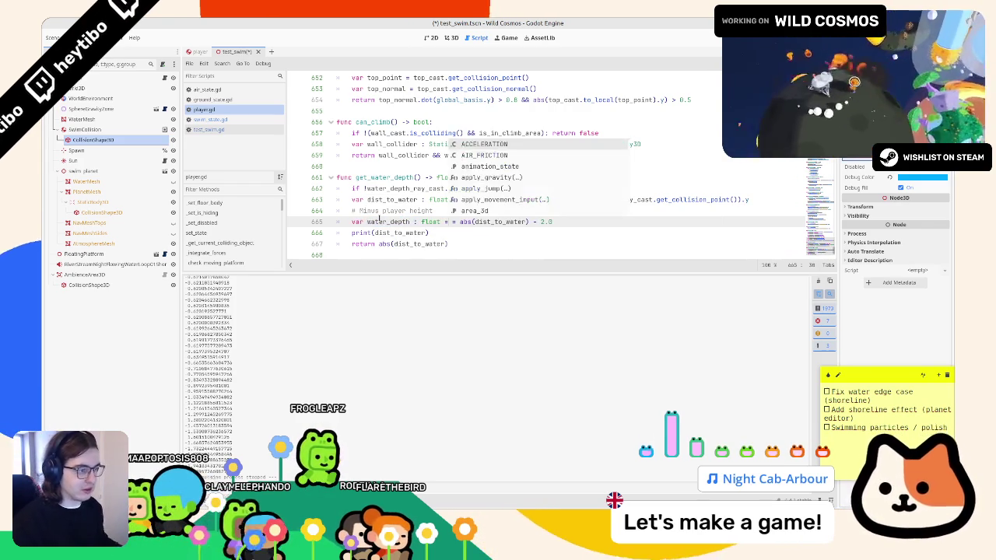
key(BackSpace)
key(BackSpace)
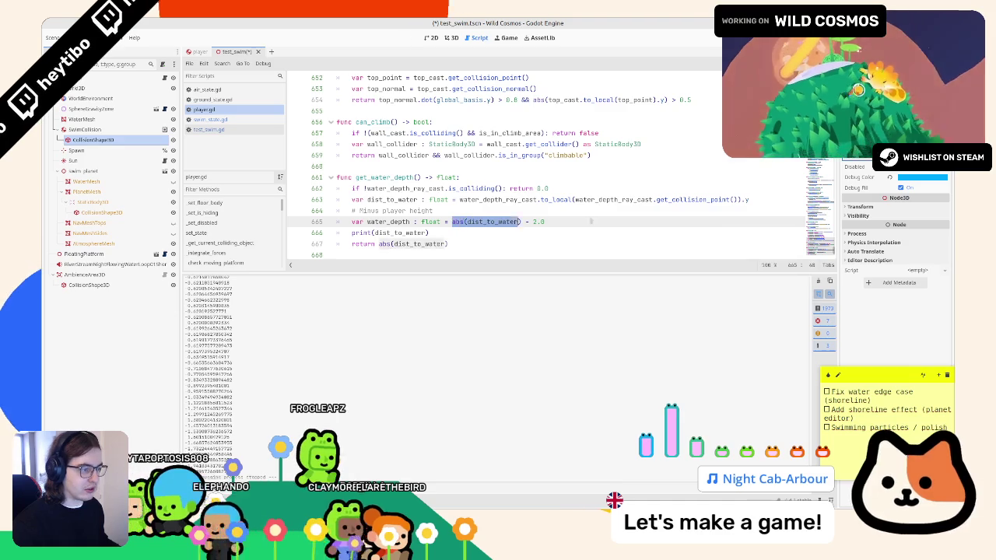
key(ctrl+space)
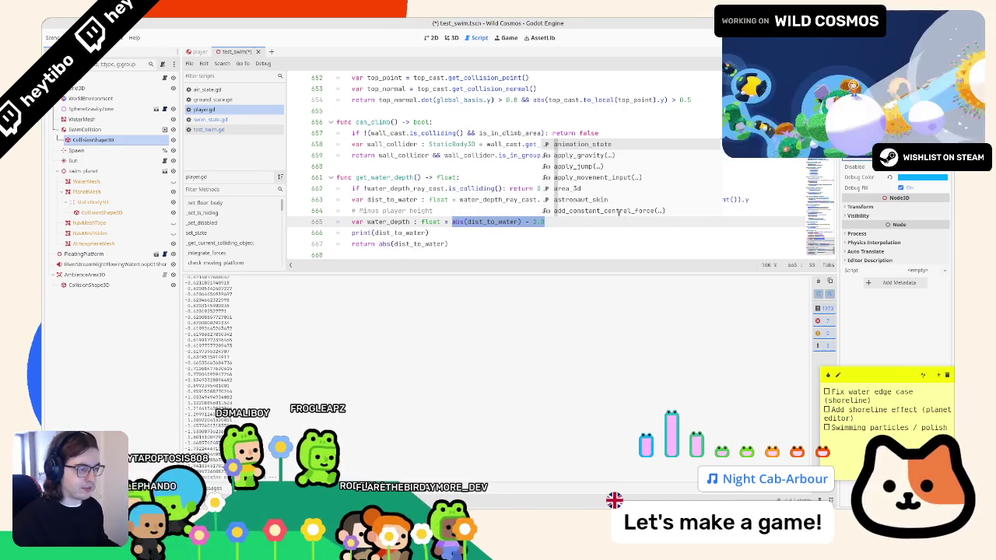
key(Escape)
key(ctrl+s)
Use water_depth in place of dist_to_water, then play-test the scene twice and stop.
double_click(420, 243)
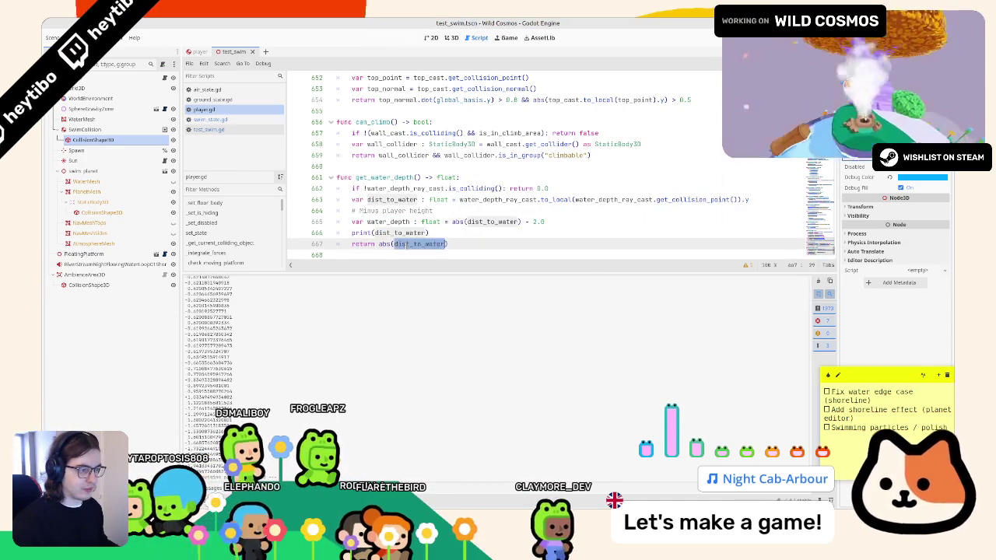
text(wat)
key(Return)
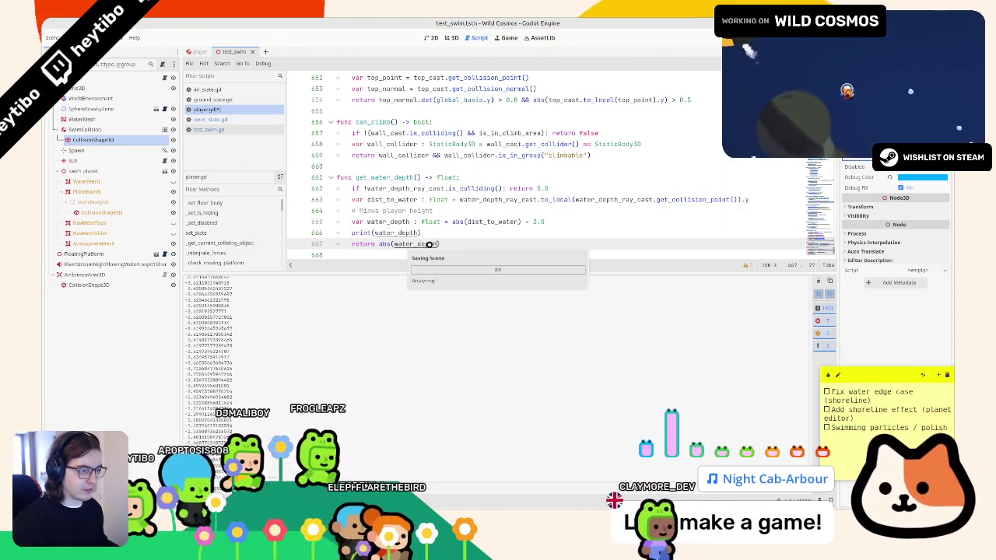
key(F6)
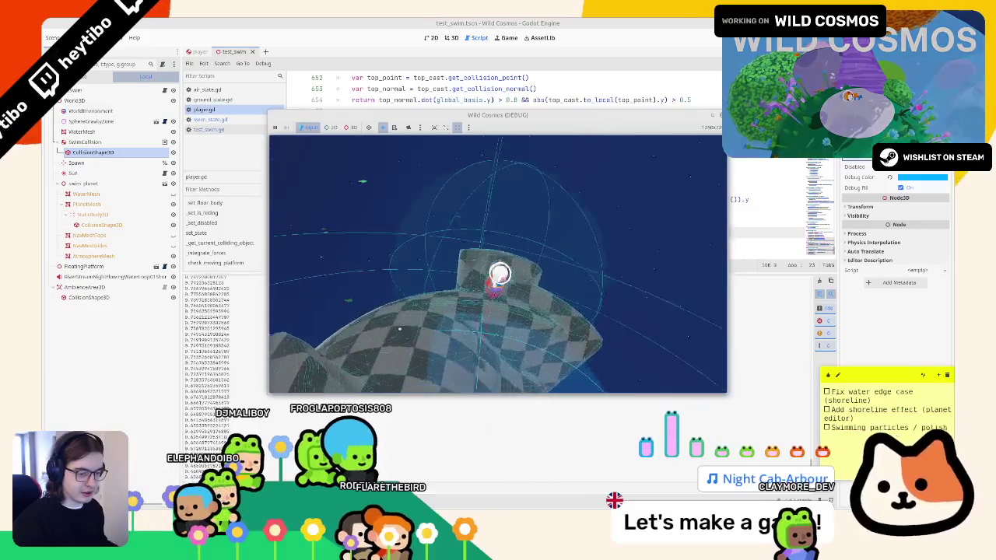
key(F6)
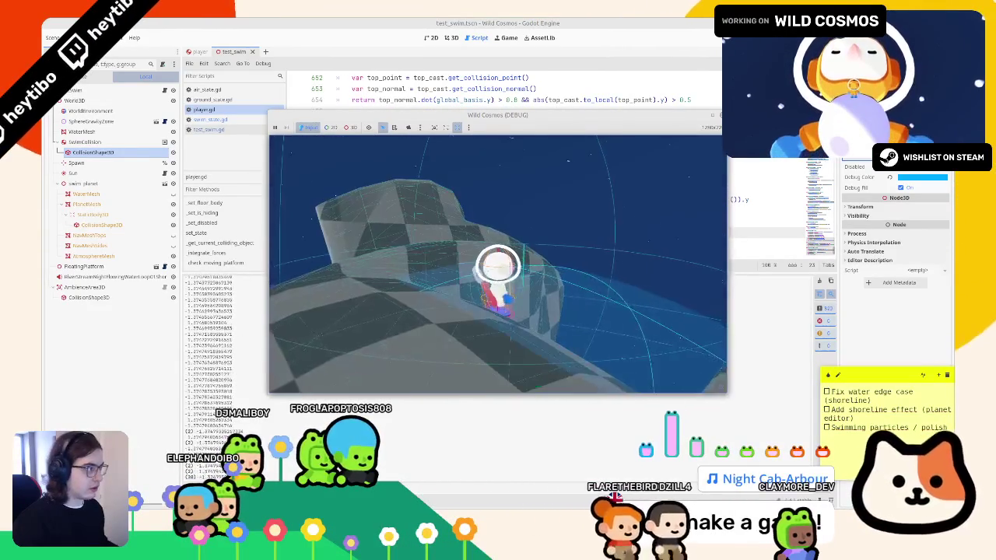
key(F8)
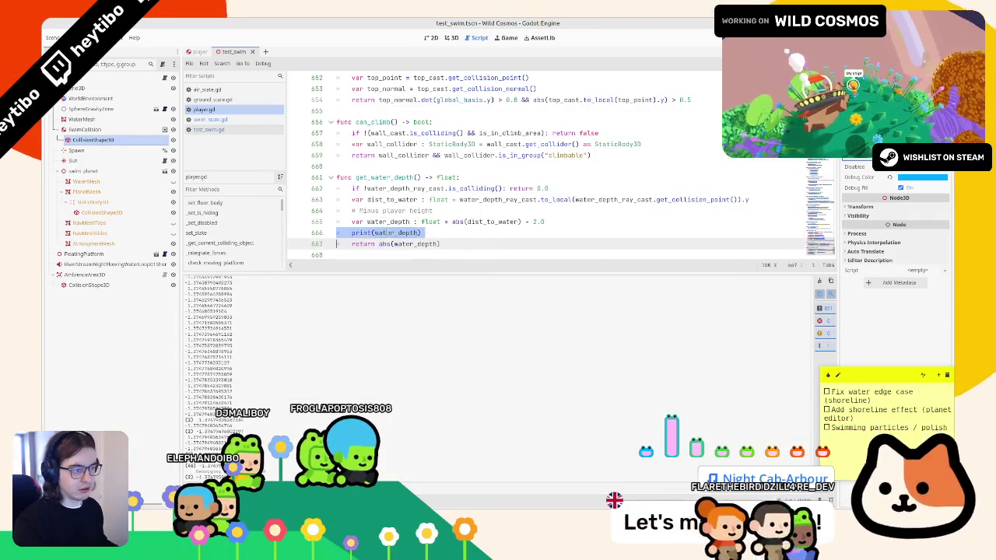
Delete the water_depth print line and undo the unfinished comparison in ground_state.gd.
key(ctrl+shift+k)
click(216, 100)
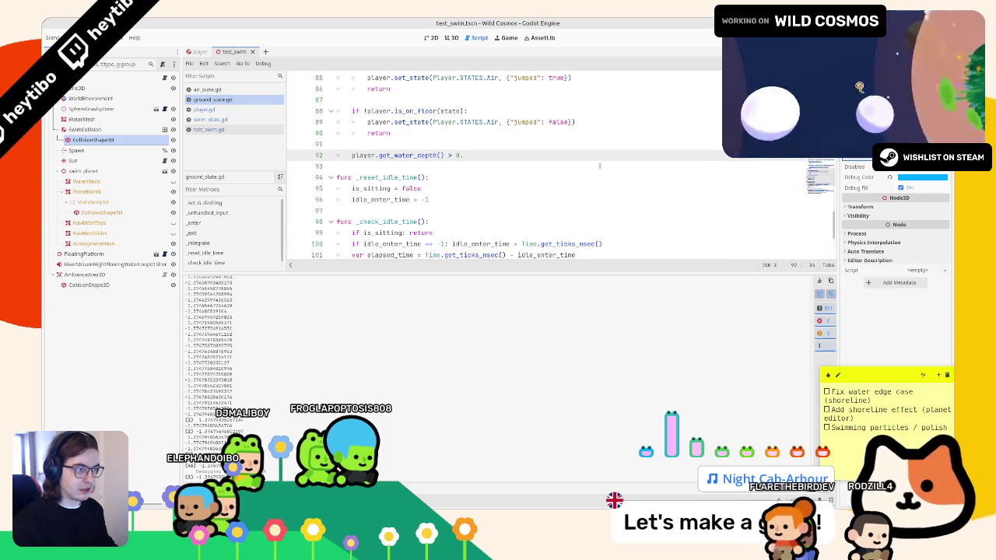
key(ctrl+z)
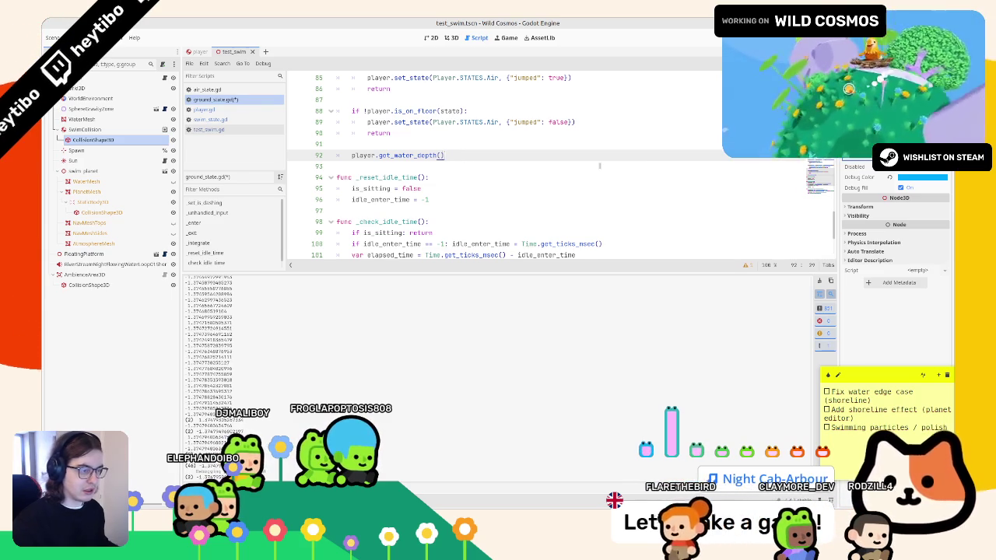
click(209, 129)
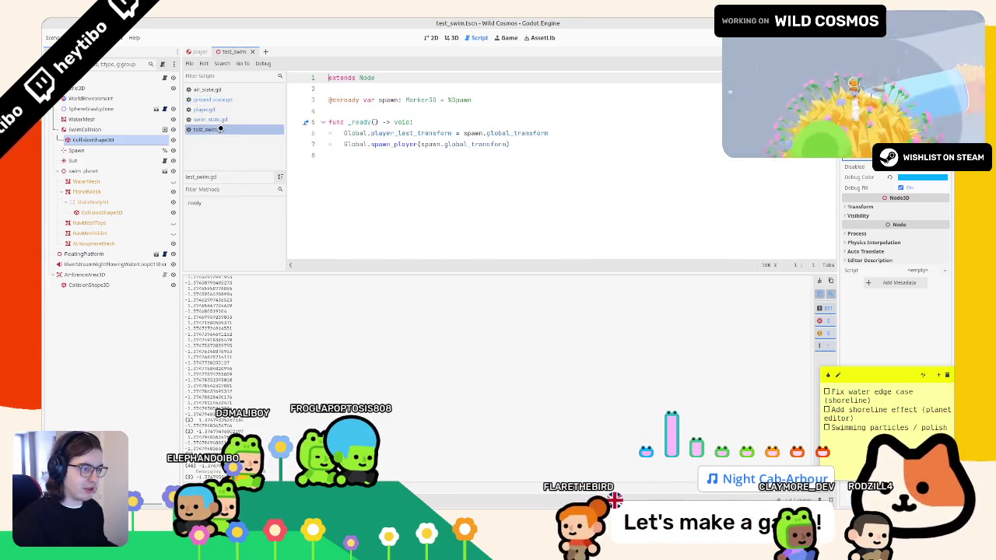
click(205, 109)
Return water_depth without abs, start a print line below it, and play-test the game.
click(435, 210)
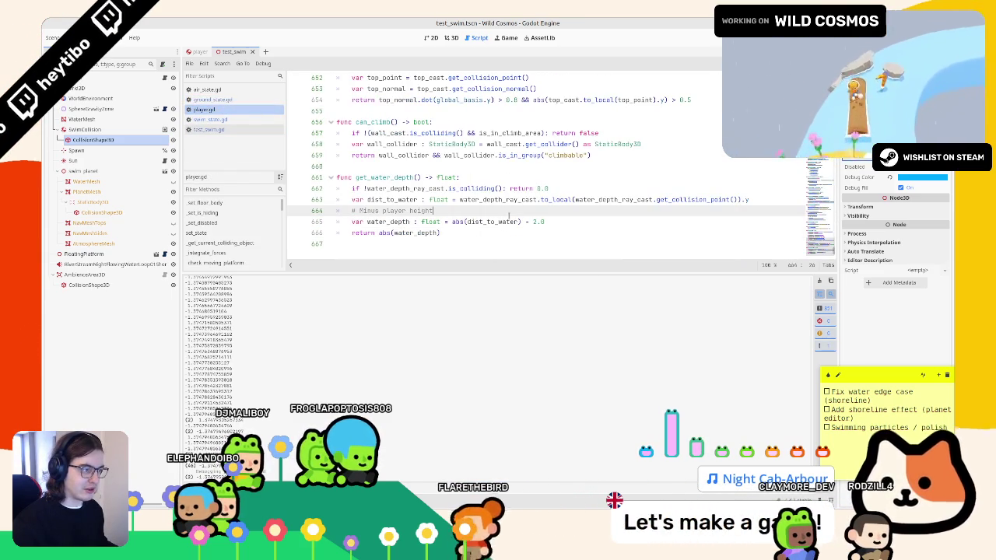
double_click(382, 222)
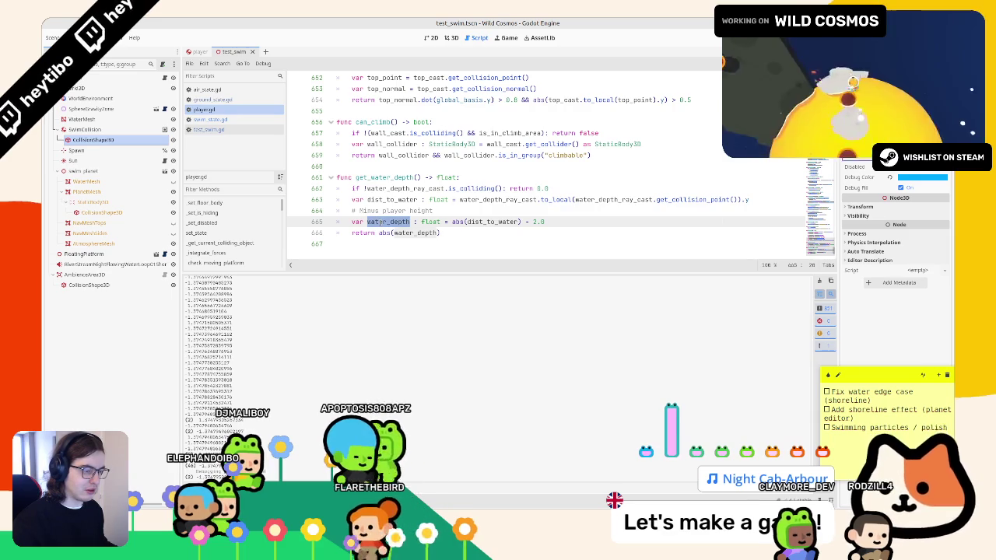
click(396, 232)
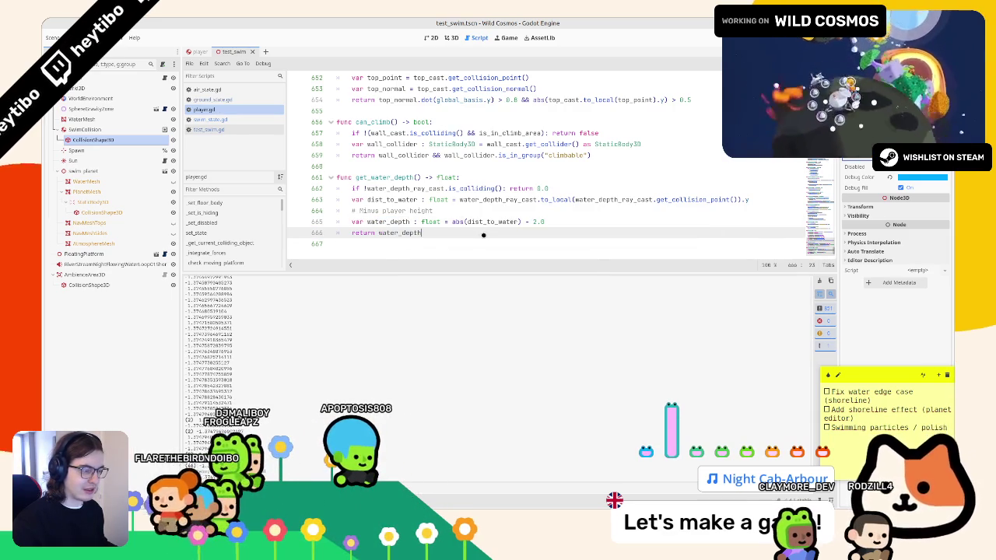
double_click(388, 222)
key(Return)
text(print(water_depth)
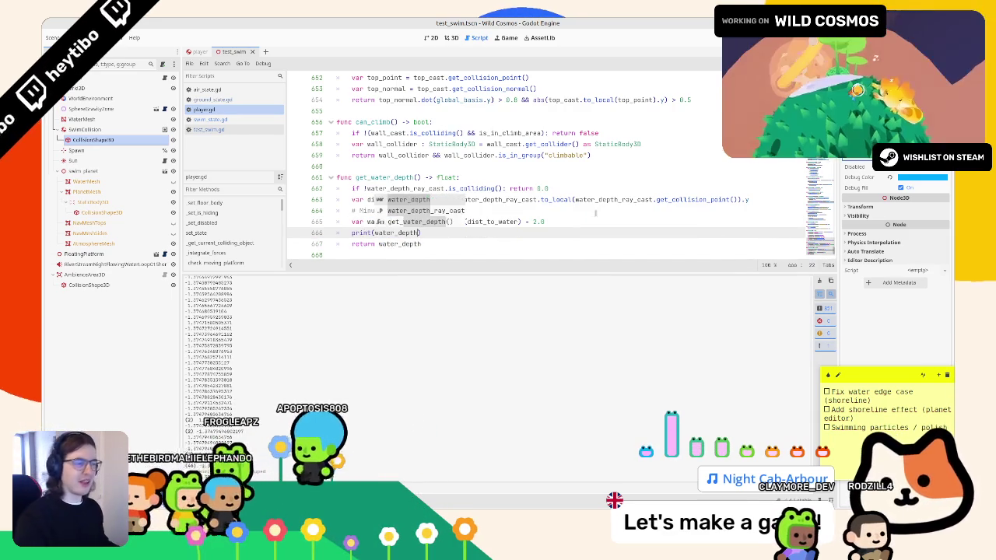
key(F6)
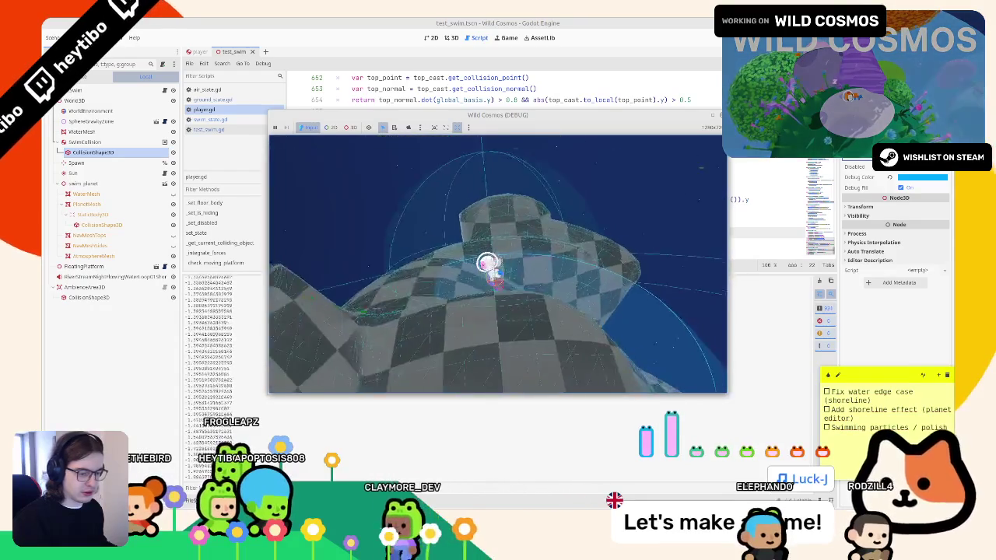
key(F8)
Test-run the game twice to check the printed water_depth values.
double_click(391, 232)
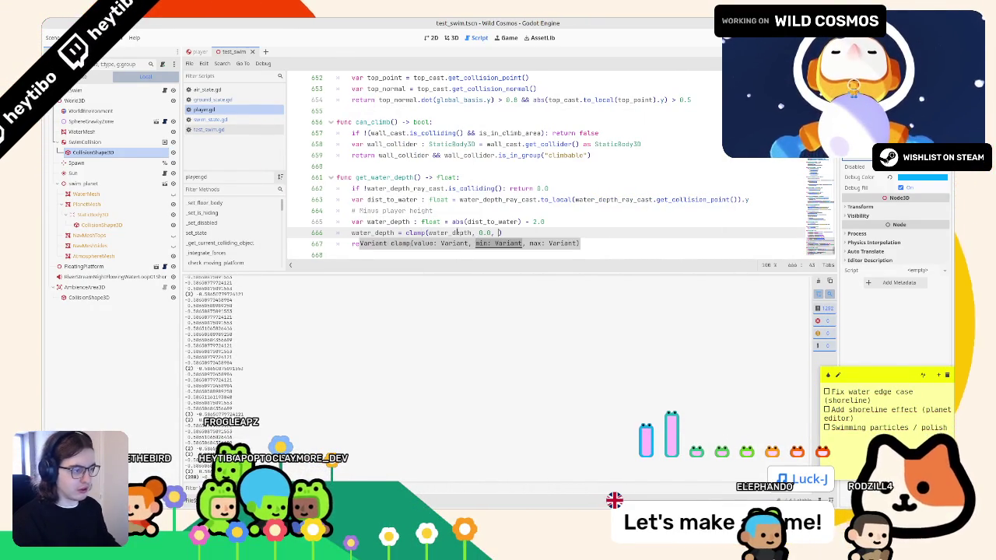
key(F6)
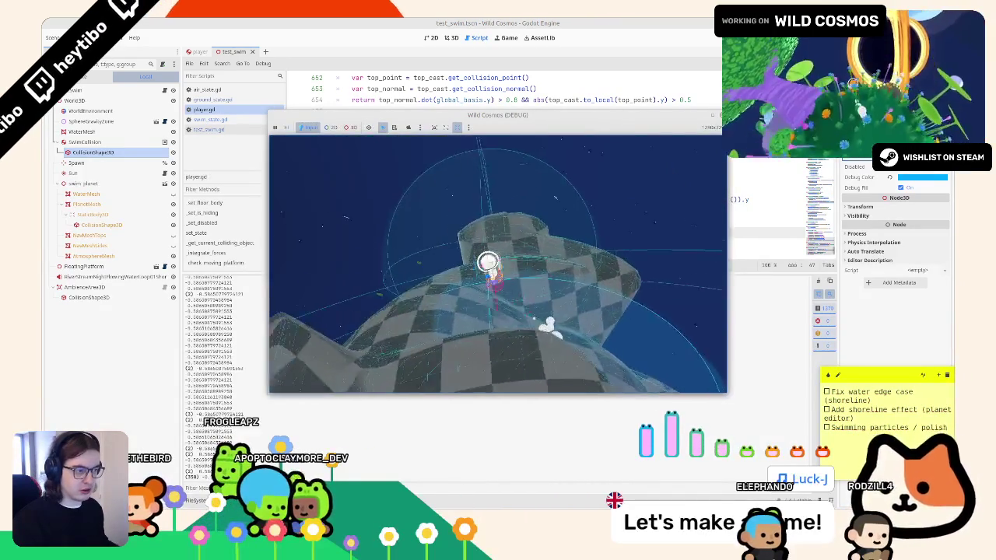
key(F8)
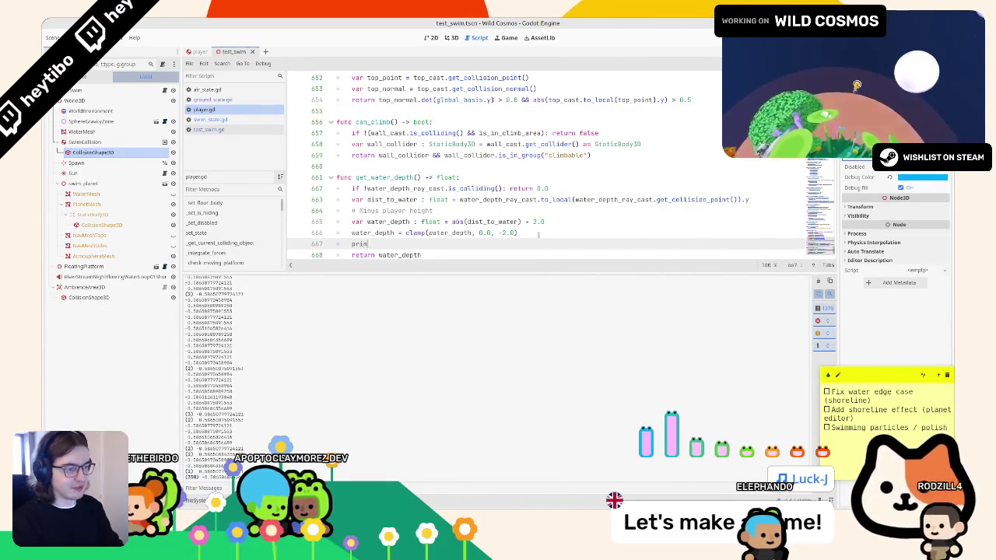
key(F6)
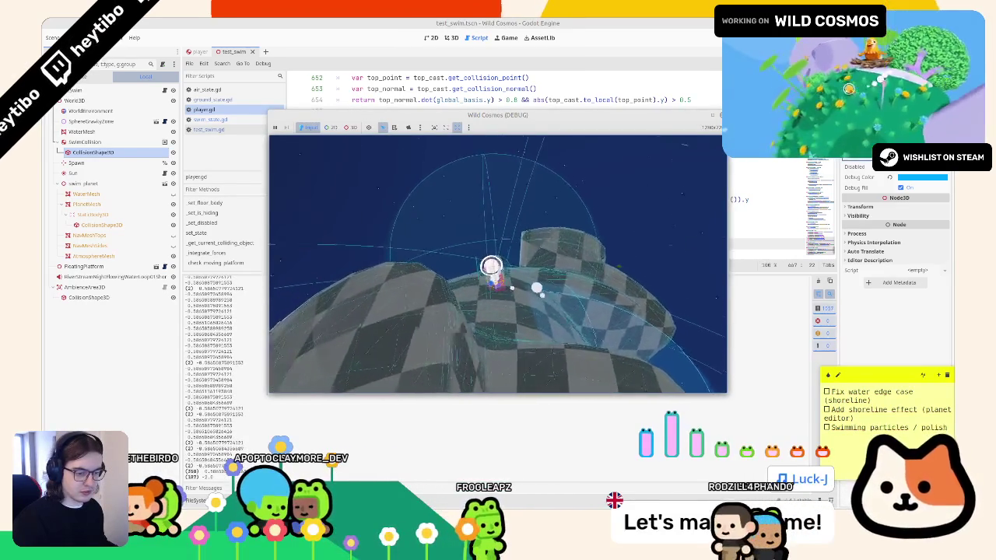
key(F8)
Edit the clamp's minimum value and wrap the clamp expression in abs().
double_click(483, 232)
text(-1.0)
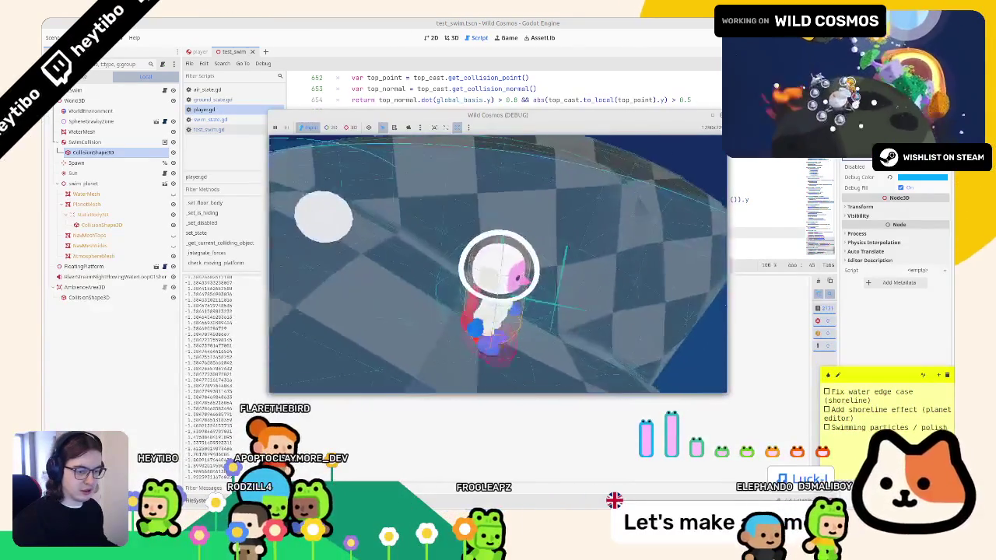
key(alt+Tab)
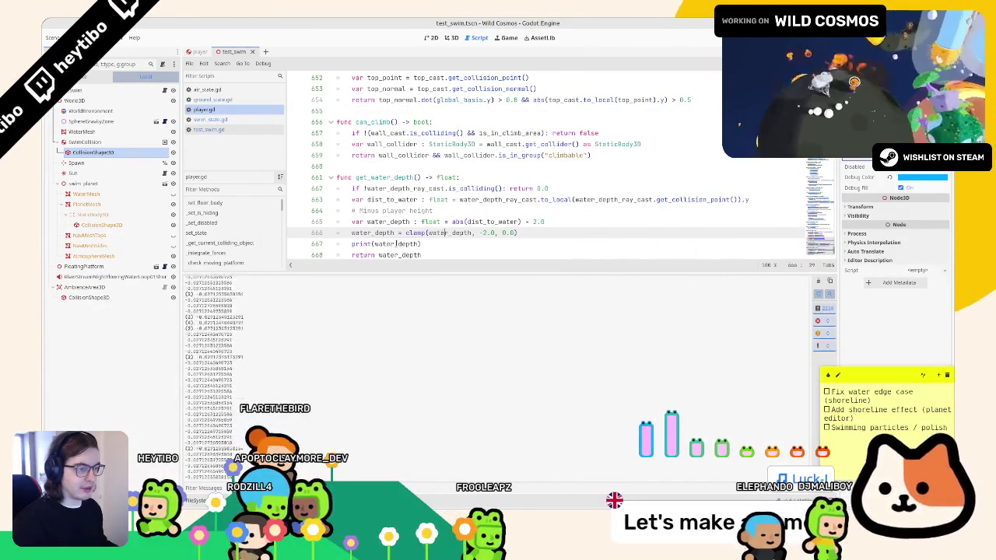
drag(406, 232, 545, 232)
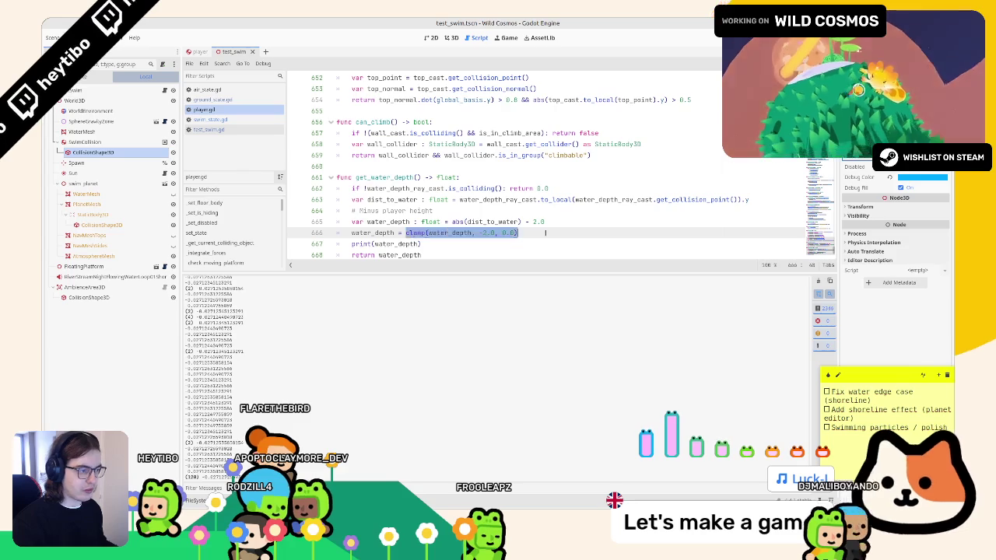
scroll(534, 224, down, 1)
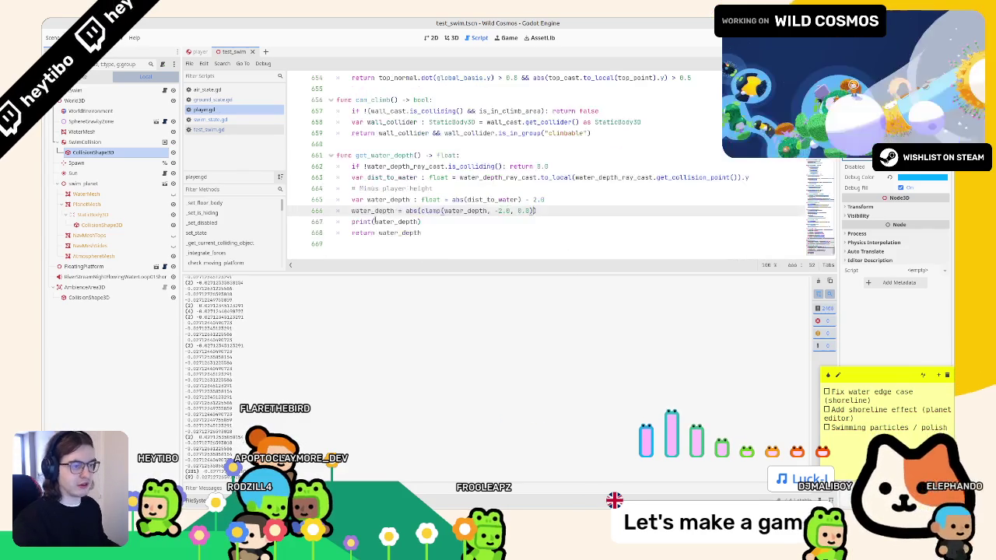
Delete the debug print line, save the script, and switch to ground_state.gd.
triple_click(374, 222)
key(BackSpace)
key(ctrl+s)
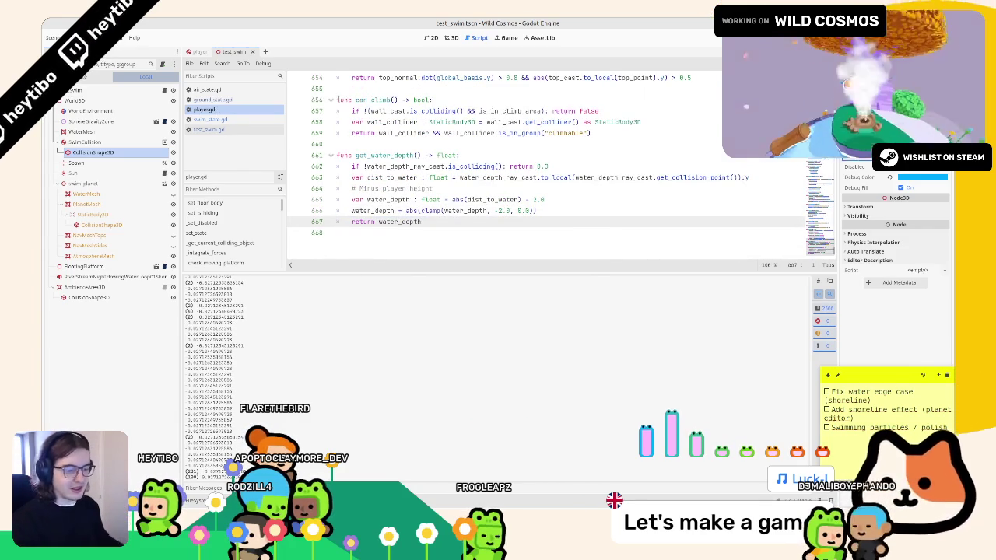
click(220, 119)
Turn line 92 into 'if player.get_water_depth() > 0.6:' with a new indented body line.
click(250, 99)
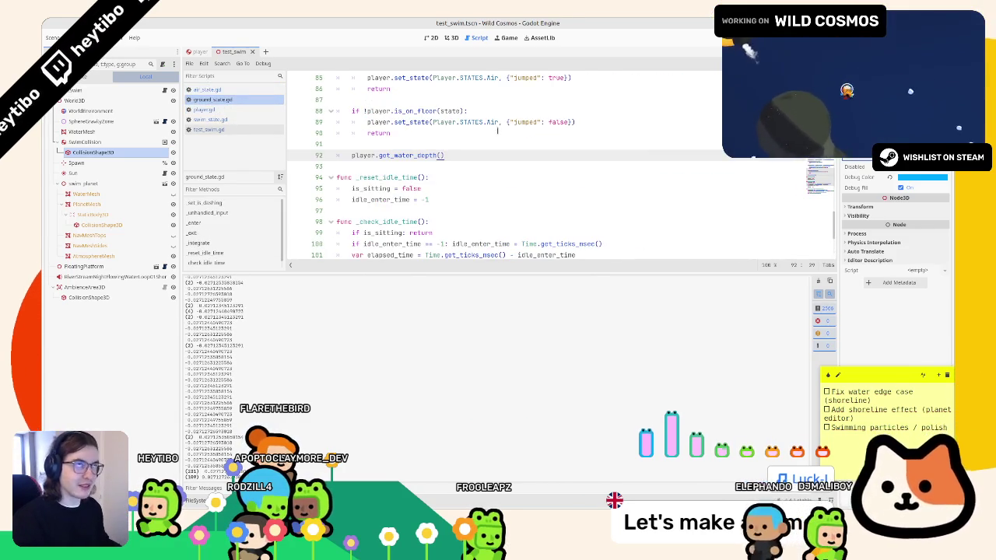
text( > 0.6)
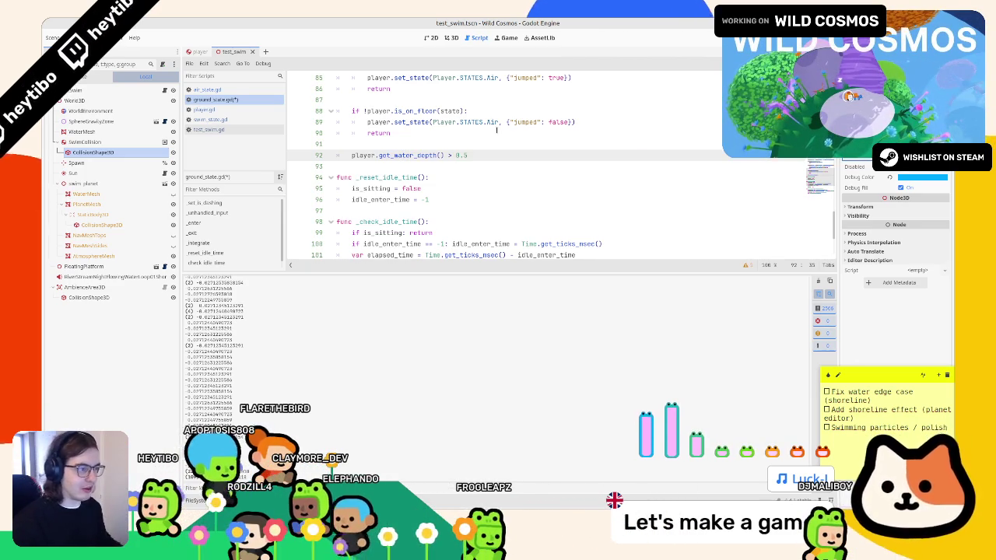
drag(376, 155, 551, 153)
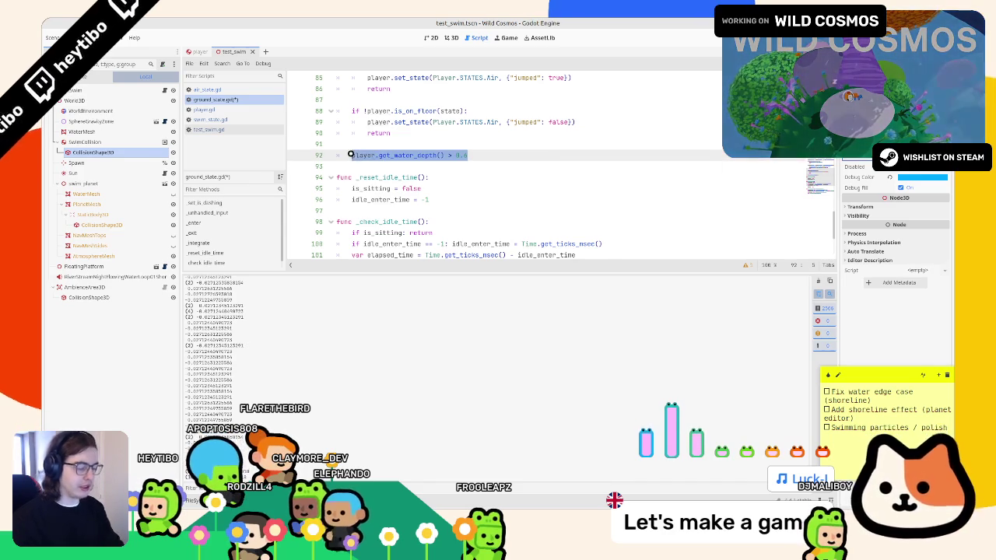
text(if :)
key(Return)
text(pass)
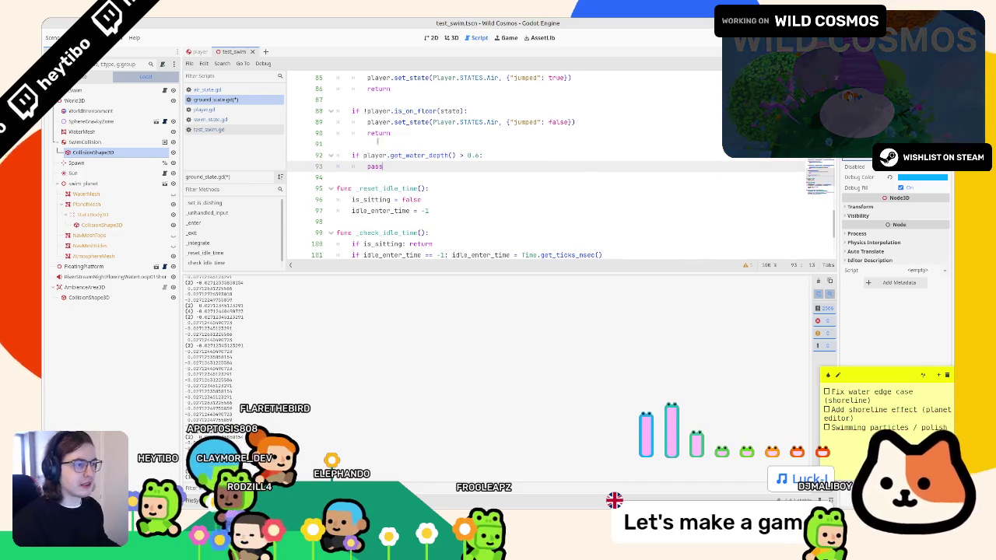
Use line 89's set_state Air call with jumped false as the if body.
drag(367, 123, 641, 126)
double_click(374, 165)
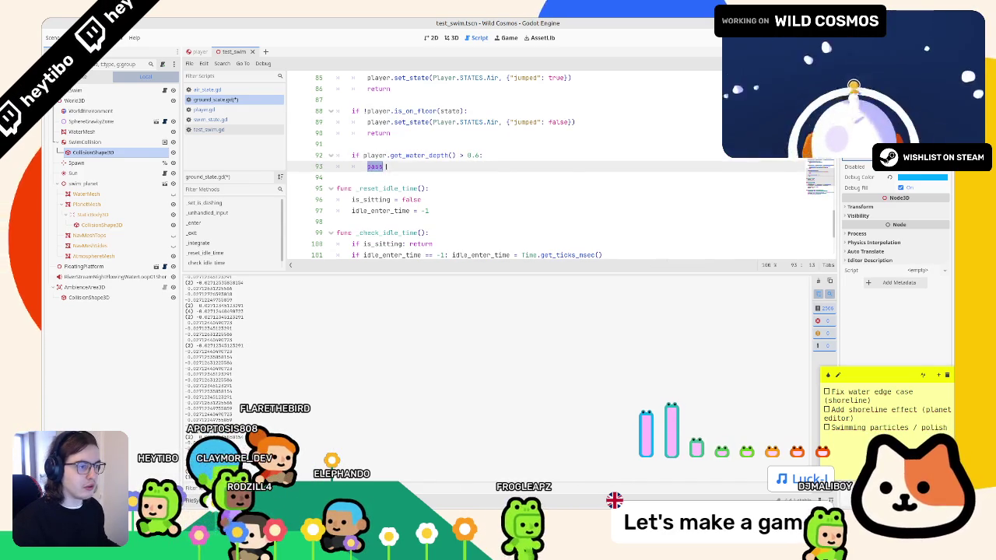
key(ctrl+z)
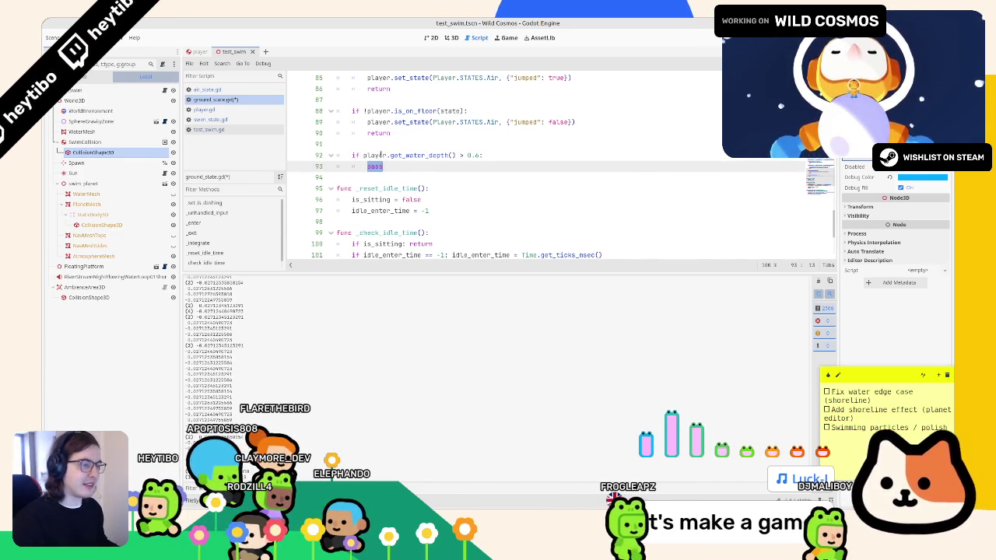
click(388, 155)
key(ctrl+shift+z)
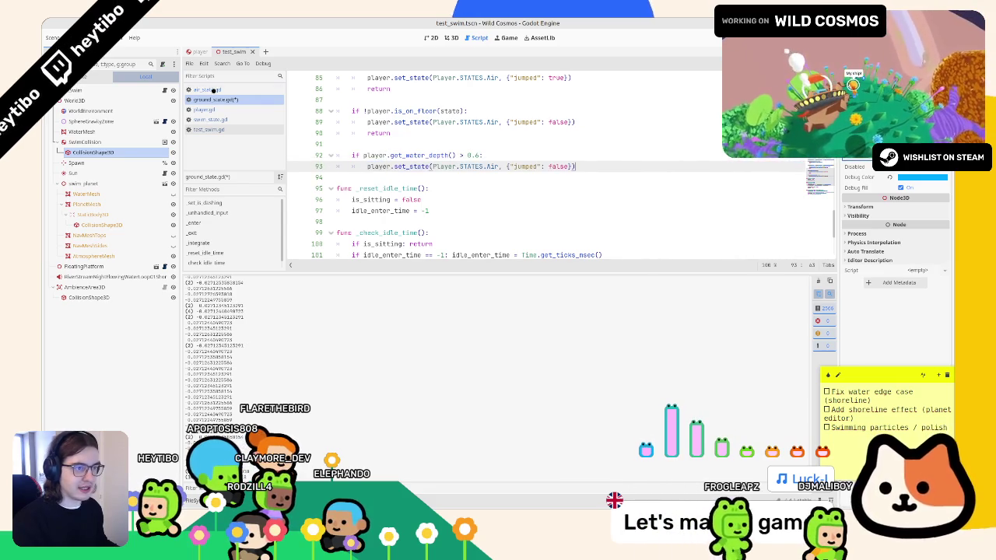